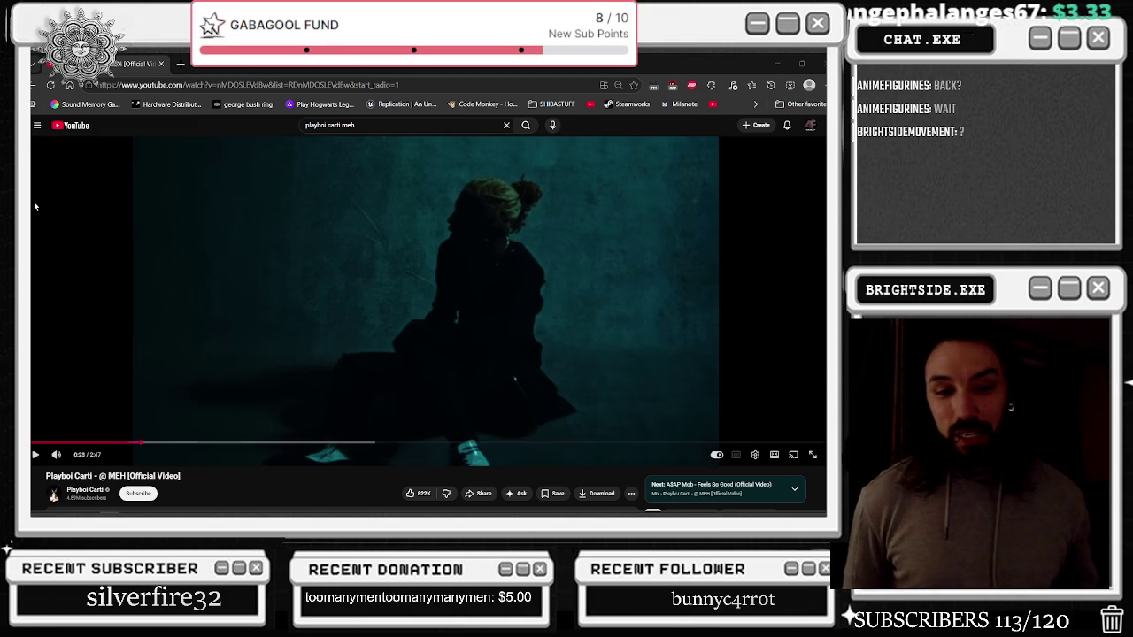
Resume the Playboi Carti @ MEH video and scroll down to its 92,161 comments
left_click(212, 218)
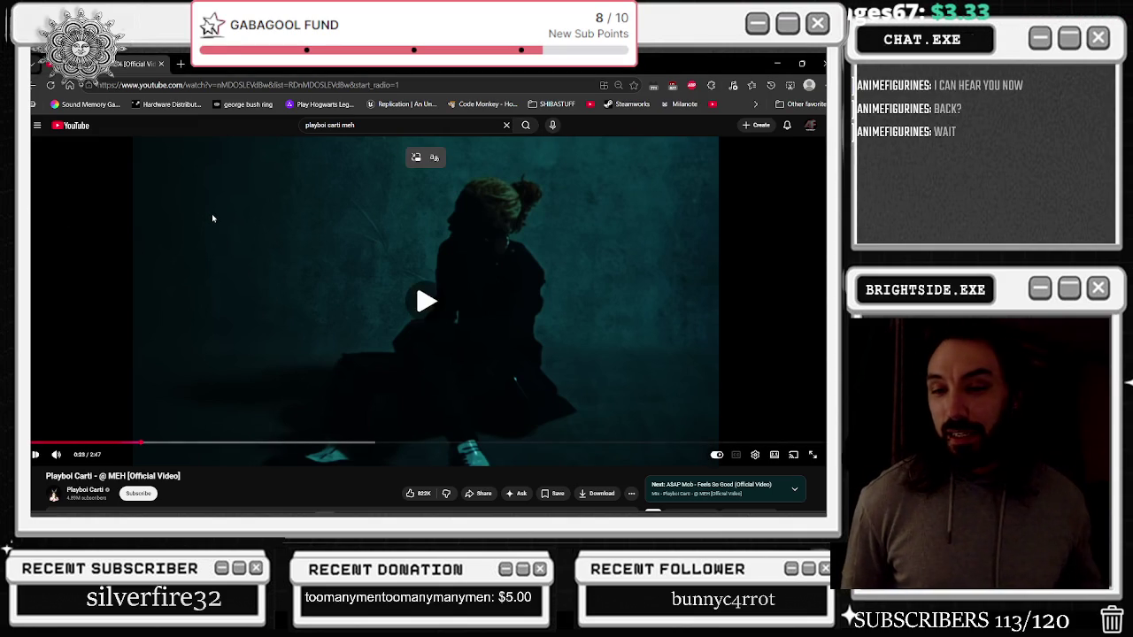
left_click(133, 373)
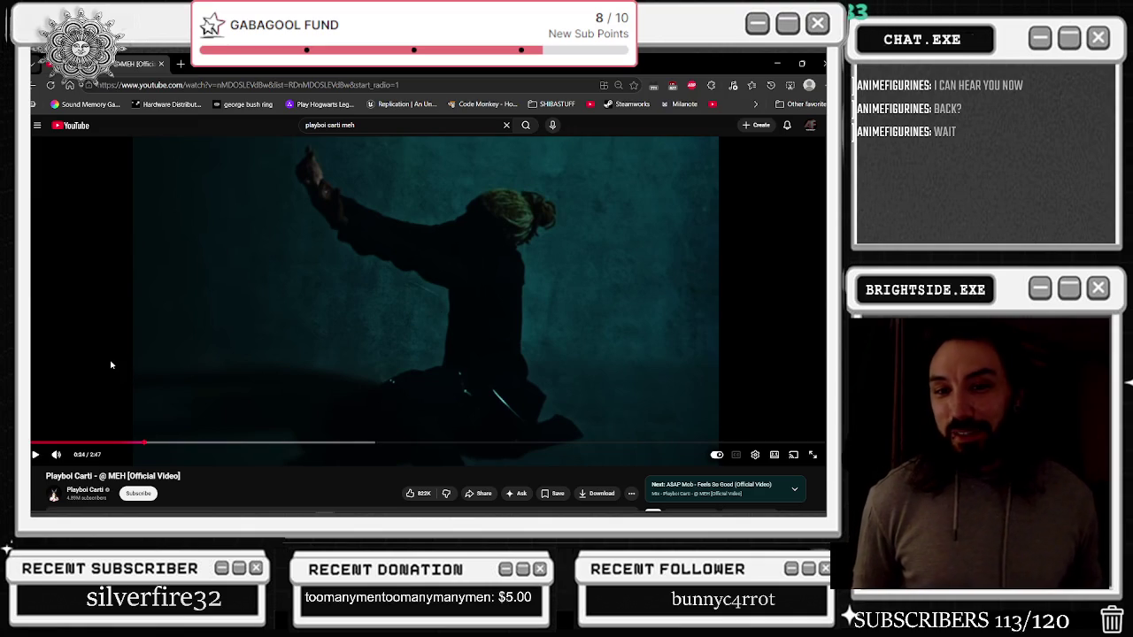
left_click(88, 353)
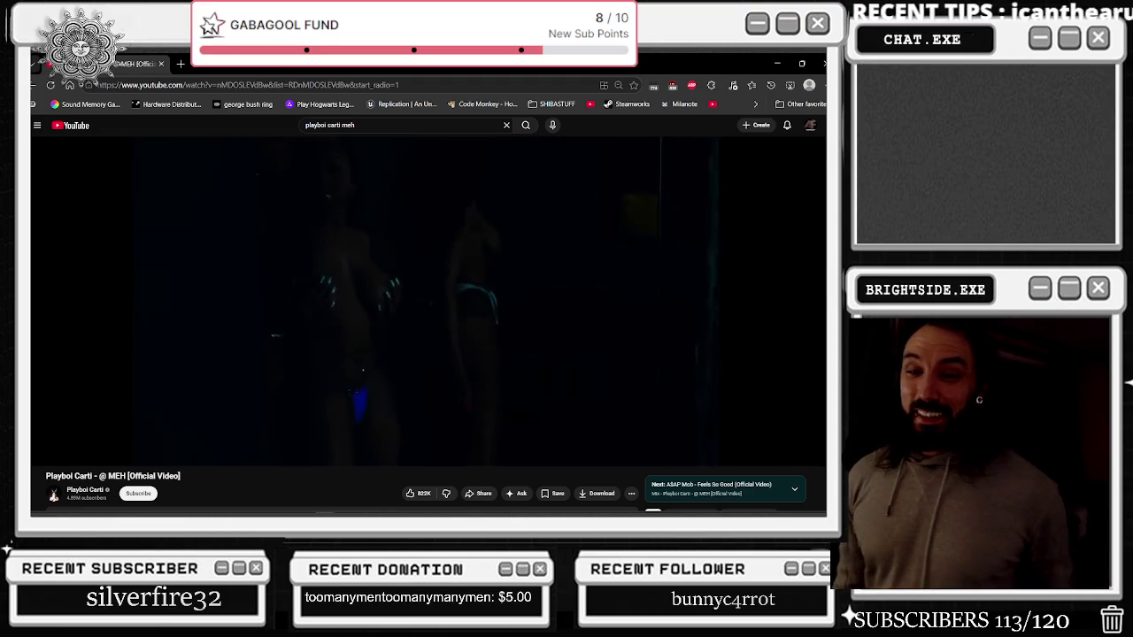
scroll(169, 315, "down", 5)
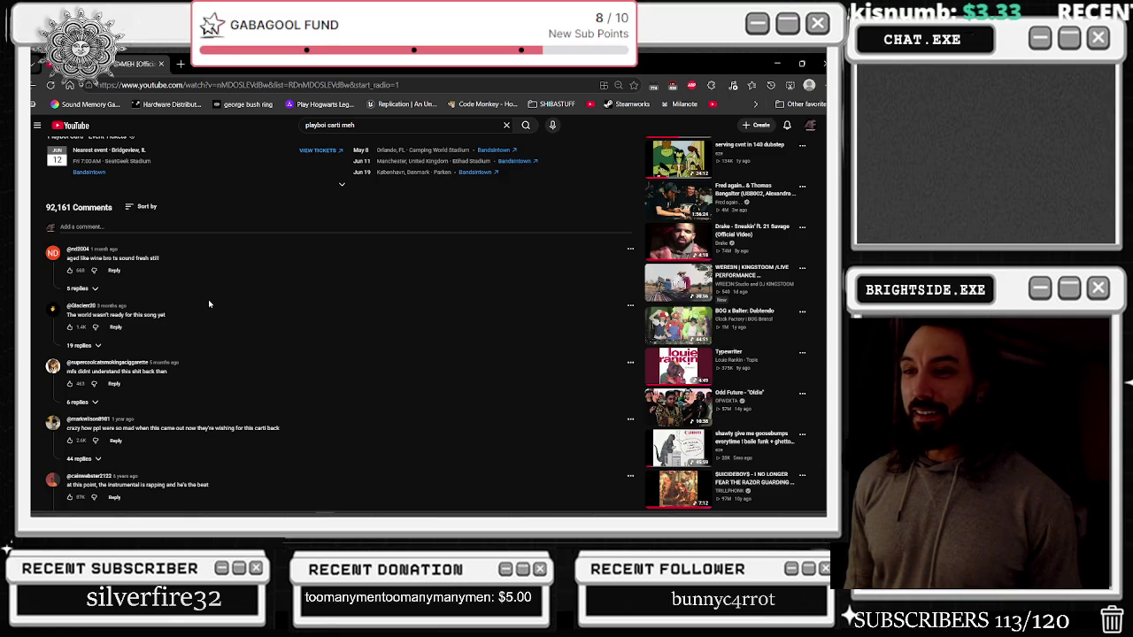
scroll(207, 304, "up", 1)
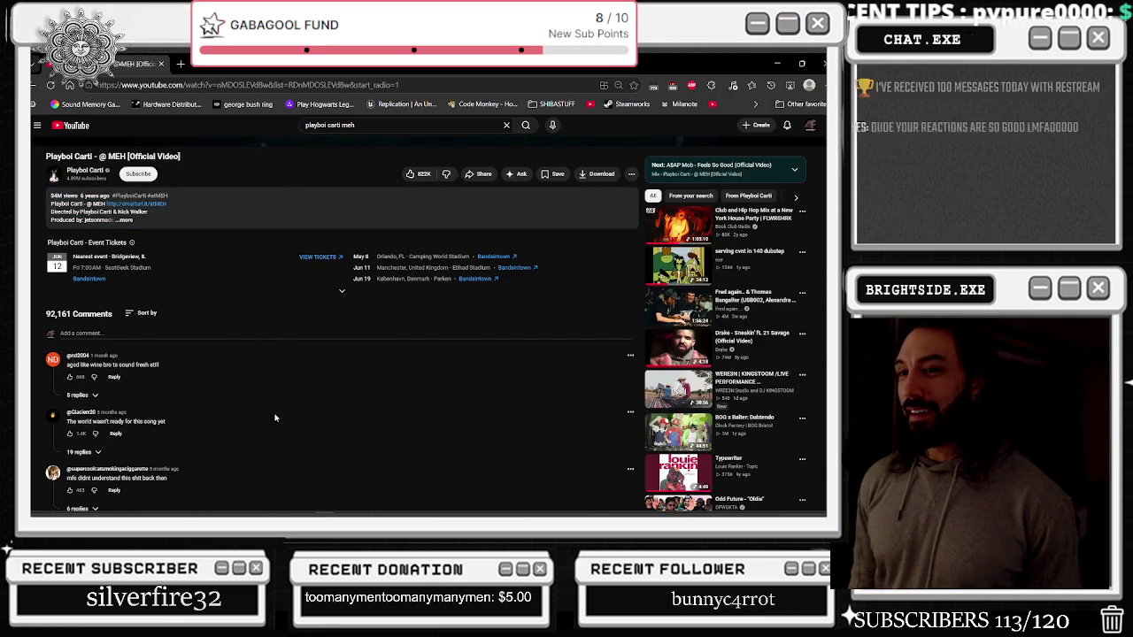
scroll(281, 430, "down", 3)
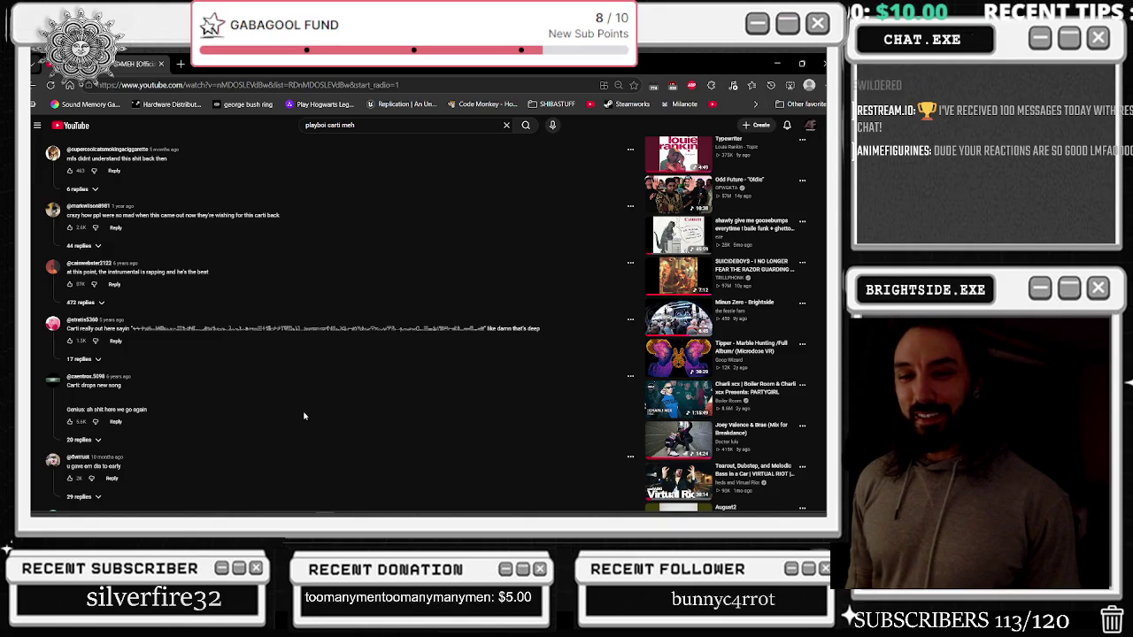
scroll(302, 412, "up", 10)
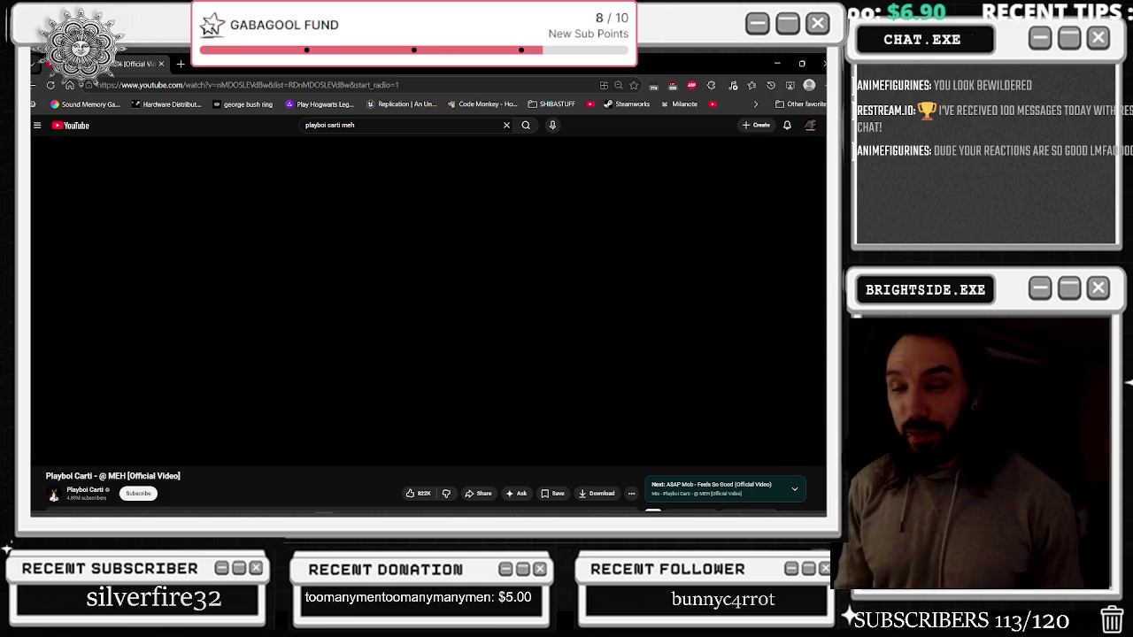
Rewind the @ MEH video 15 seconds, pause and resume it, then play it full screen
key("Left")
key("Left")
key("Left")
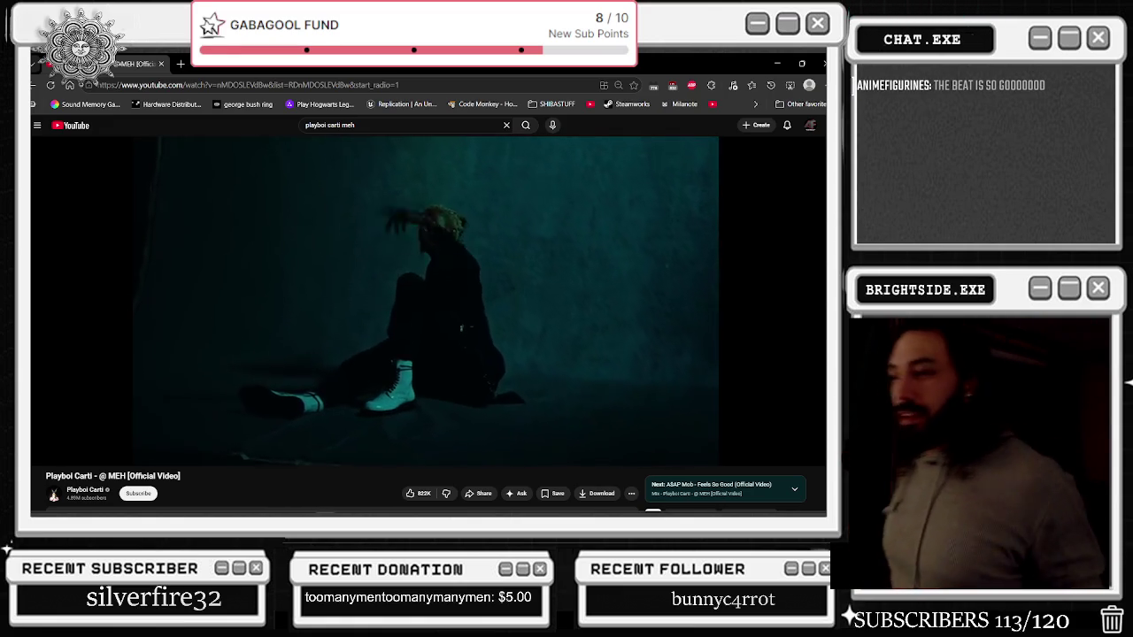
left_click(243, 387)
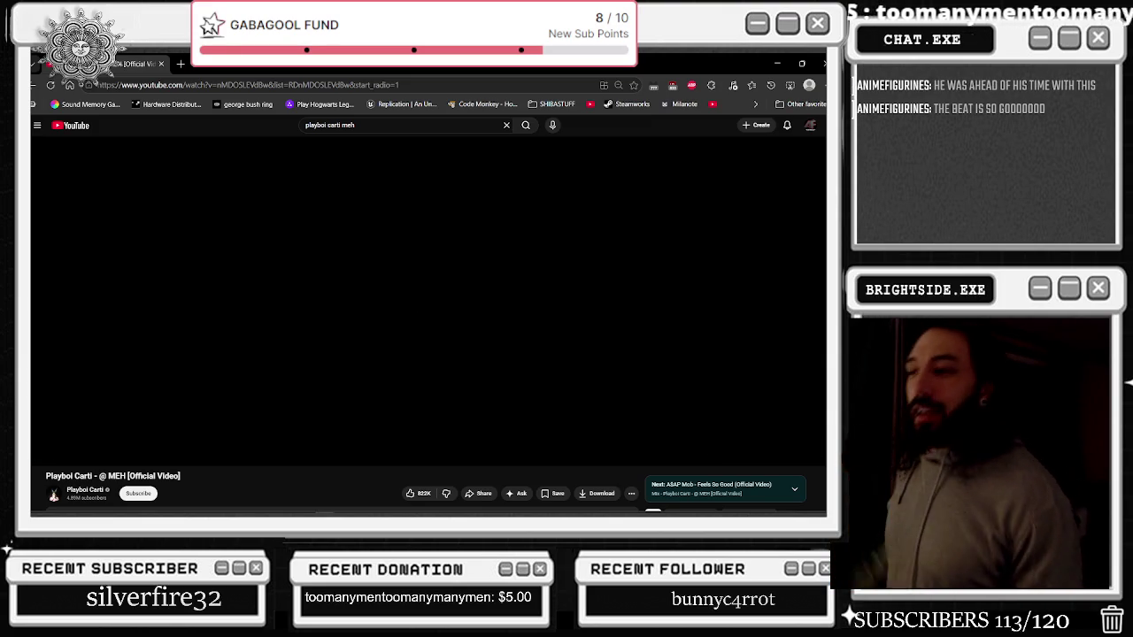
left_click(245, 387)
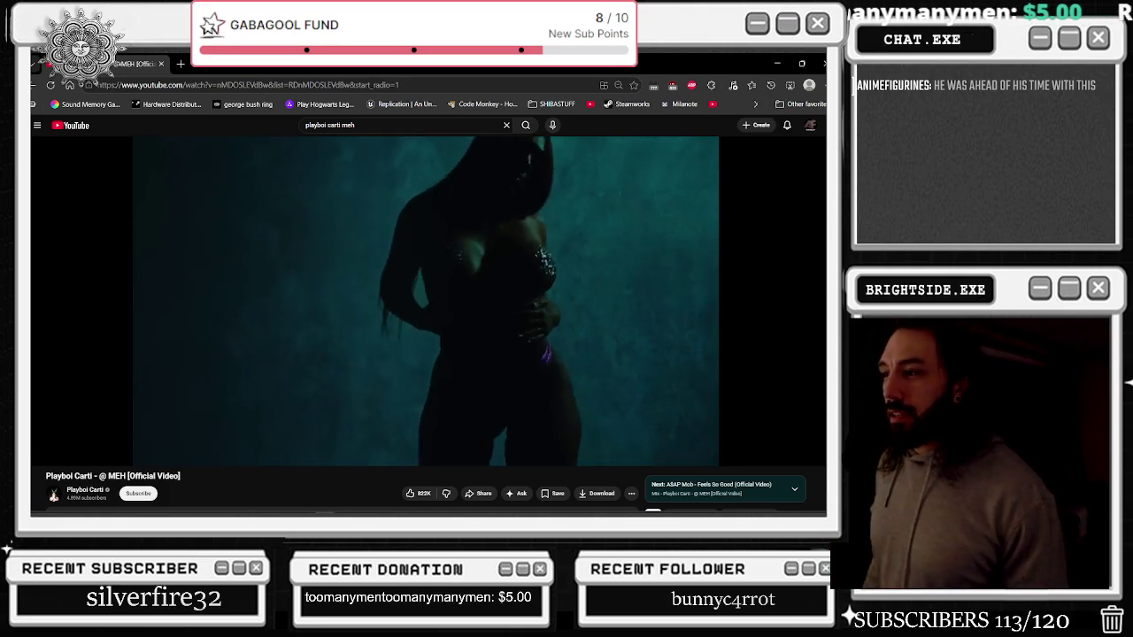
left_click(244, 387)
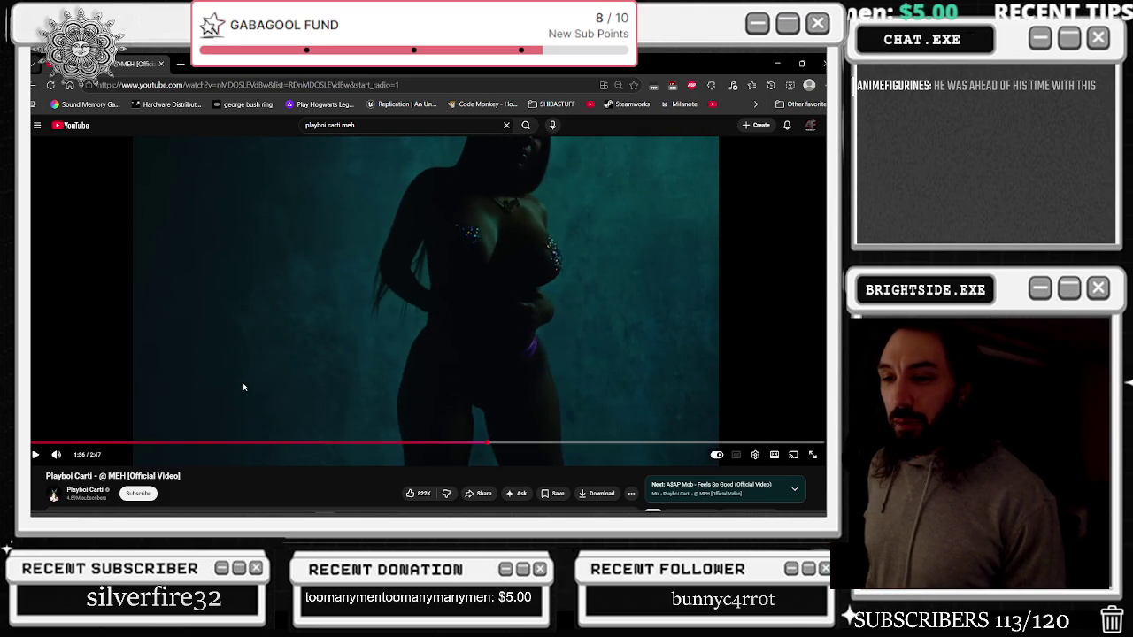
left_click(244, 387)
left_click(243, 387)
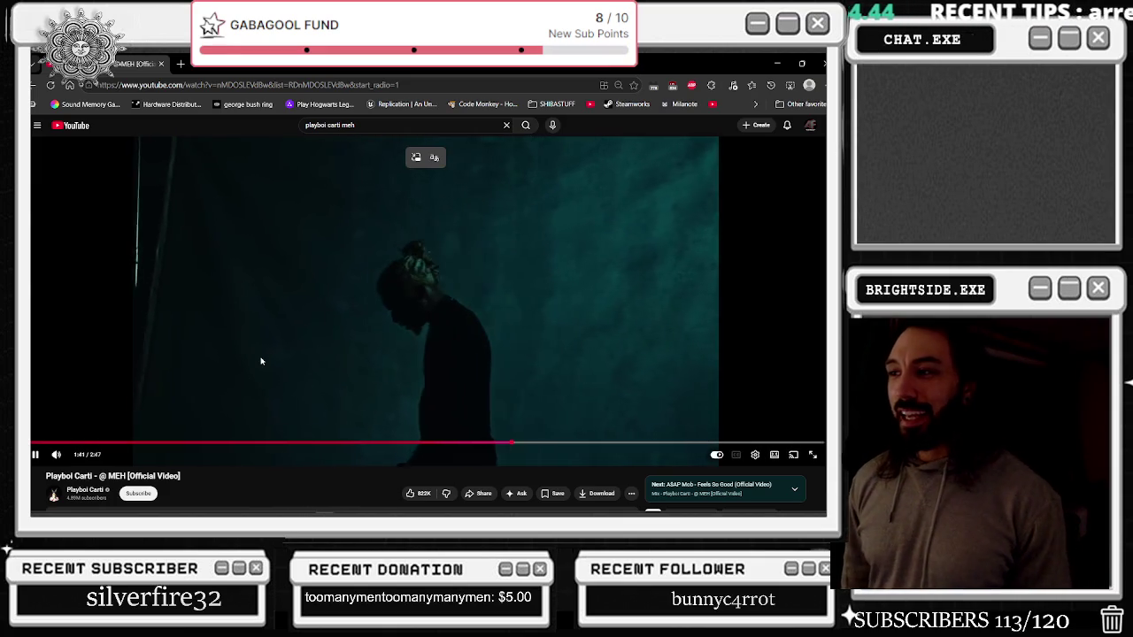
double_click(350, 334)
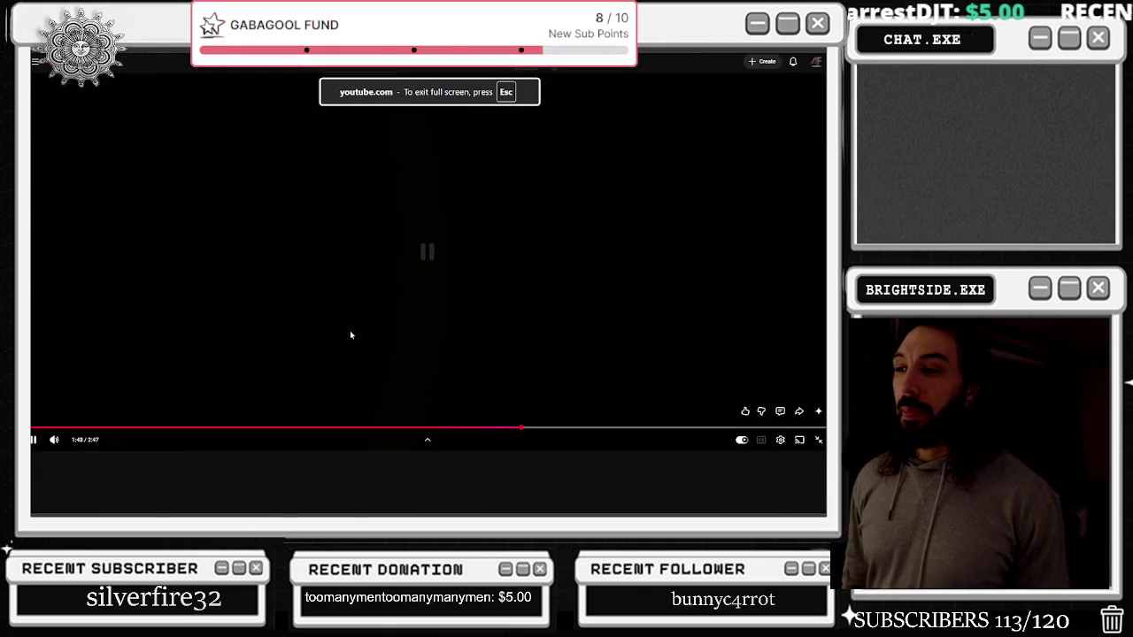
Pause and resume the full-screen video, raise the volume, then exit full screen
key("space")
key("space")
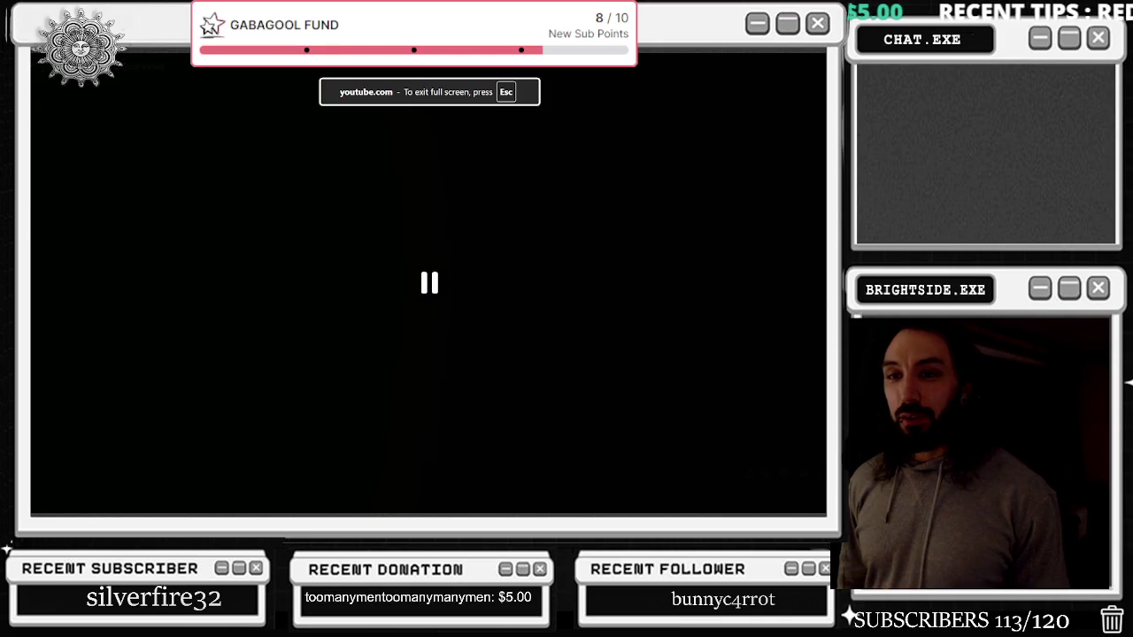
key("space")
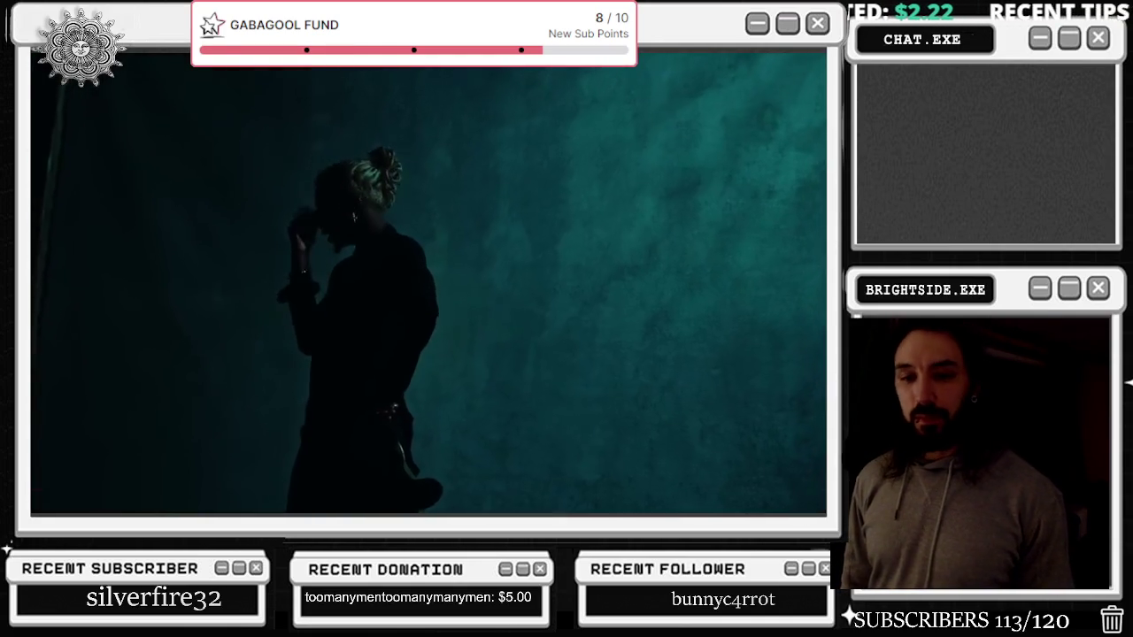
mouse_move(312, 248)
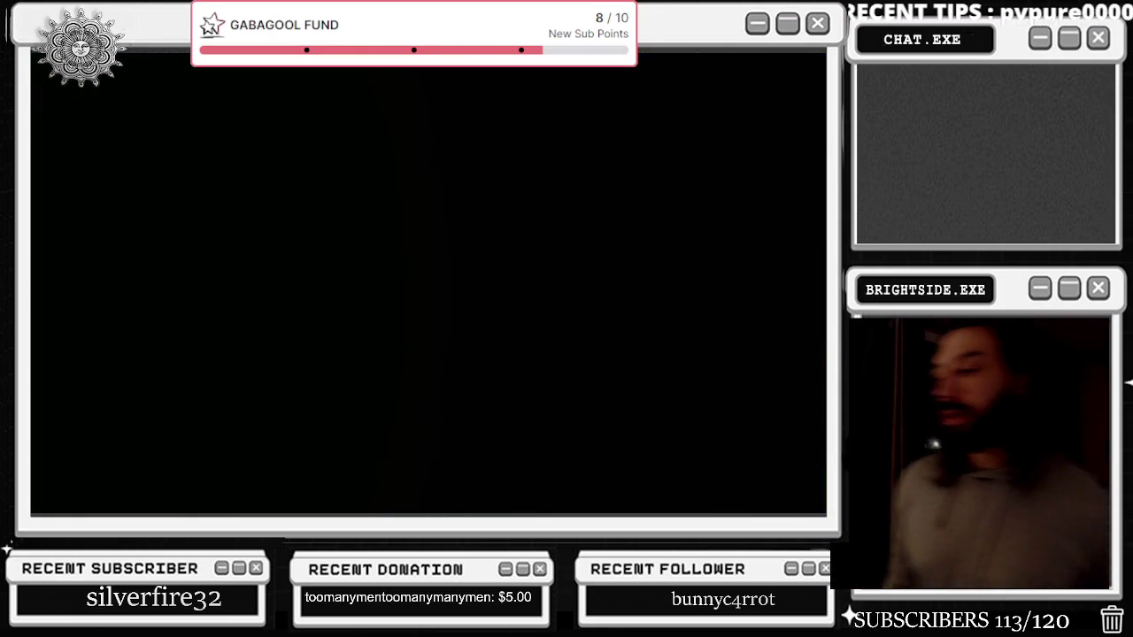
mouse_move(367, 290)
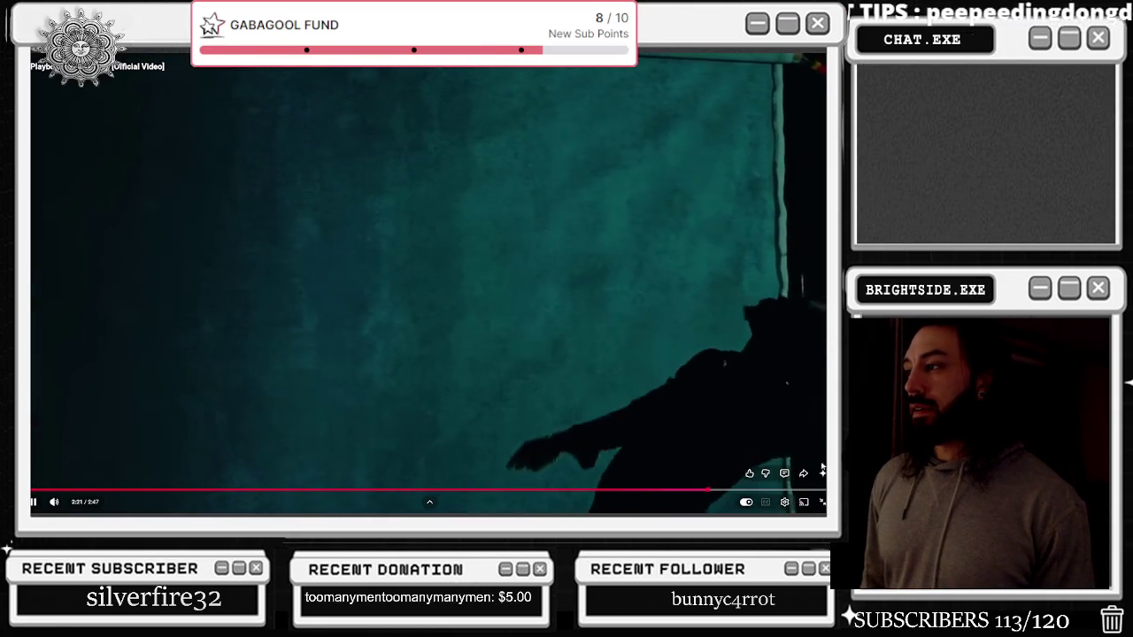
key("XF86AudioRaiseVolume")
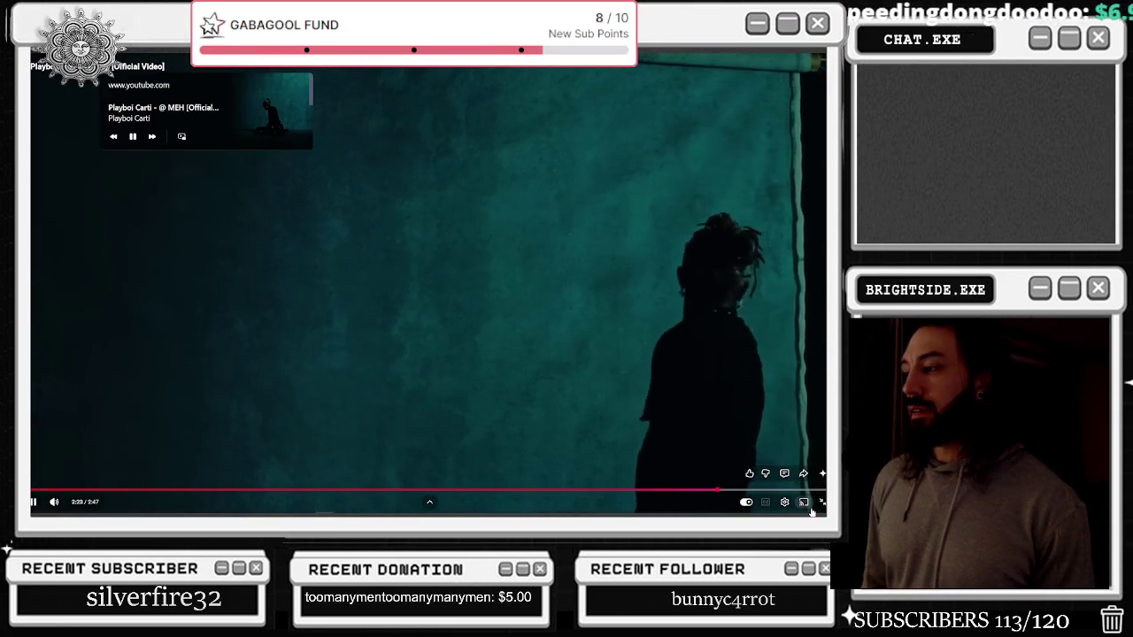
left_click(821, 502)
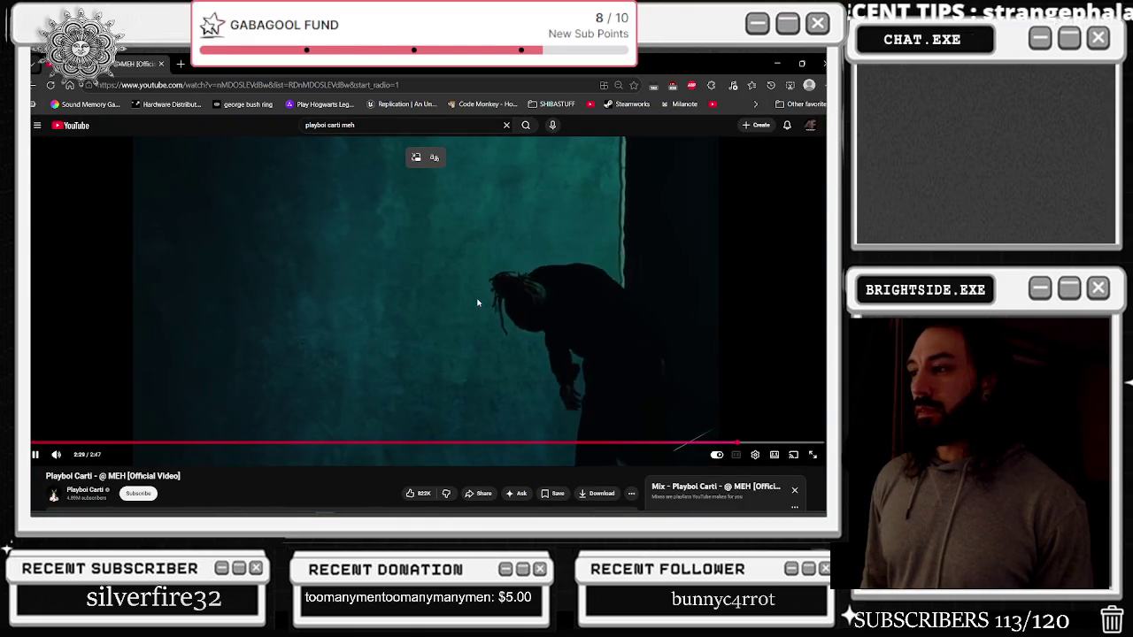
Scroll down the @ MEH watch page while the video keeps playing
scroll(477, 304, "down", 2)
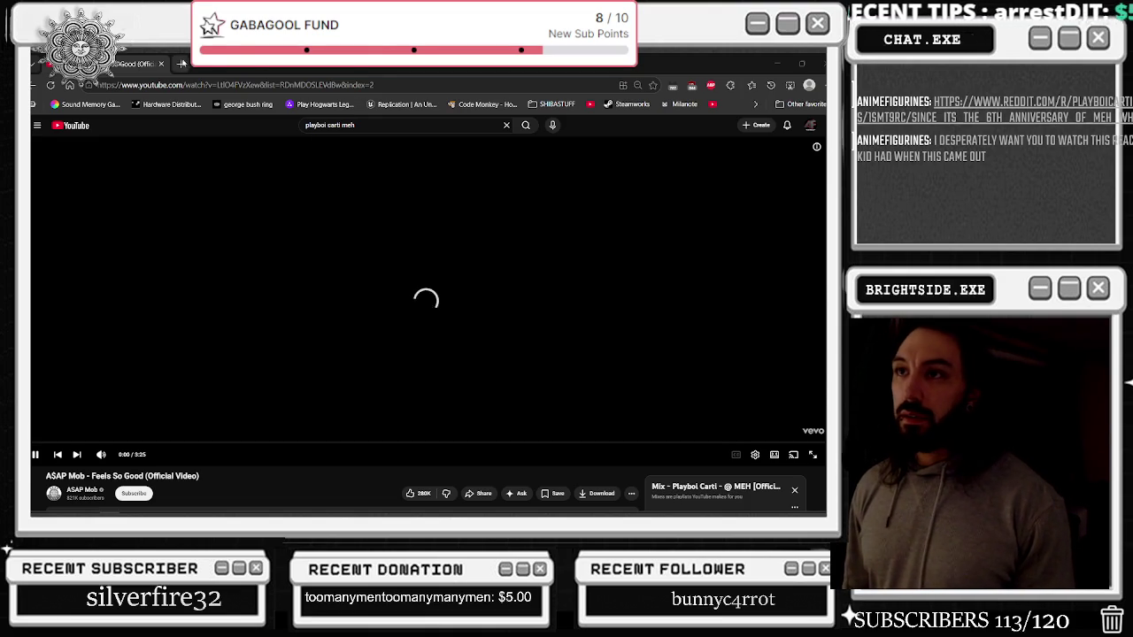
In a new tab, search the pasted Reddit link and open the r/playboicarti result
left_click(183, 64)
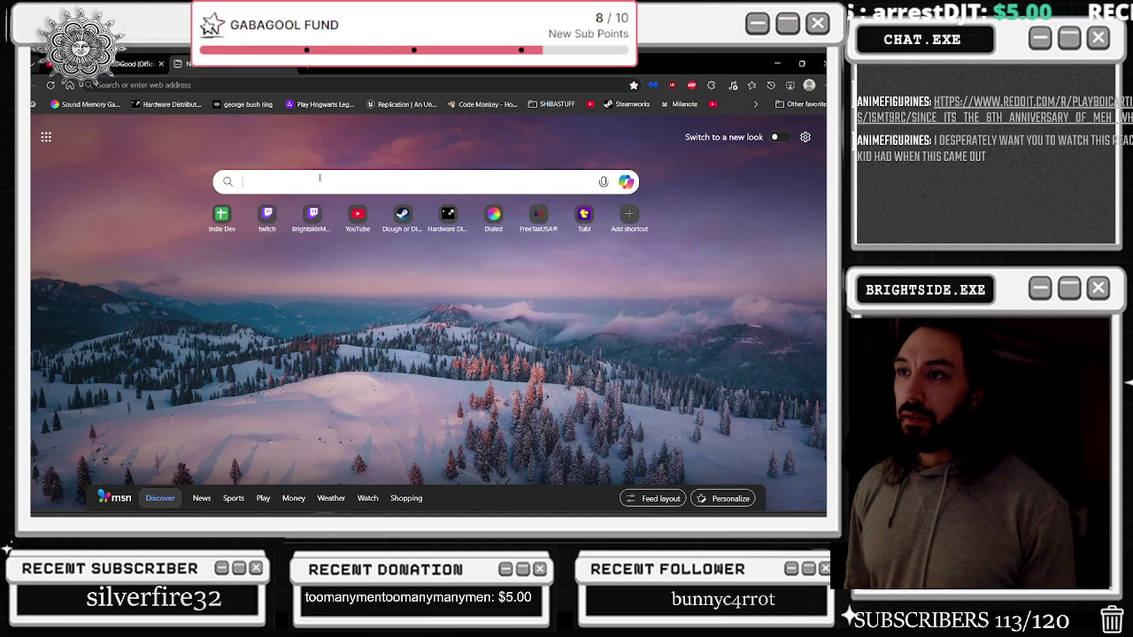
key("ctrl+v")
key("Return")
left_click(182, 295)
Pause the YouTube video, then browse the r/playboicarti feed of recent posts
left_click(137, 65)
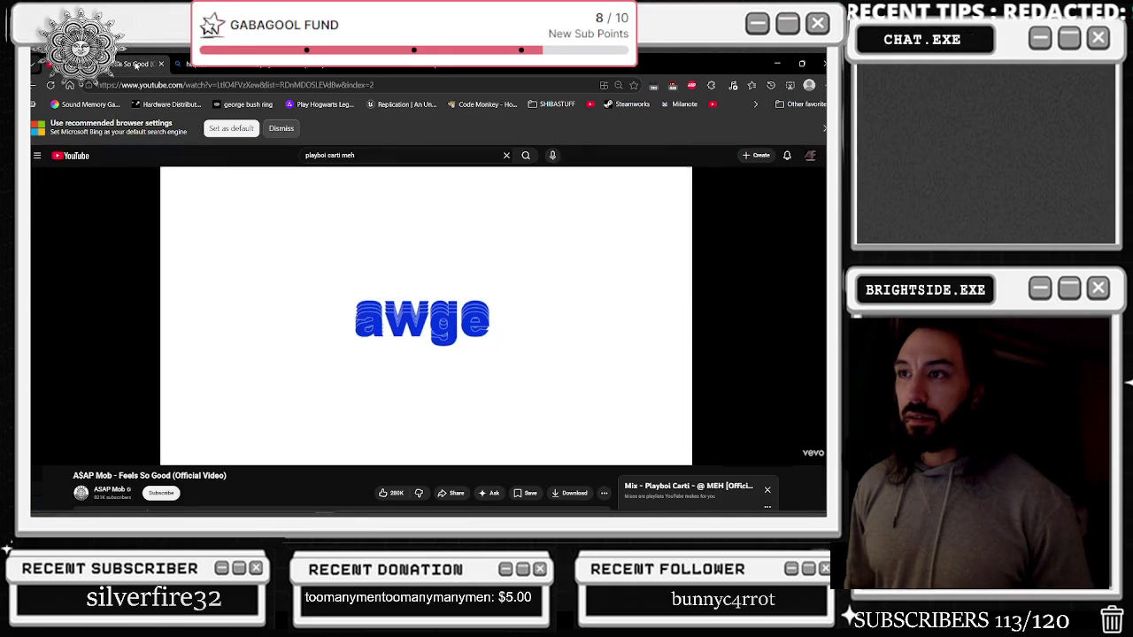
left_click(303, 221)
key("ctrl+Tab")
scroll(380, 239, "down", 1)
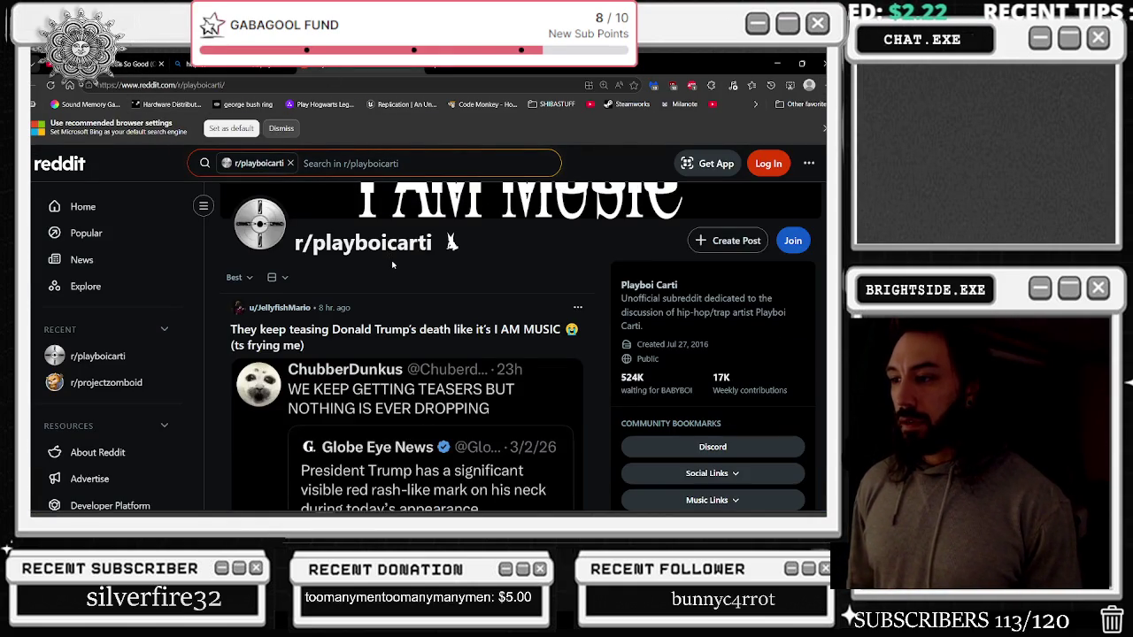
scroll(394, 264, "down", 3)
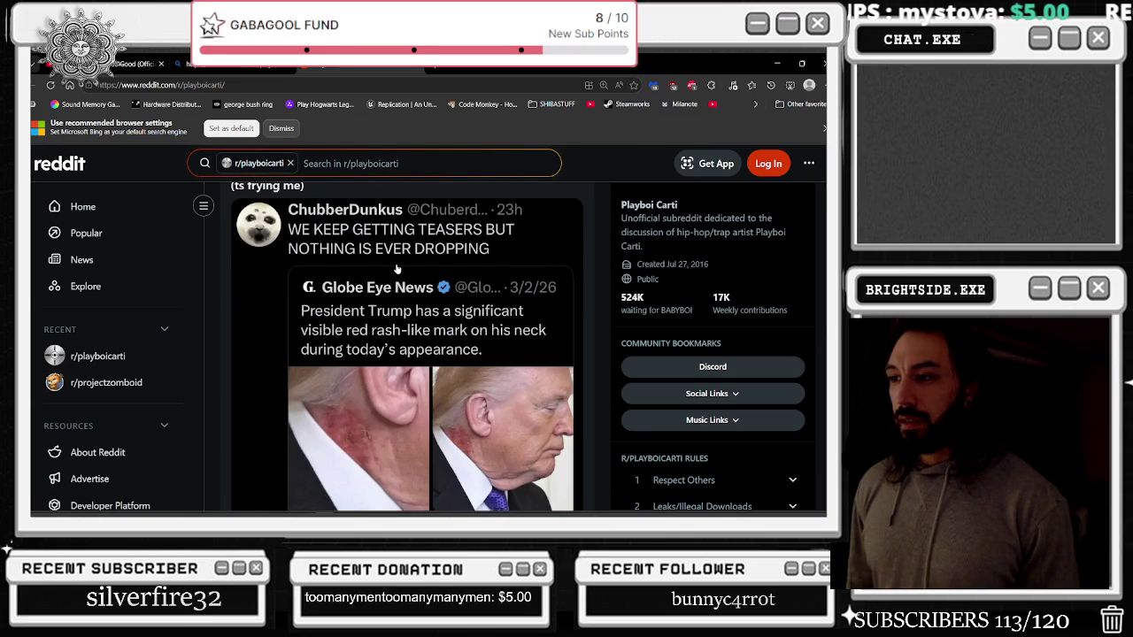
scroll(397, 269, "up", 1)
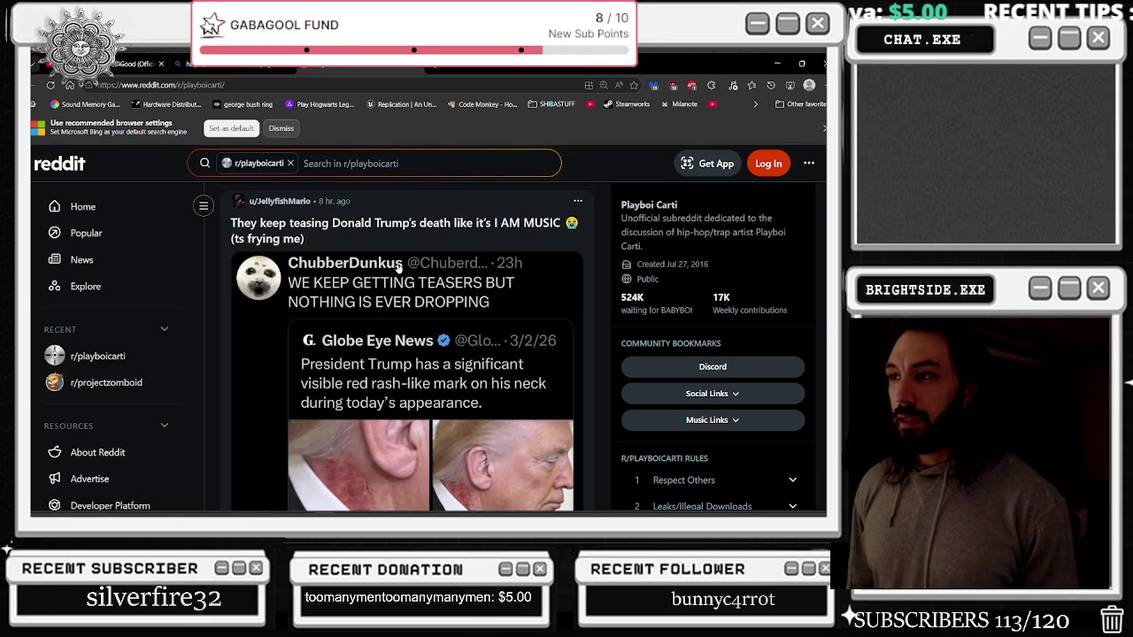
scroll(397, 269, "down", 15)
scroll(399, 270, "down", 10)
scroll(399, 270, "up", 6)
scroll(399, 270, "down", 5)
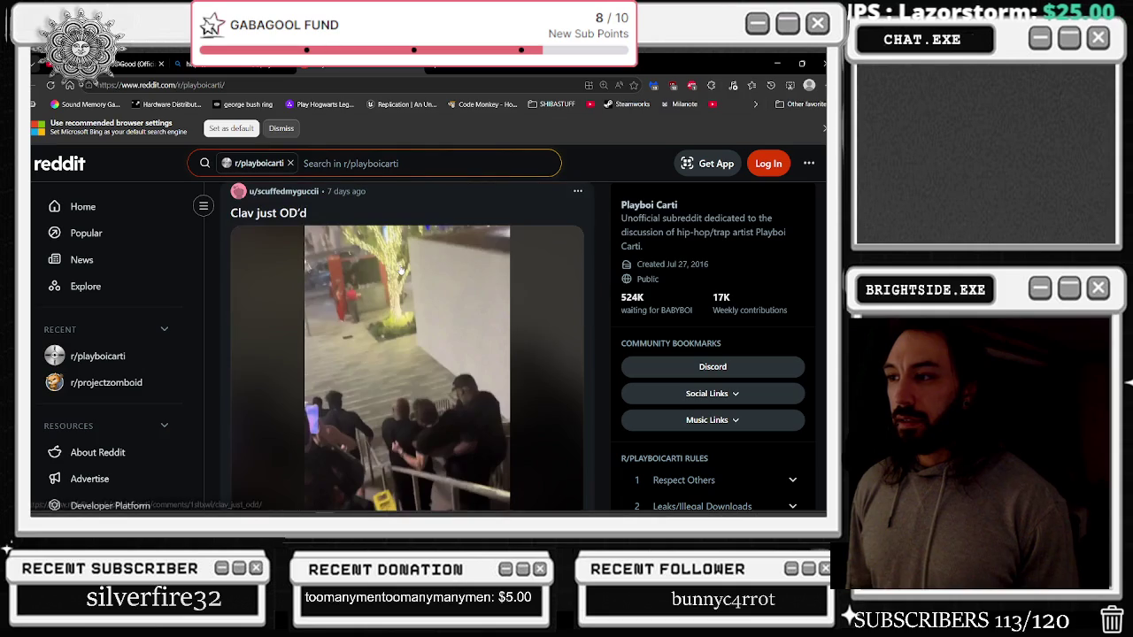
scroll(401, 269, "down", 4)
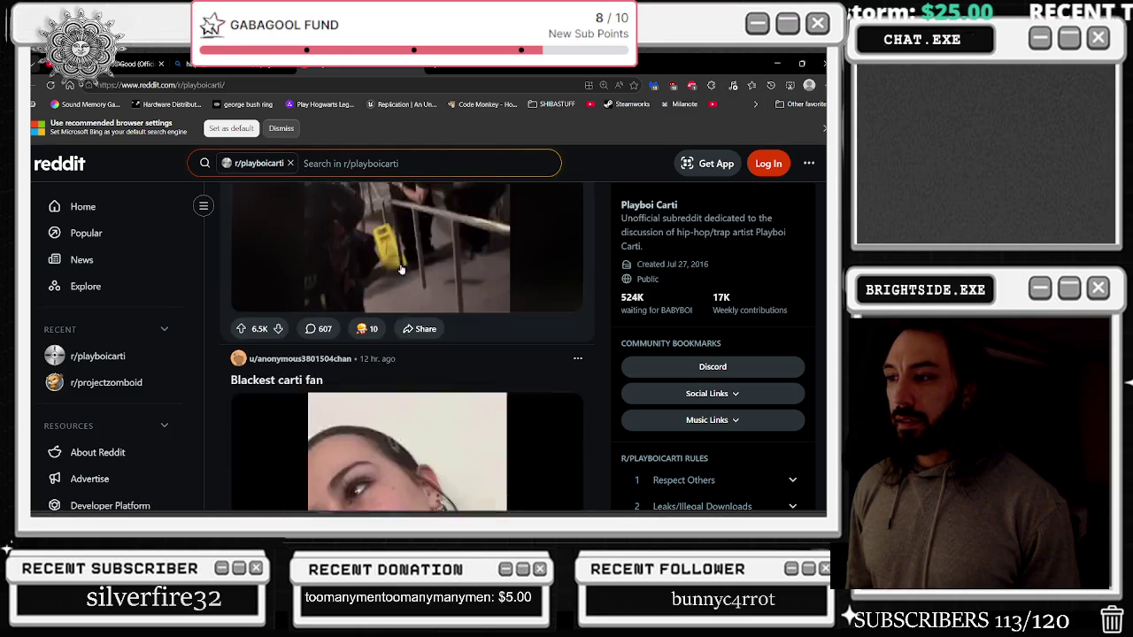
scroll(401, 269, "up", 3)
scroll(317, 197, "up", 1)
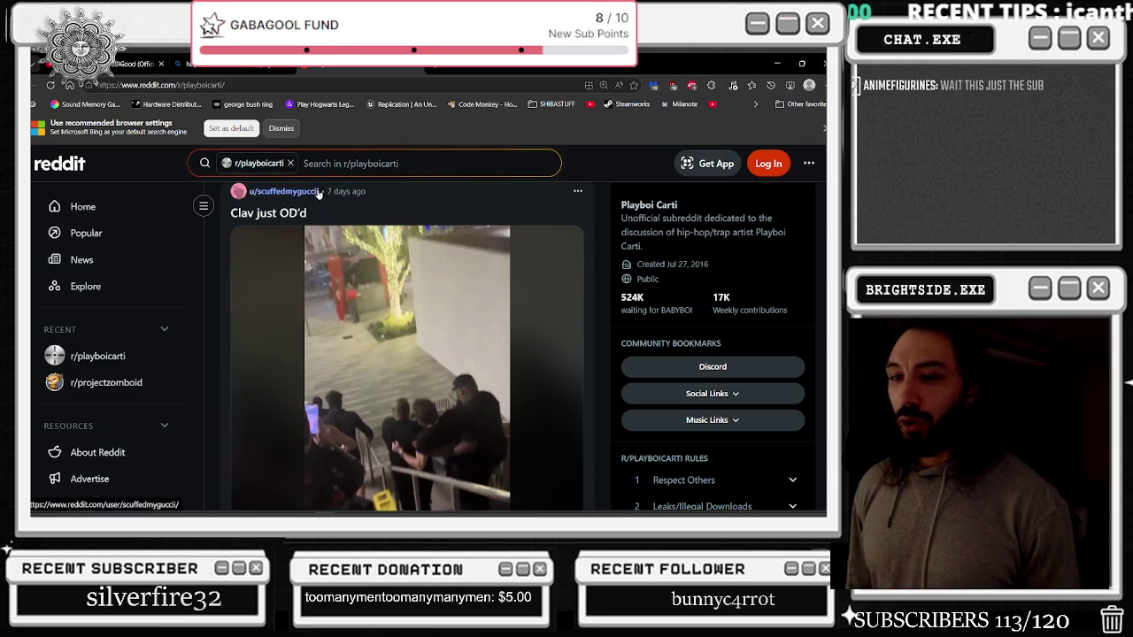
Load the 6th-anniversary @ MEH reaction post from its link and unmute its video
left_click(403, 85)
type("https://www.reddit.com/r/playboicarti/comments/1smt9rc/since_its_the_6th_anniversary_of_meh_who_else/")
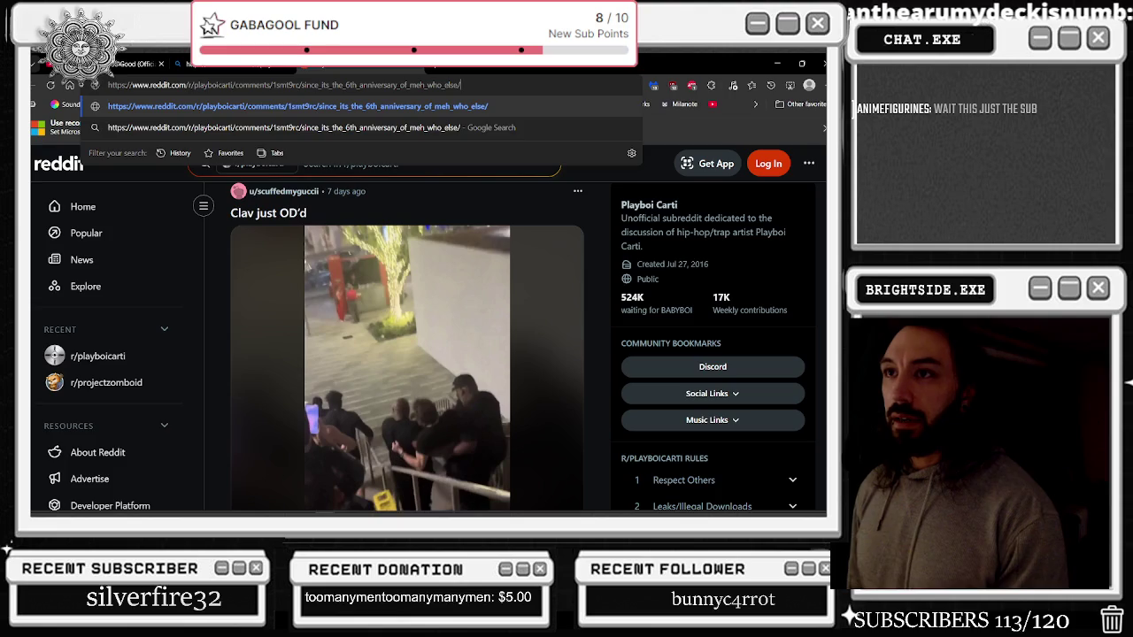
key("Return")
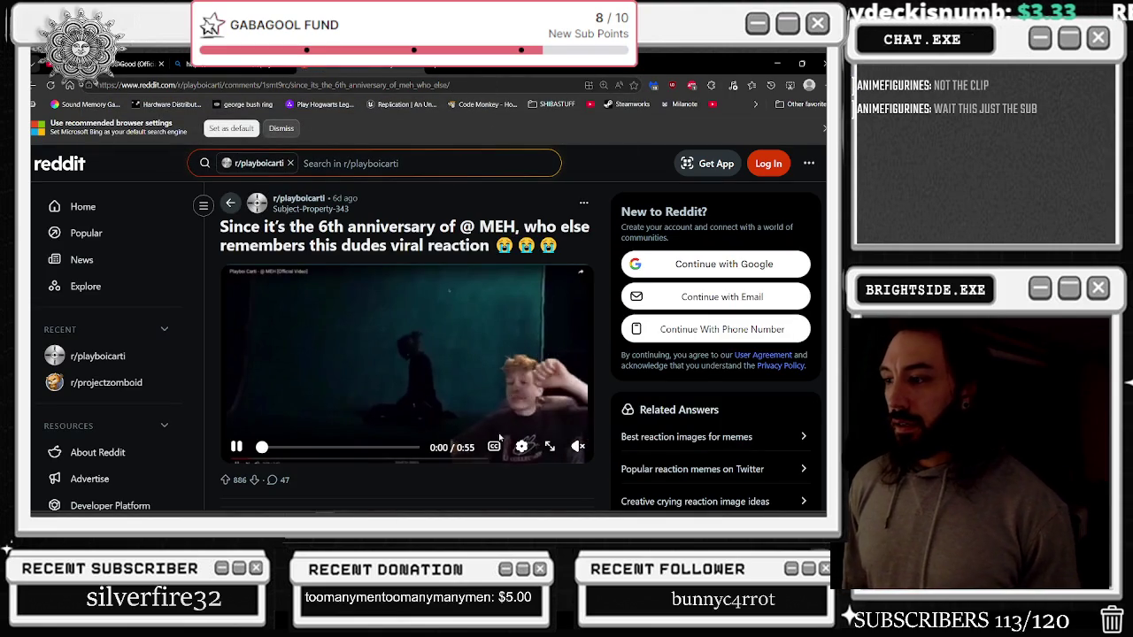
left_click_drag(579, 425, 583, 382)
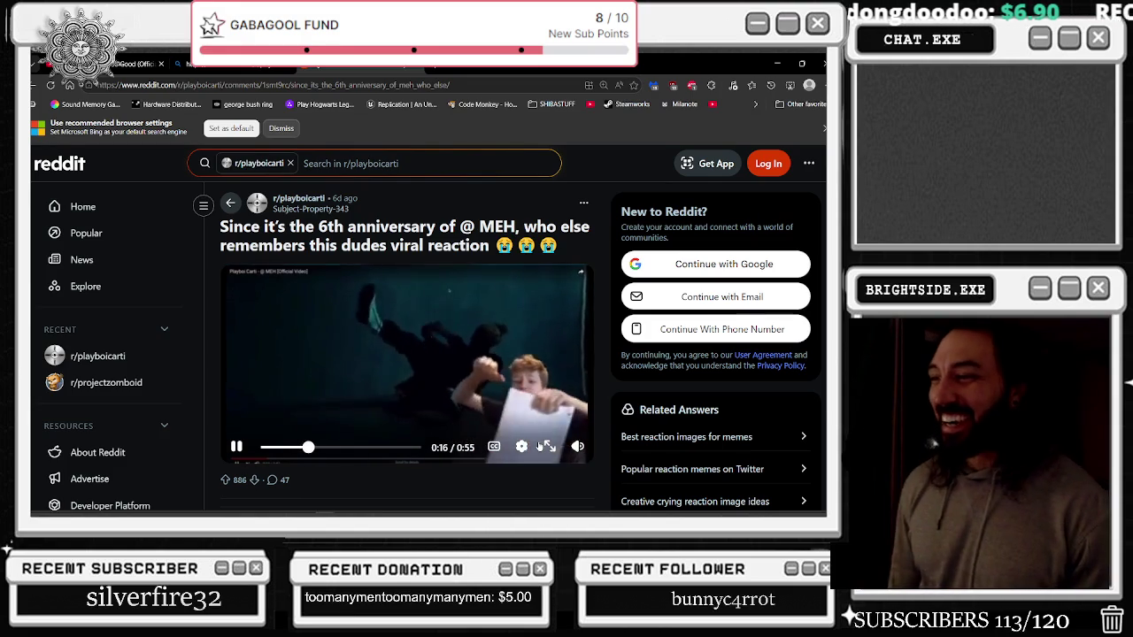
Play the Reddit reaction clip full screen, briefly leaving and re-entering full screen
left_click(541, 446)
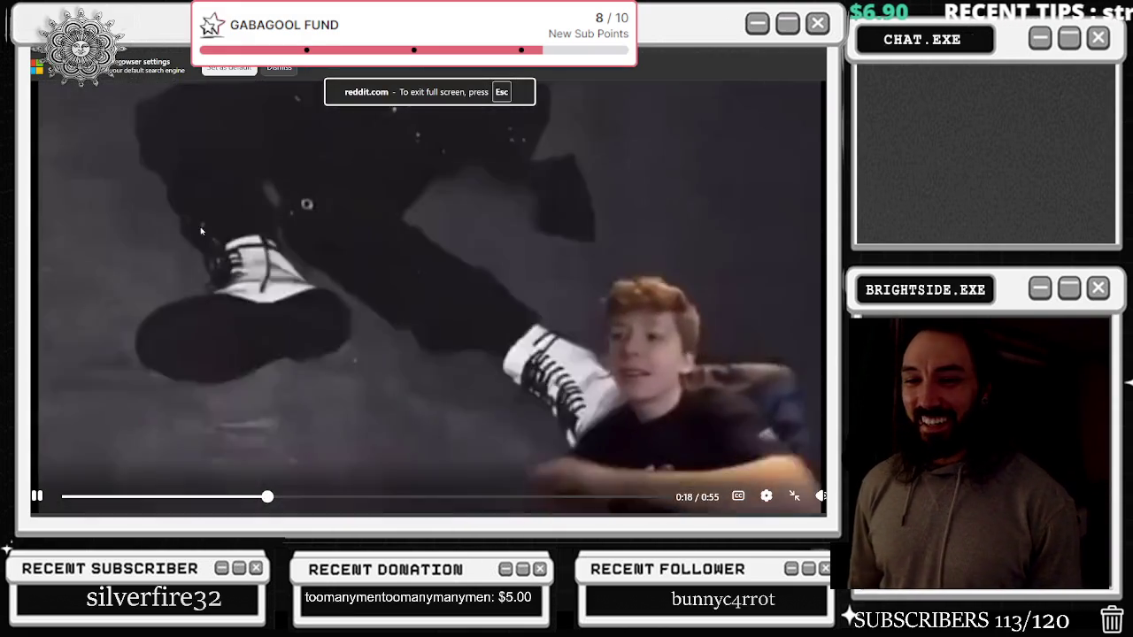
left_click(421, 166)
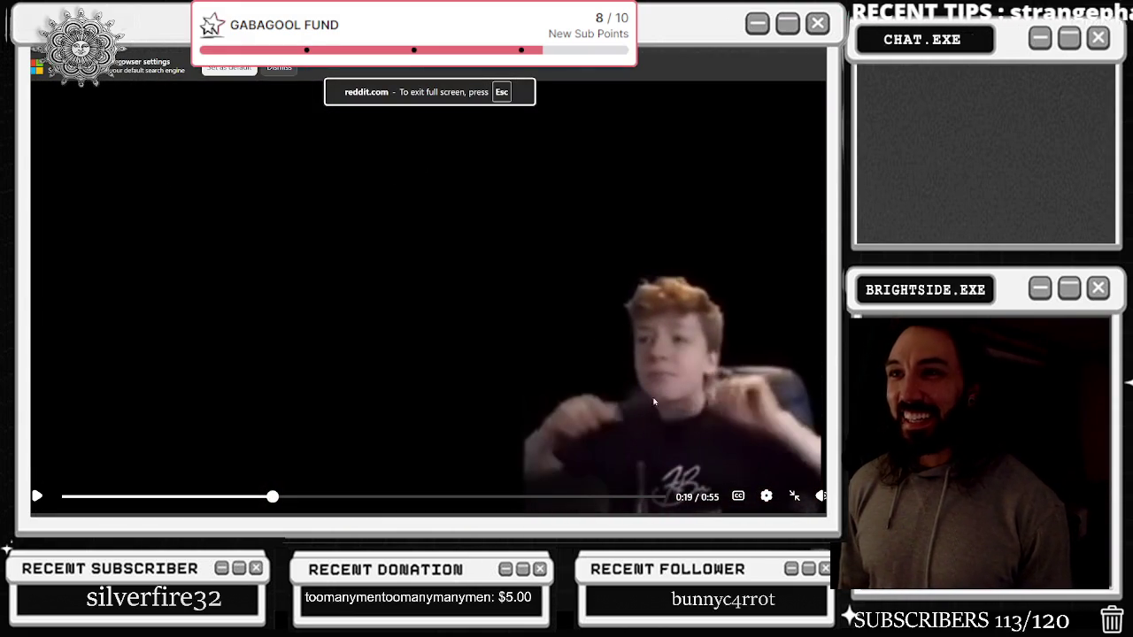
left_click(797, 496)
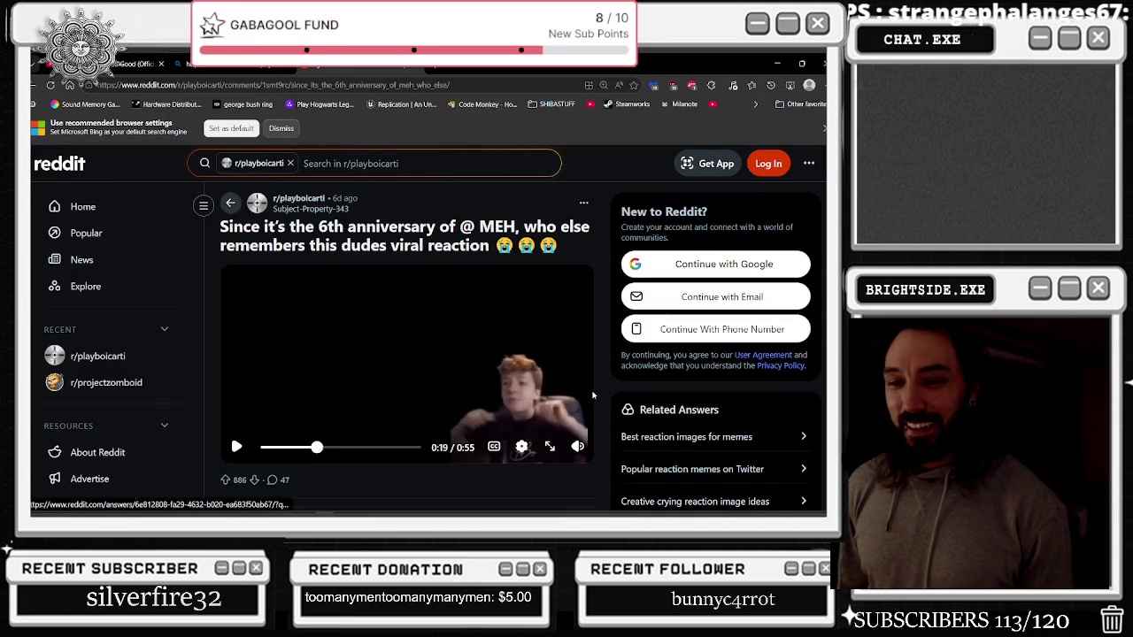
left_click(548, 389)
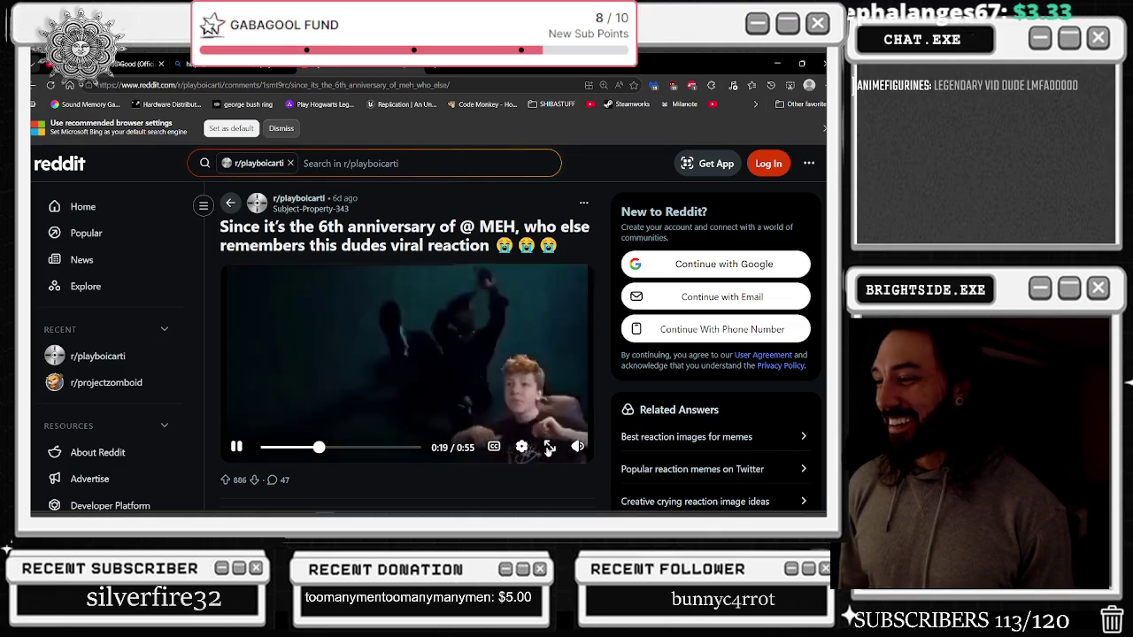
double_click(548, 390)
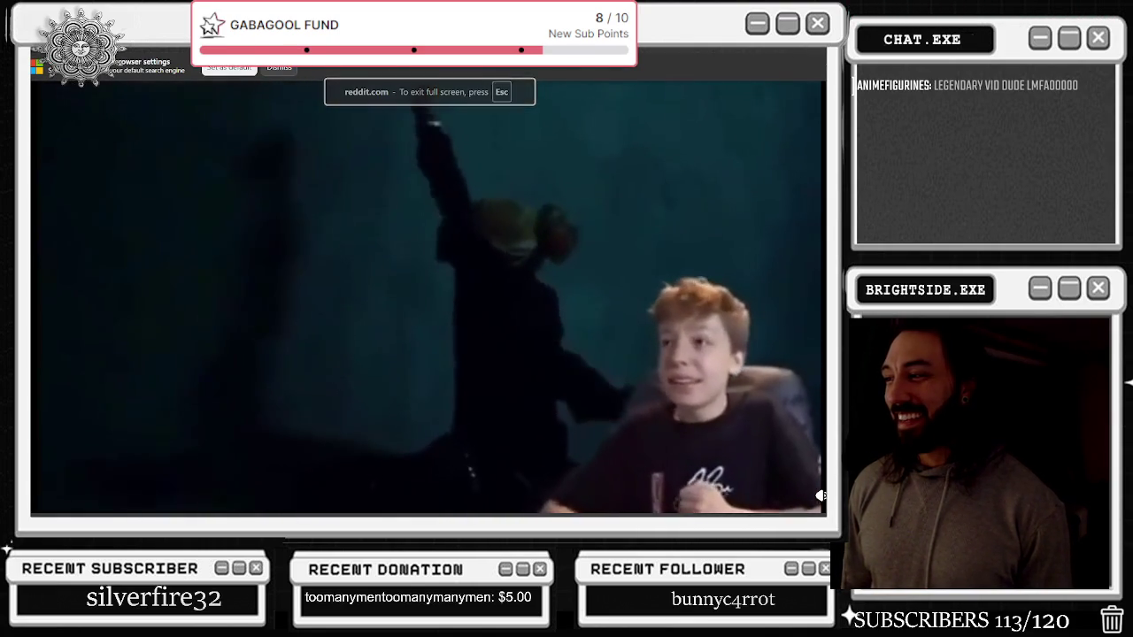
Watch the clip to the end, jumping back to 0:46, then exit full screen to the comments
left_click(351, 306)
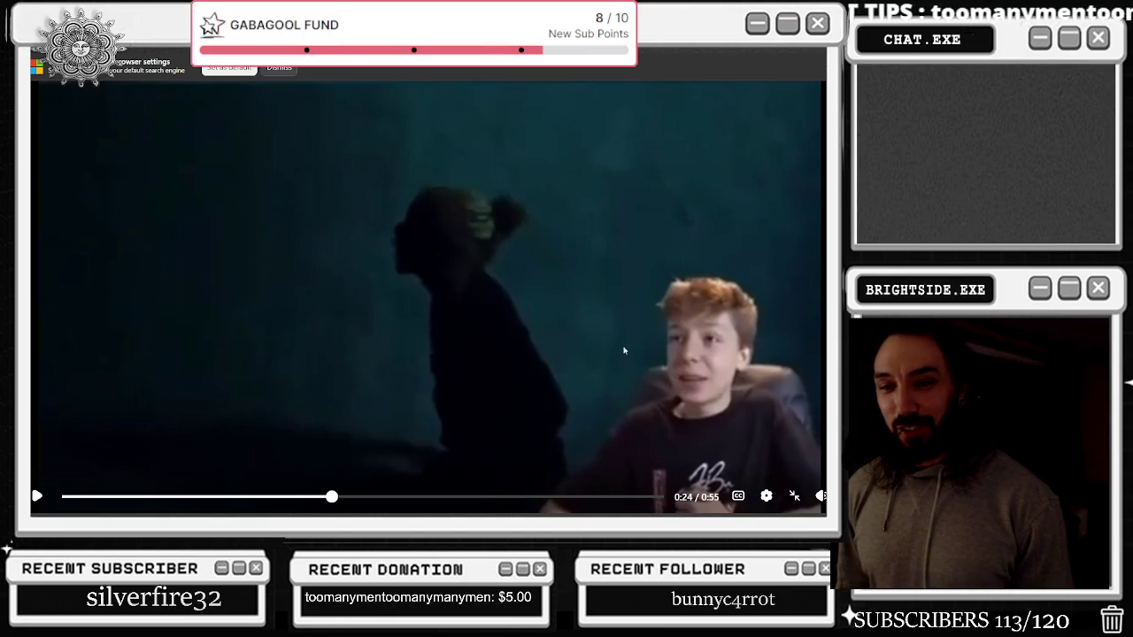
left_click(694, 374)
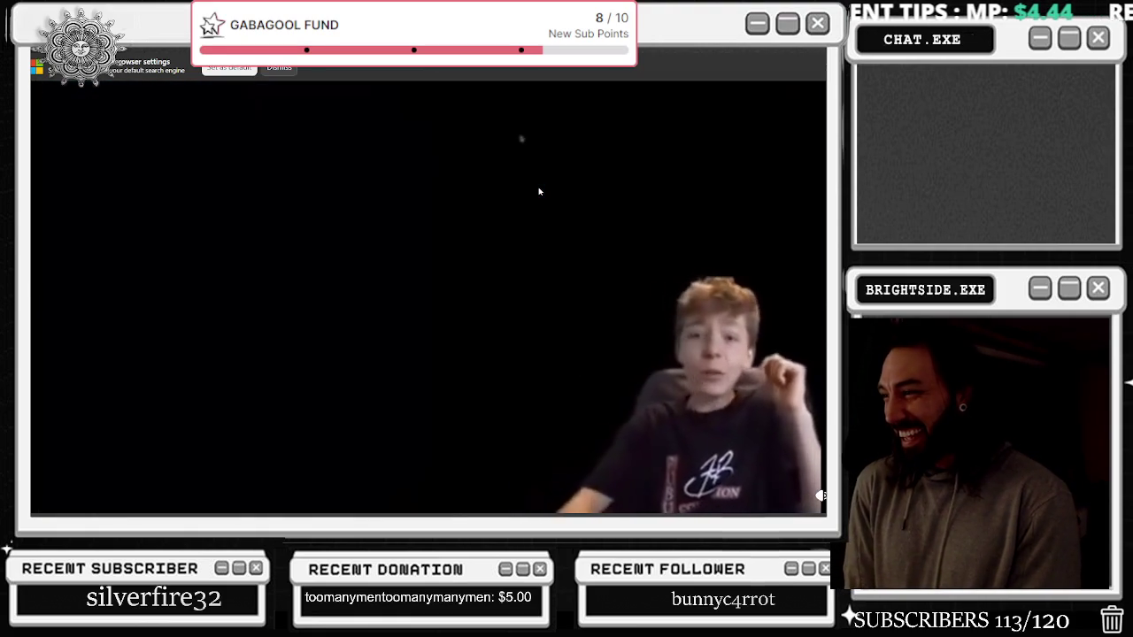
left_click(538, 191)
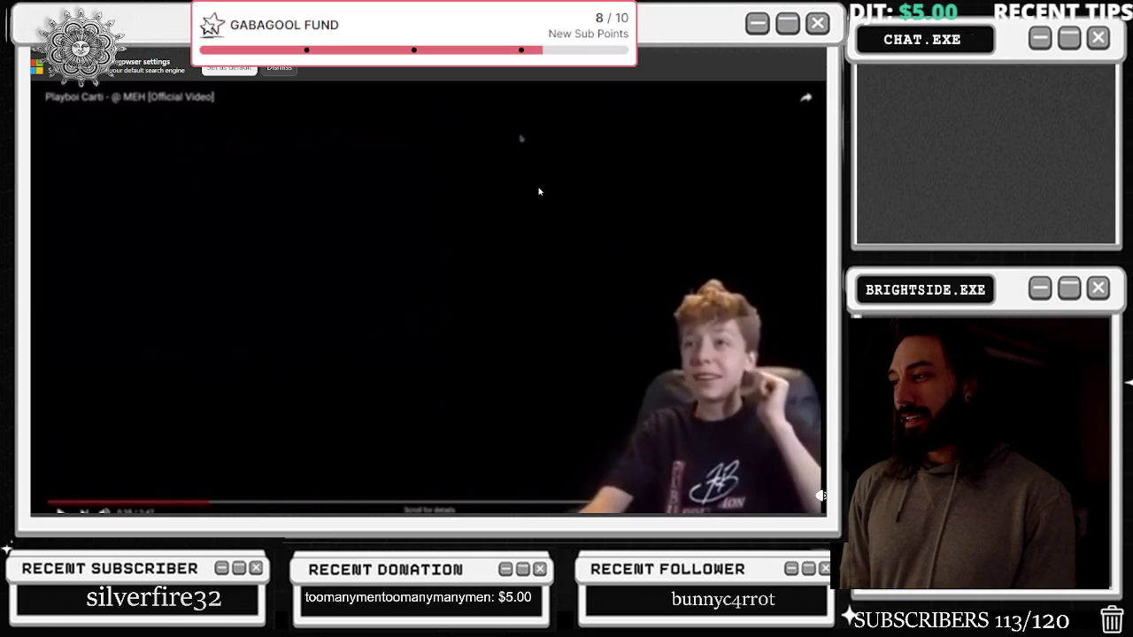
left_click(538, 191)
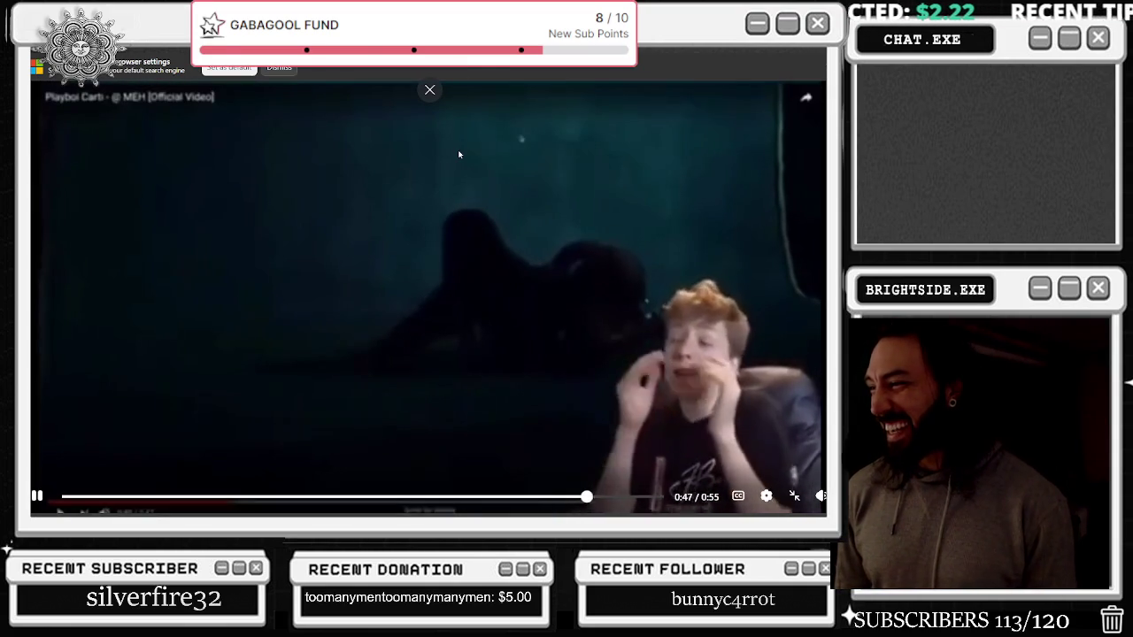
left_click(565, 497)
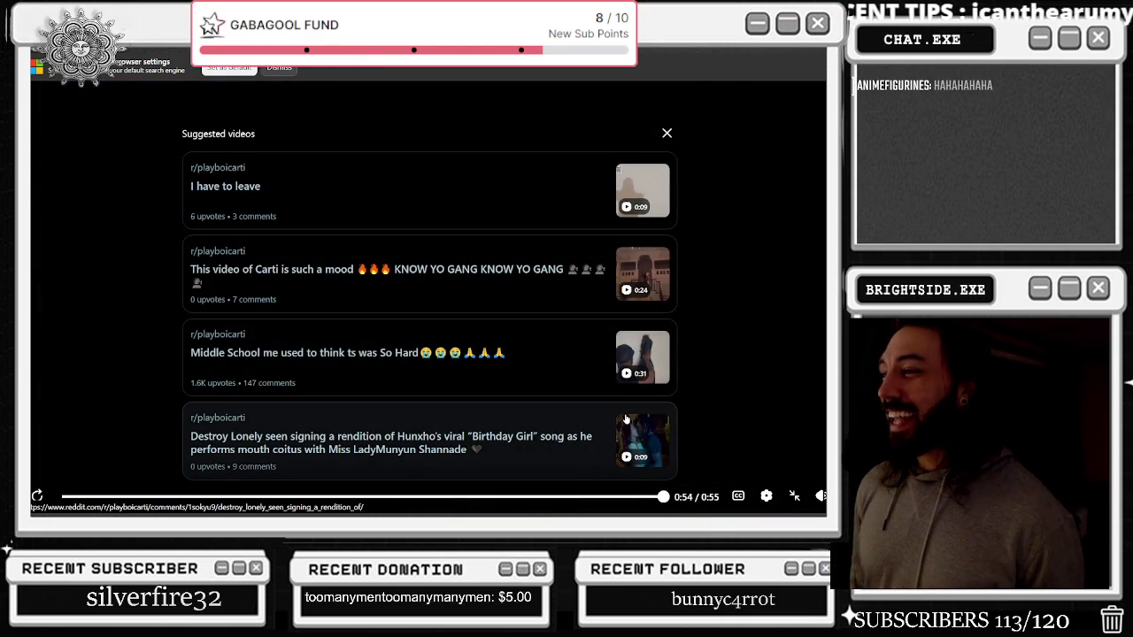
key("Escape")
scroll(509, 421, "down", 3)
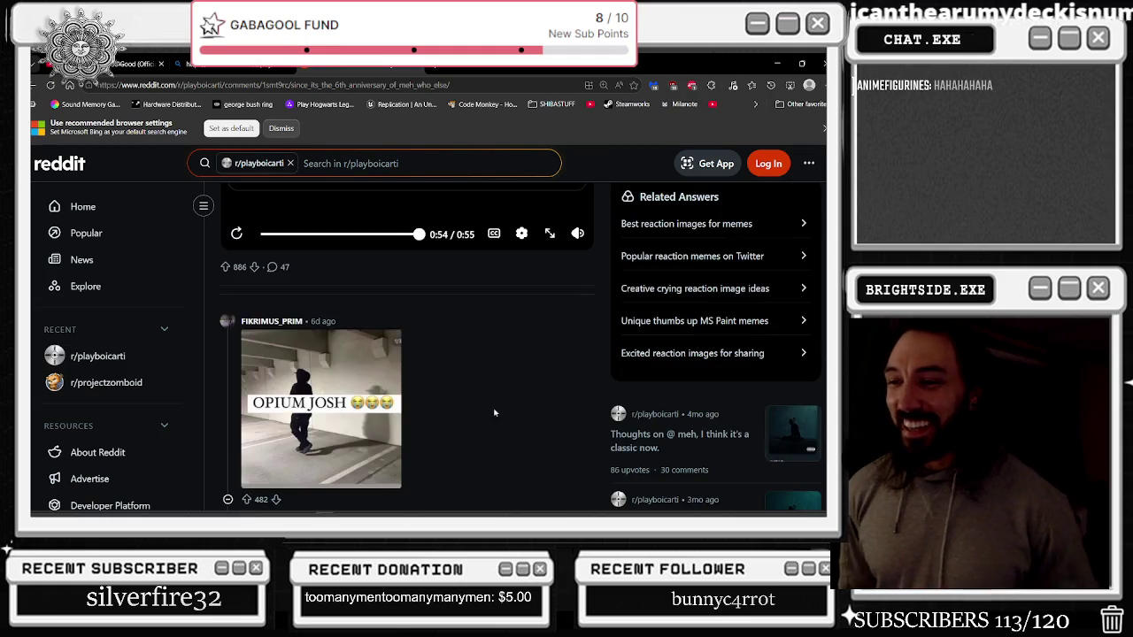
Replay the reaction clip full screen from 0:51, then return to the post page
scroll(433, 273, "up", 3)
left_click(404, 339)
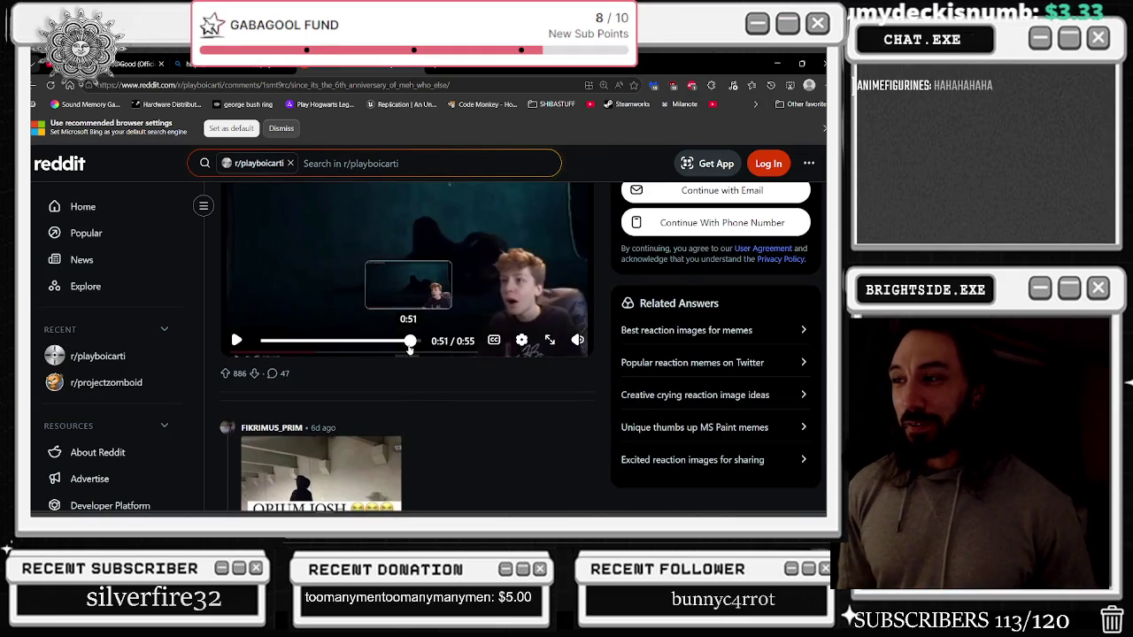
scroll(404, 338, "up", 2)
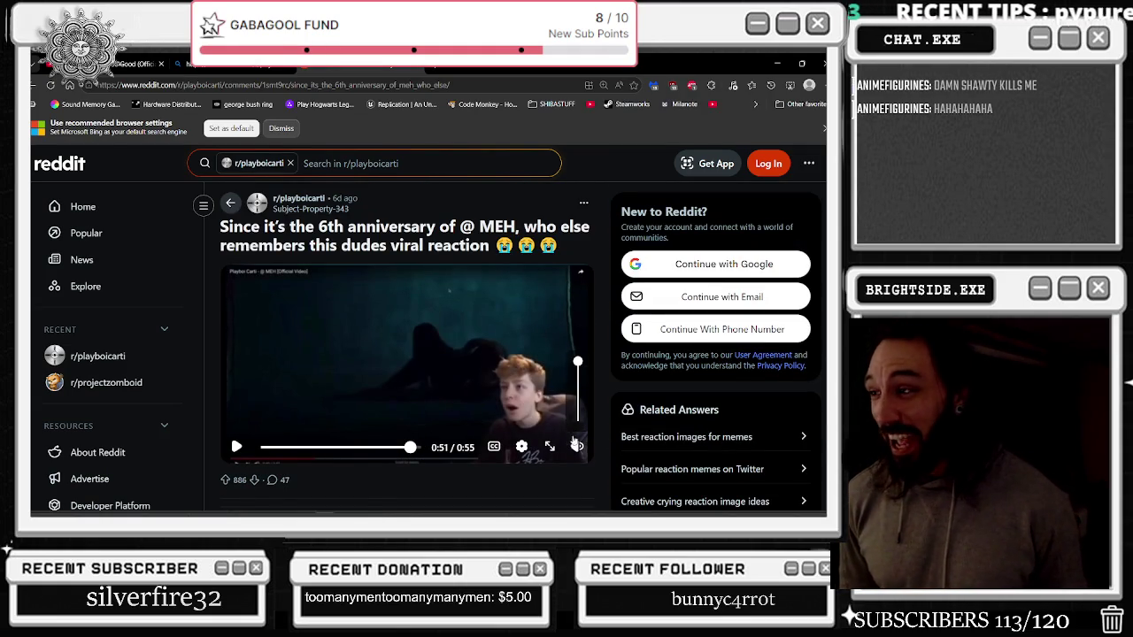
left_click(549, 447)
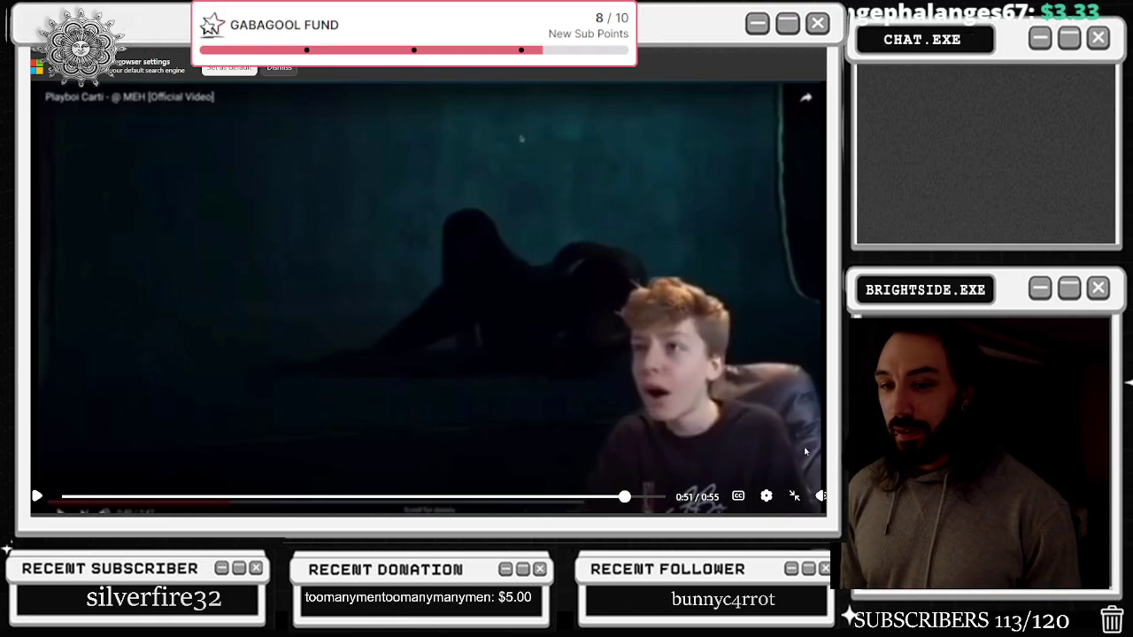
left_click(793, 496)
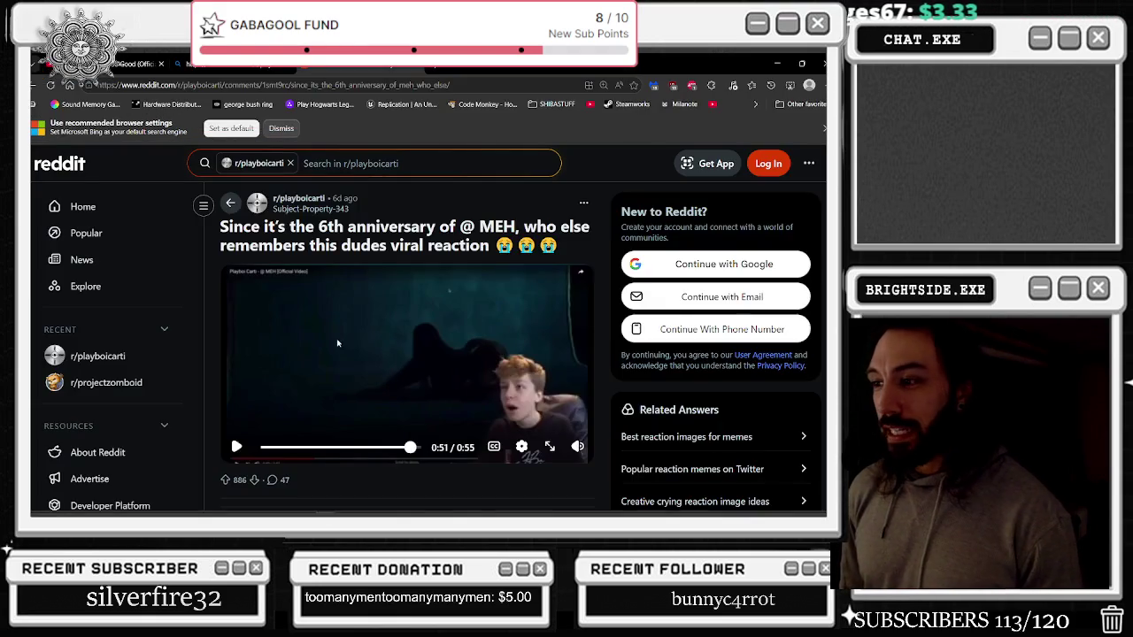
Scroll through the replies, then run a Bing search for the post's address
scroll(407, 354, "down", 2)
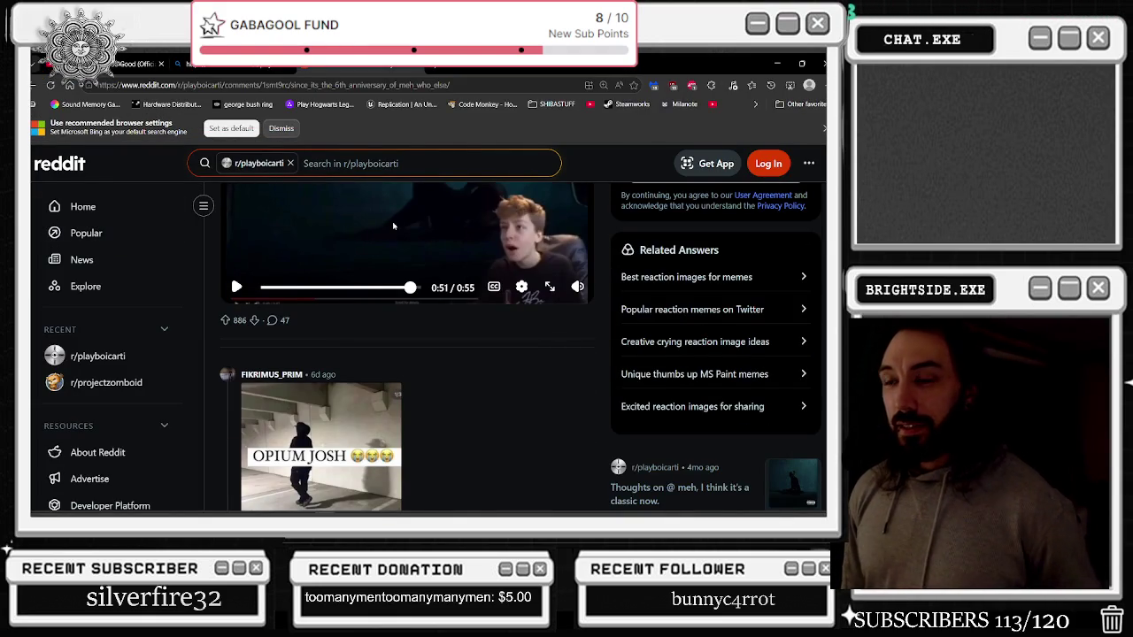
scroll(457, 375, "down", 2)
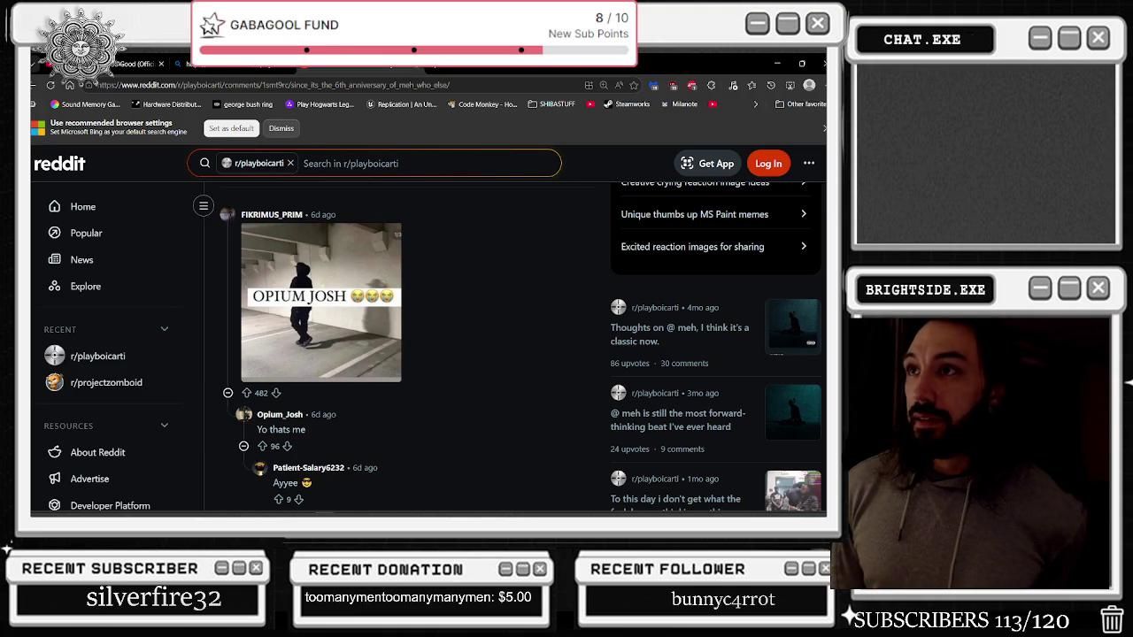
key("Return")
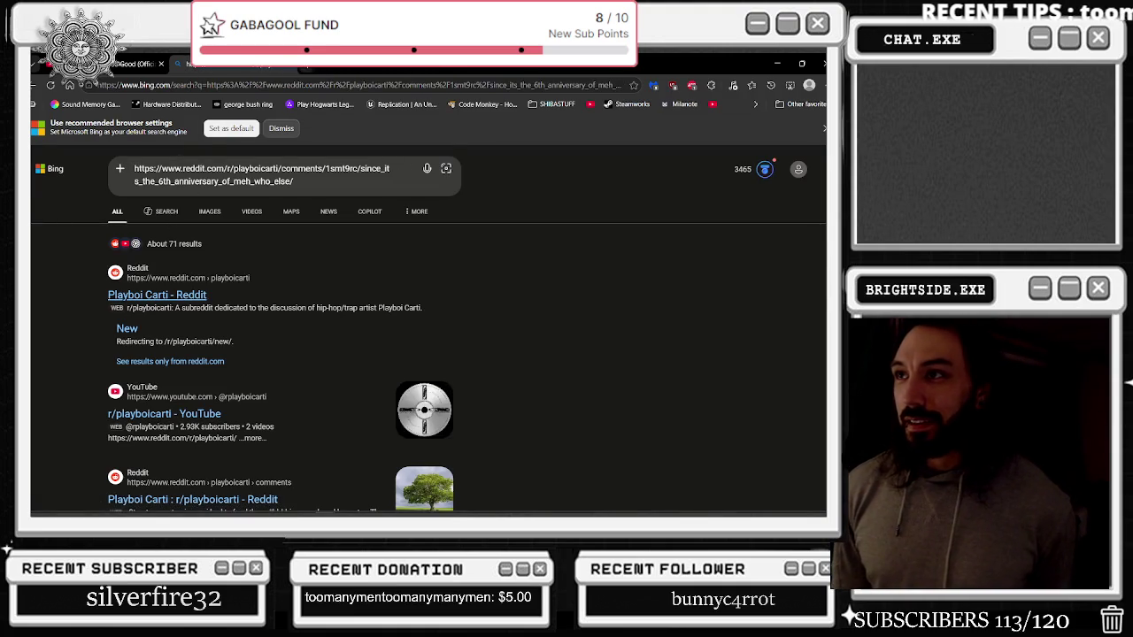
Close the Bing tab, play the A$AP Mob video and raise its volume
left_click(292, 68)
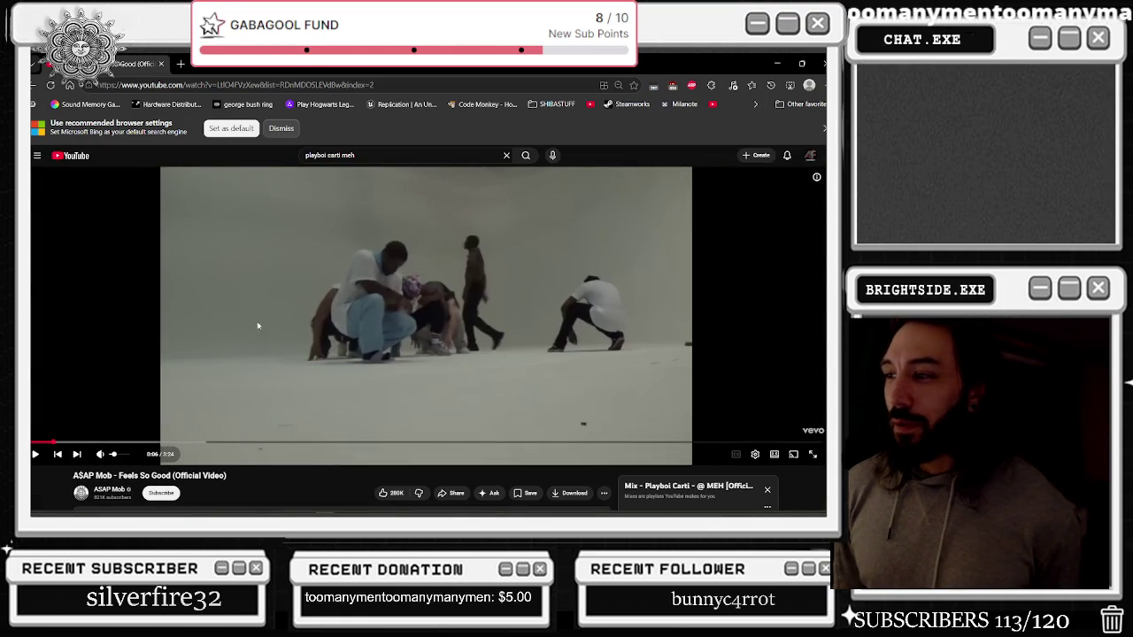
left_click(351, 292)
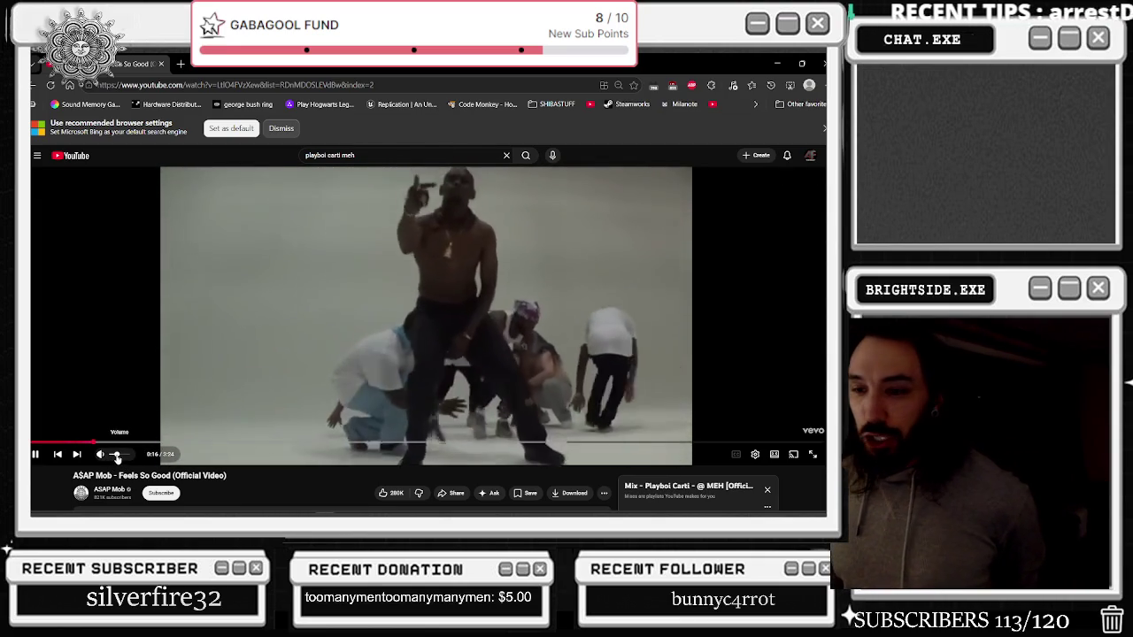
left_click_drag(113, 455, 122, 456)
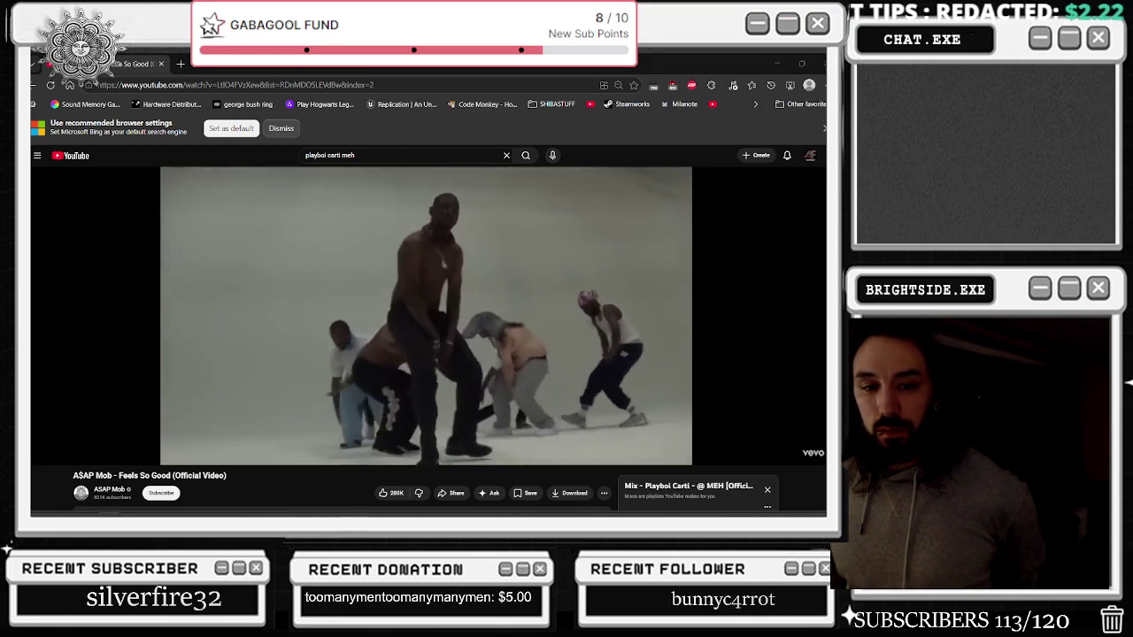
Start Playboi Carti – Magnolia from the mix playlist and dismiss the browser-settings prompt
scroll(360, 329, "down", 3)
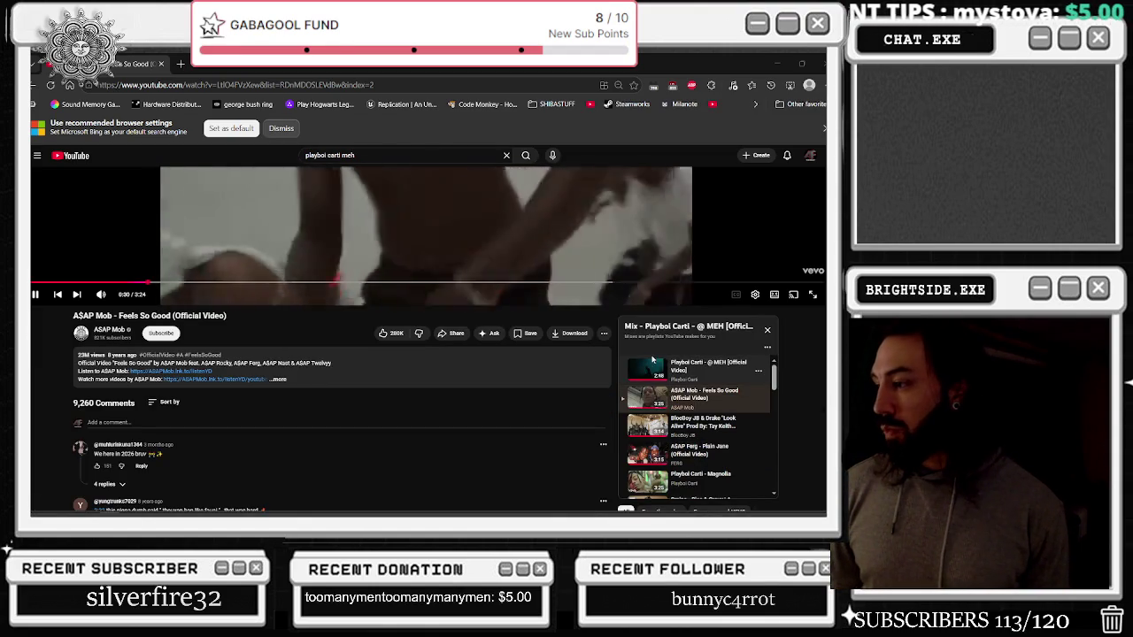
scroll(719, 439, "down", 1)
left_click(704, 435)
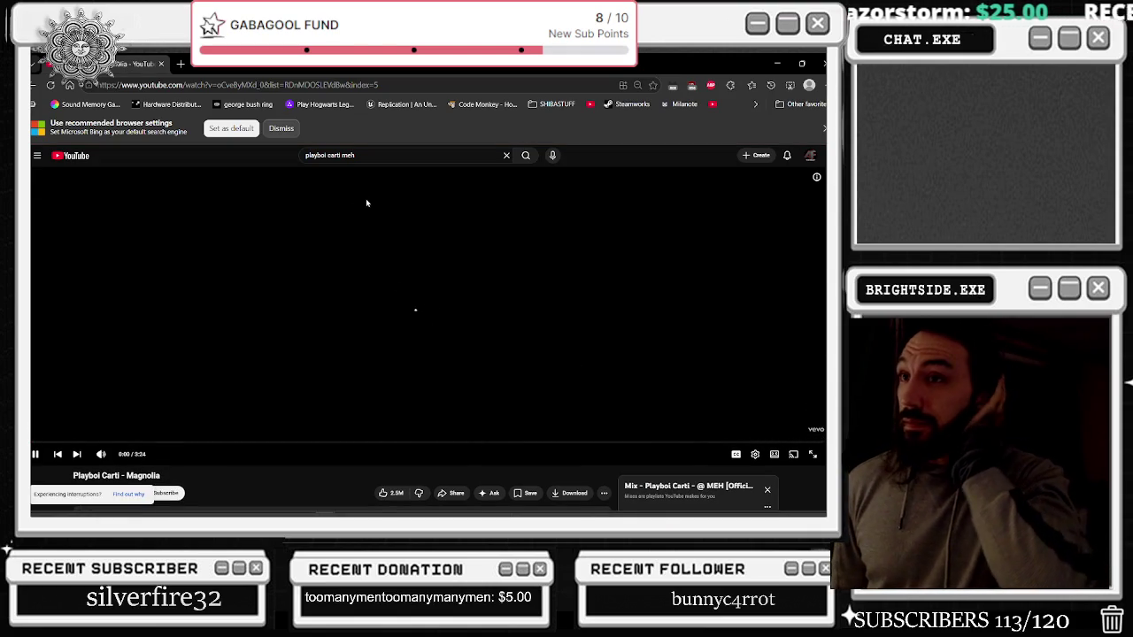
left_click(283, 130)
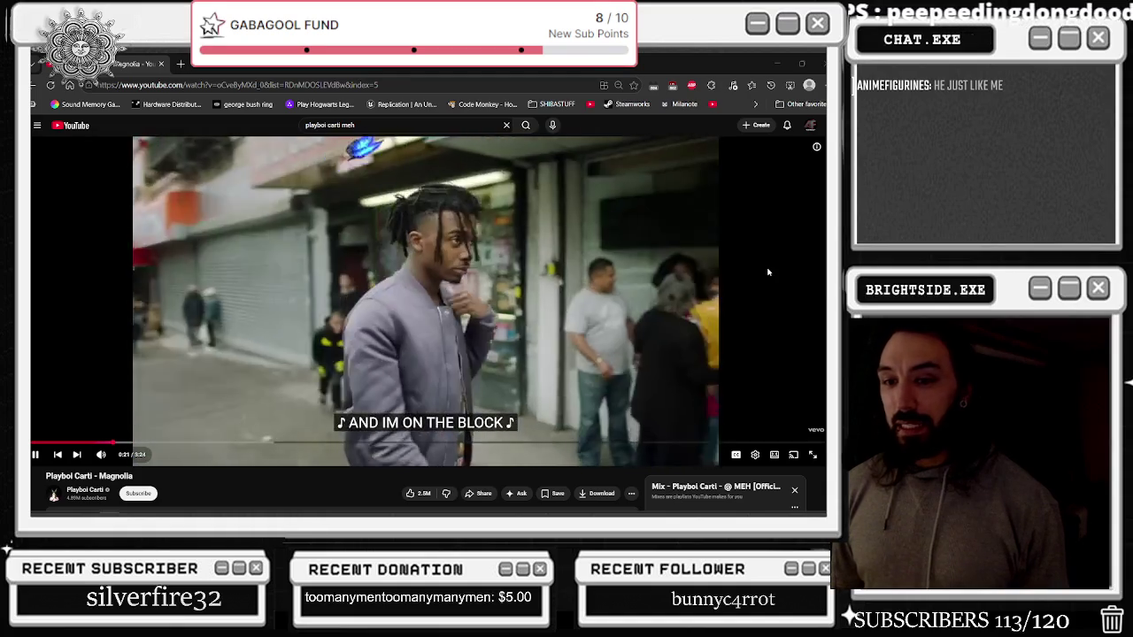
Minimize the browser to reveal the wb_TonyGatchi_master widget blueprint in Unreal Engine
left_click(775, 64)
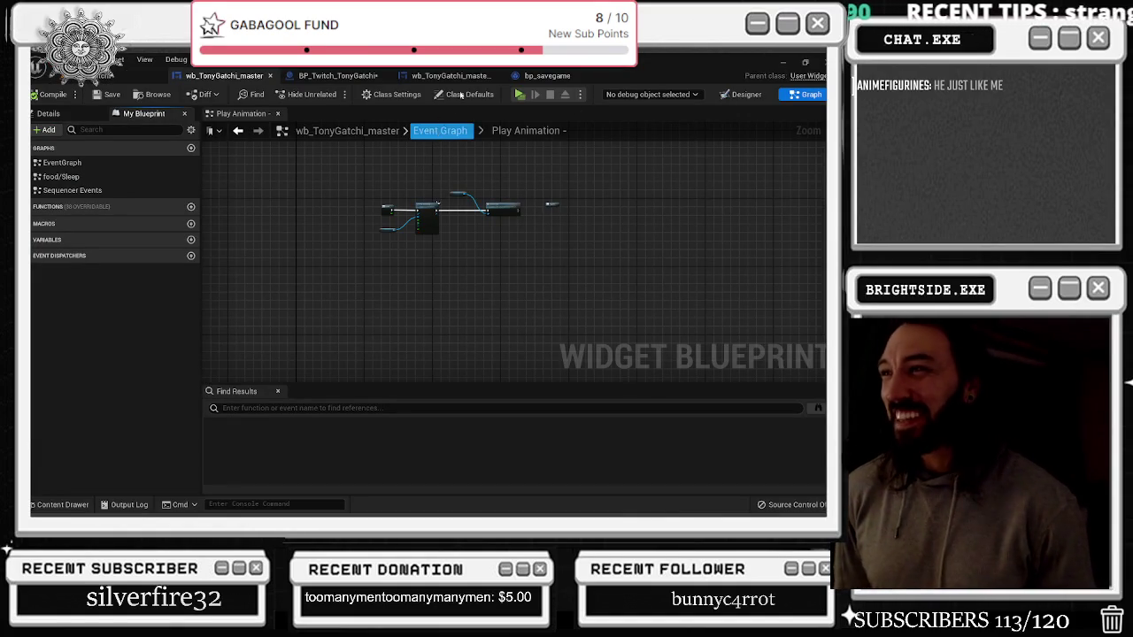
Look over BP_Twitch_TonyGatchi's event graph, briefly checking the wb_TonyGatchi_master tab
left_click(343, 76)
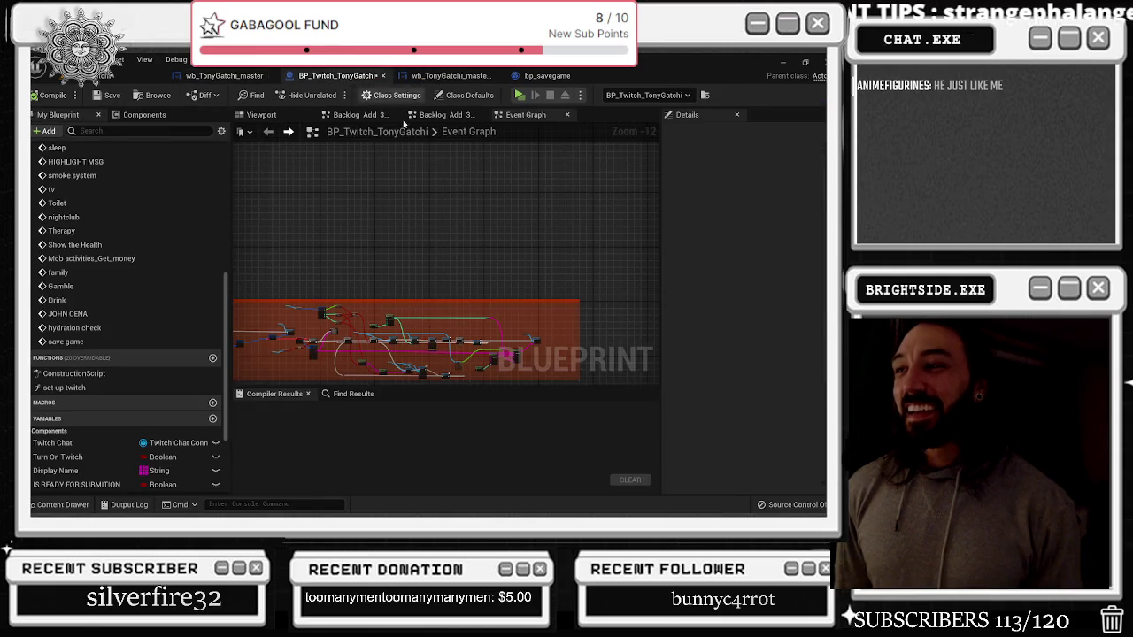
scroll(323, 205, "up", 6)
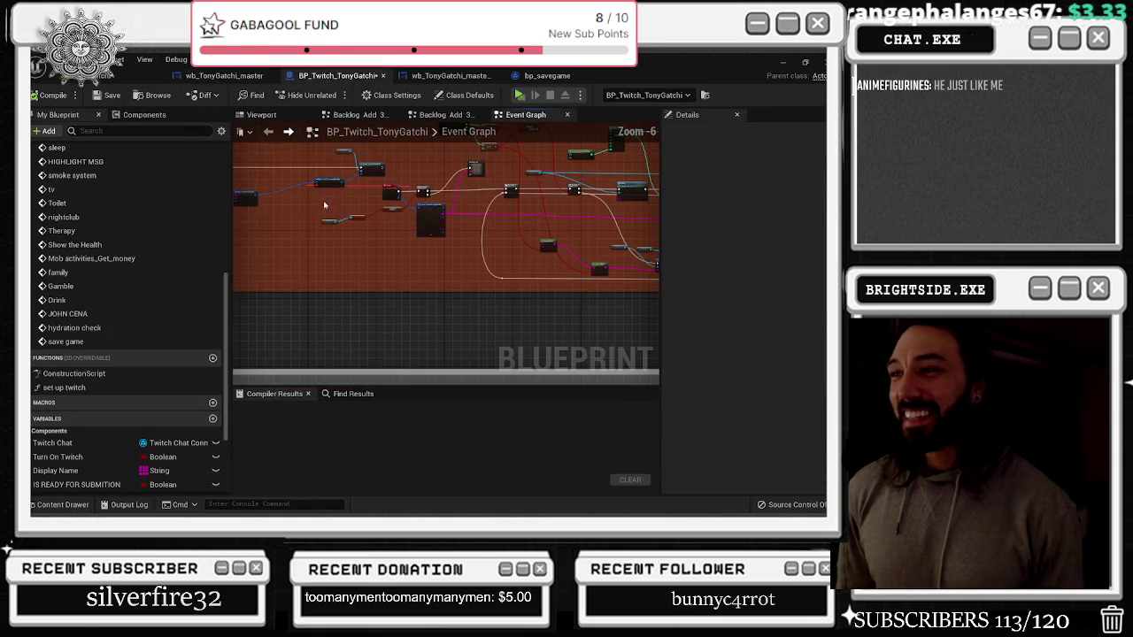
scroll(482, 195, "up", 2)
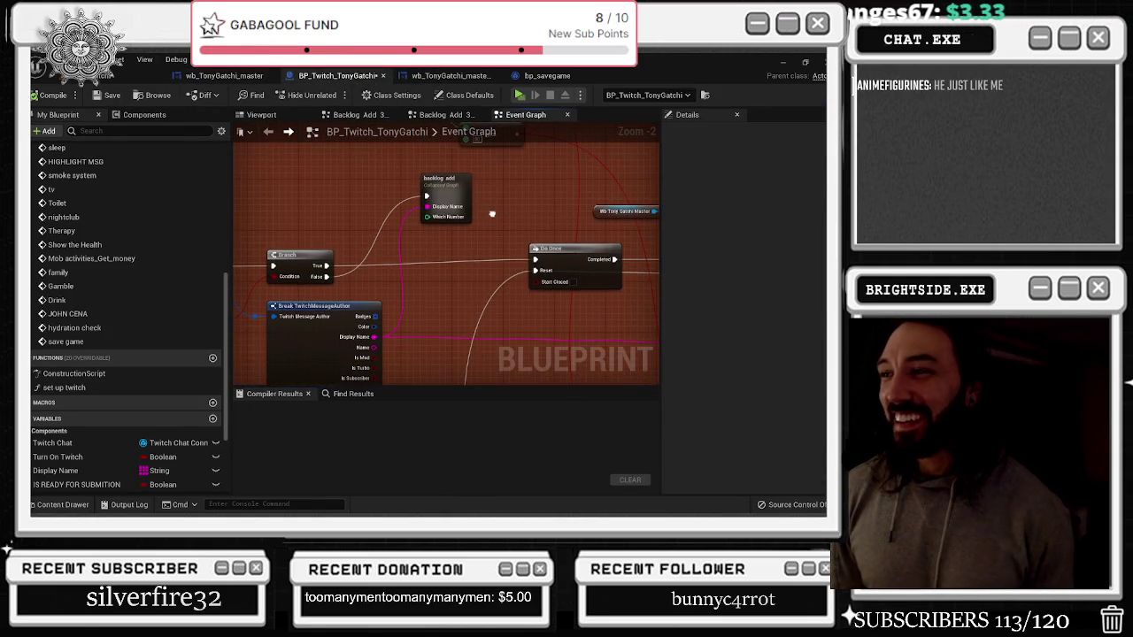
scroll(493, 217, "down", 8)
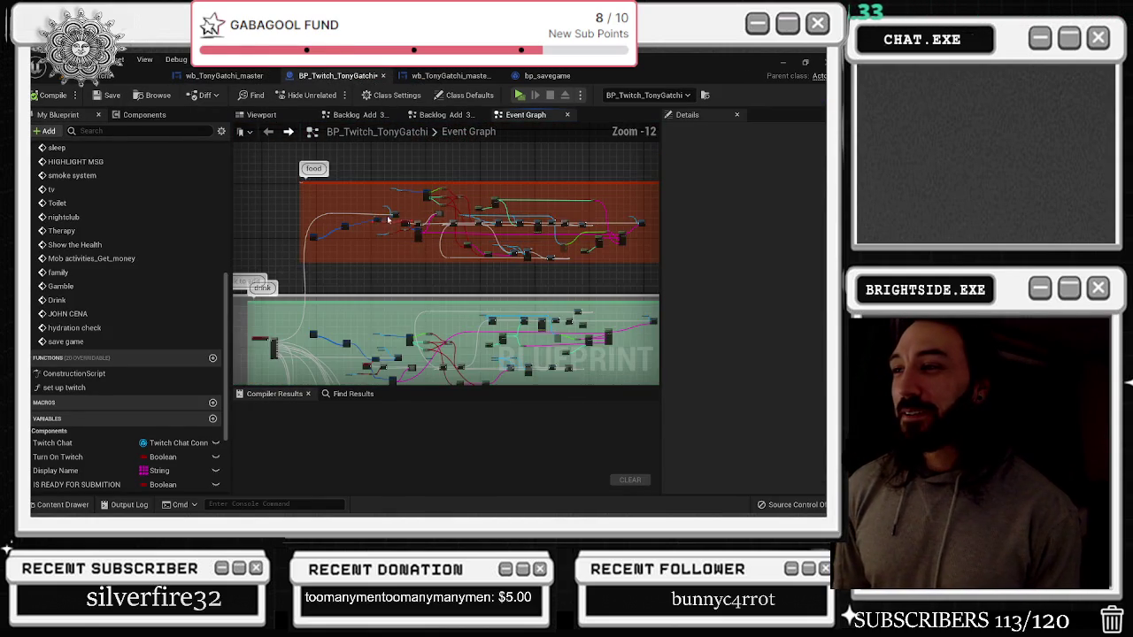
left_click(224, 75)
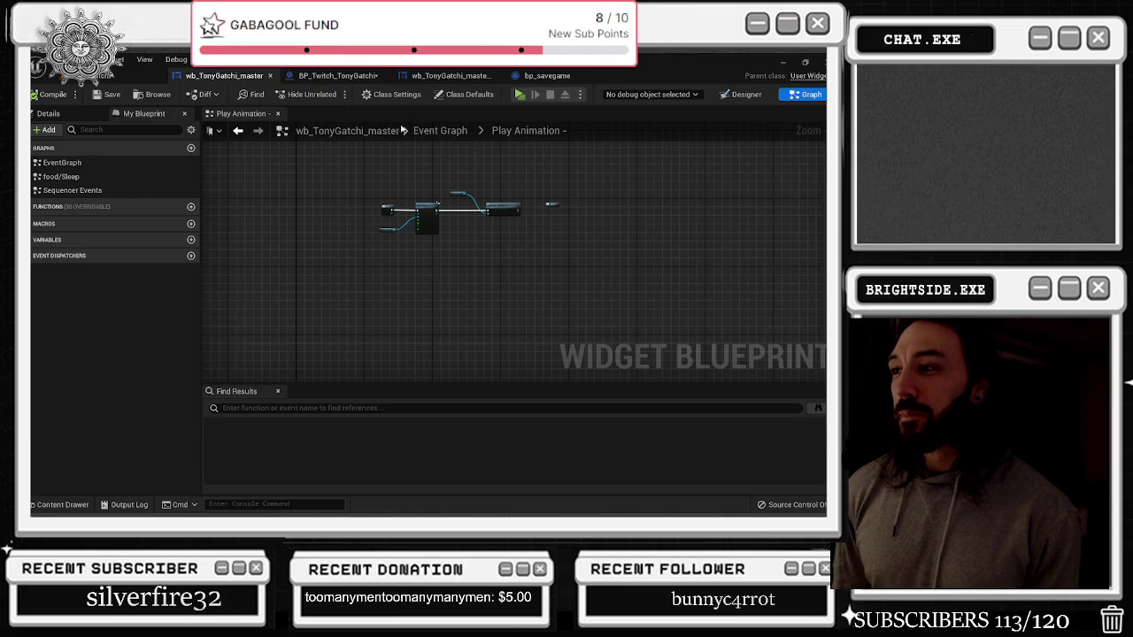
left_click(440, 77)
scroll(442, 199, "down", 3)
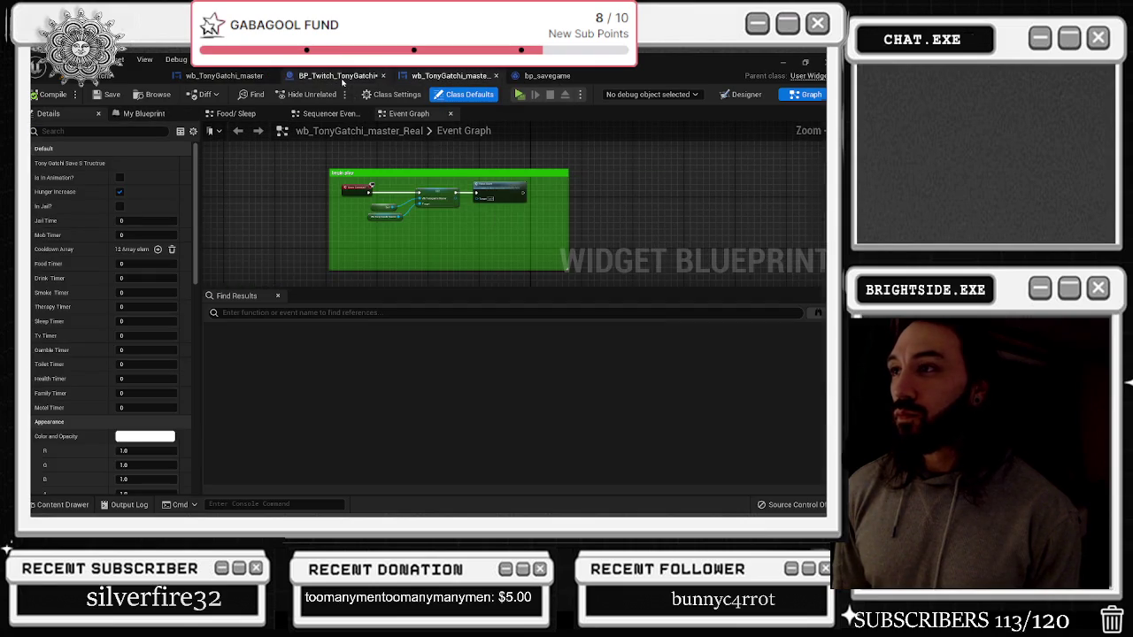
Inspect the food block's backlog_add_2 nodes, then return to wb_TonyGatchi_master's Event Graph
left_click(336, 75)
left_click_drag(427, 293, 354, 448)
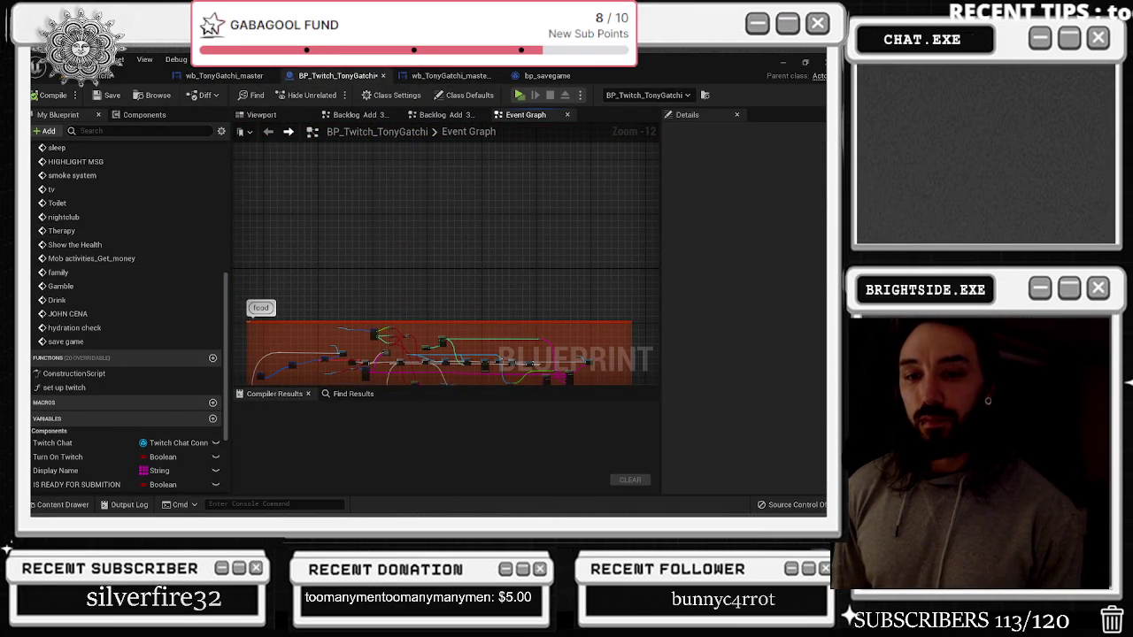
left_click_drag(433, 281, 466, 126)
scroll(414, 364, "up", 10)
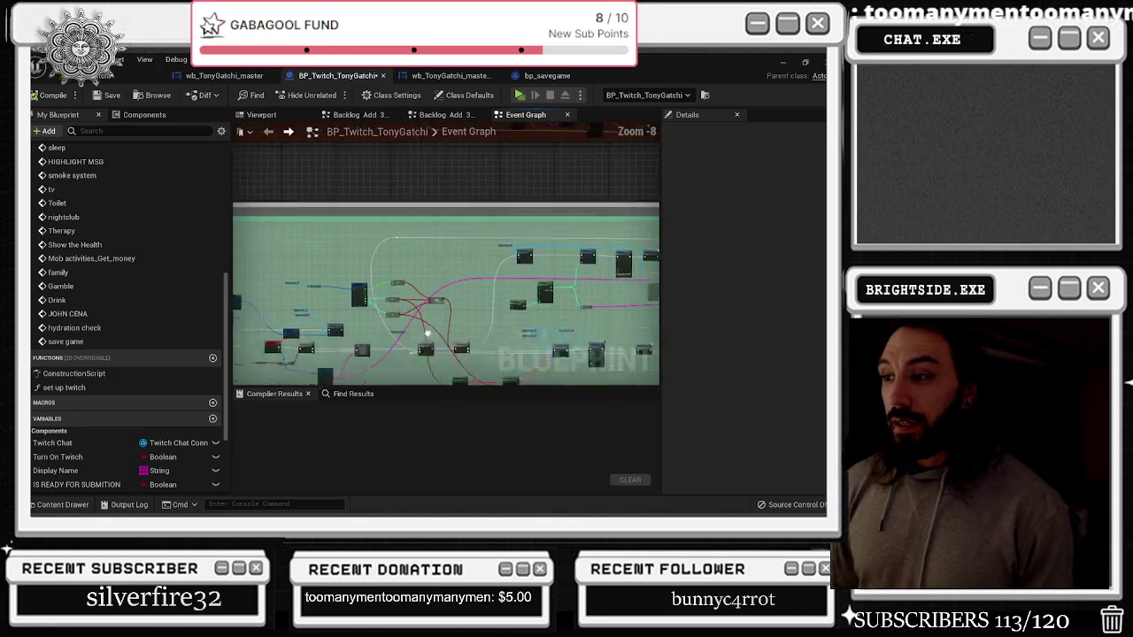
scroll(418, 248, "down", 2)
mouse_move(321, 238)
left_mouse_down()
mouse_move(443, 301)
mouse_move(470, 329)
left_mouse_up()
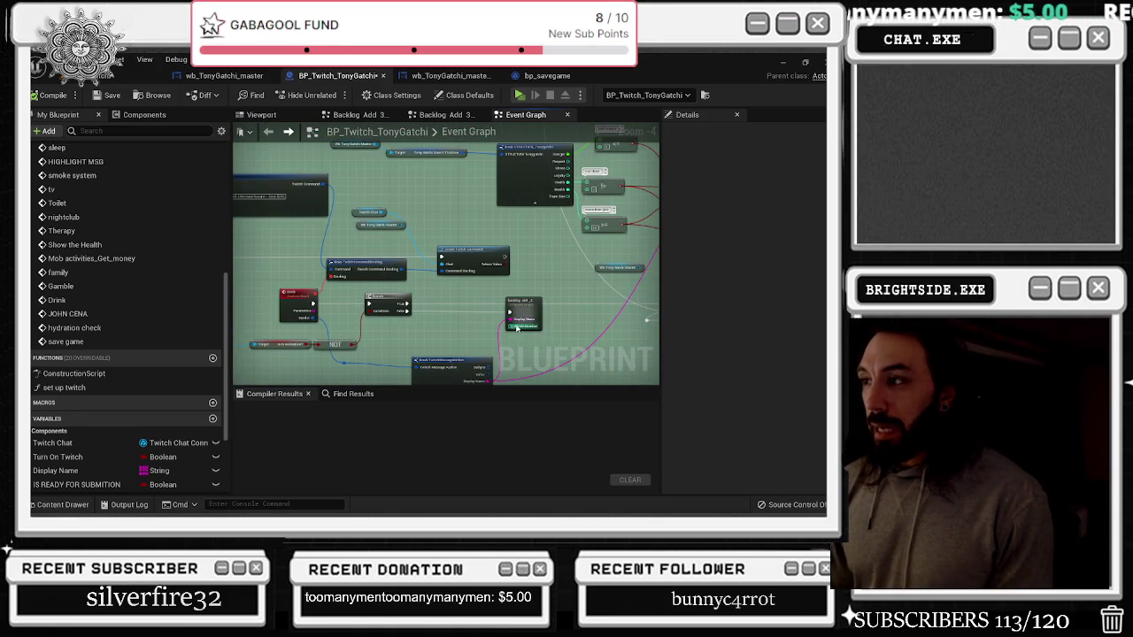
mouse_move(566, 287)
left_mouse_down()
mouse_move(314, 308)
mouse_move(274, 329)
left_mouse_up()
scroll(274, 330, "down", 6)
left_click_drag(520, 287, 529, 300)
scroll(455, 240, "down", 2)
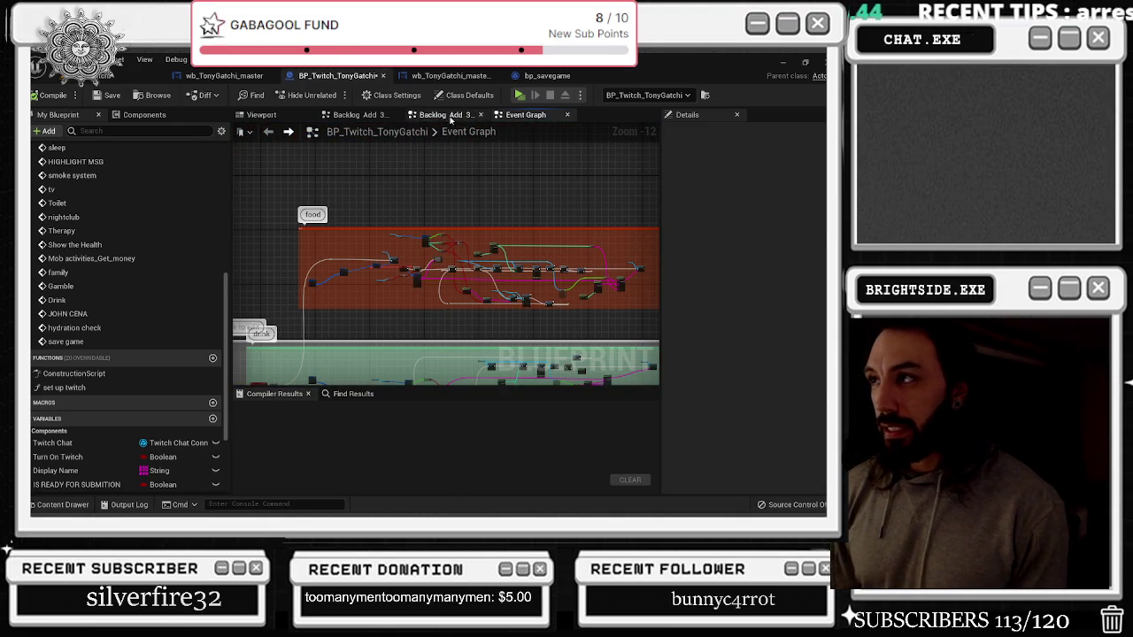
left_click(224, 75)
left_click(447, 131)
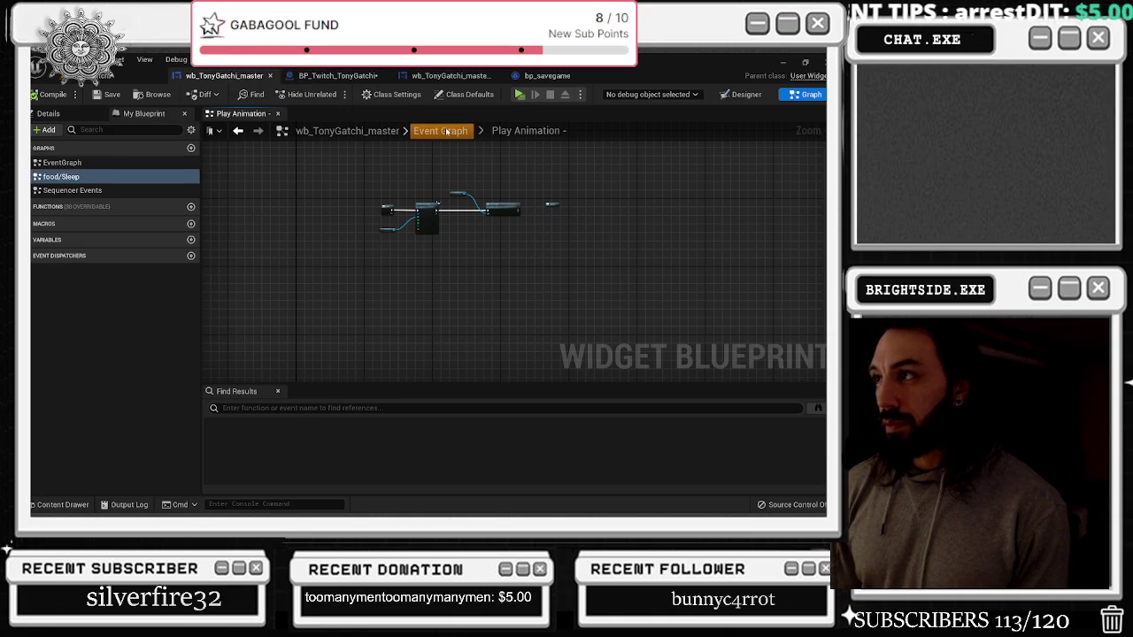
In the food/Sleep graph, shift the Clock Animation, Play Animation and Focus Event nodes slightly left
scroll(513, 252, "down", 3)
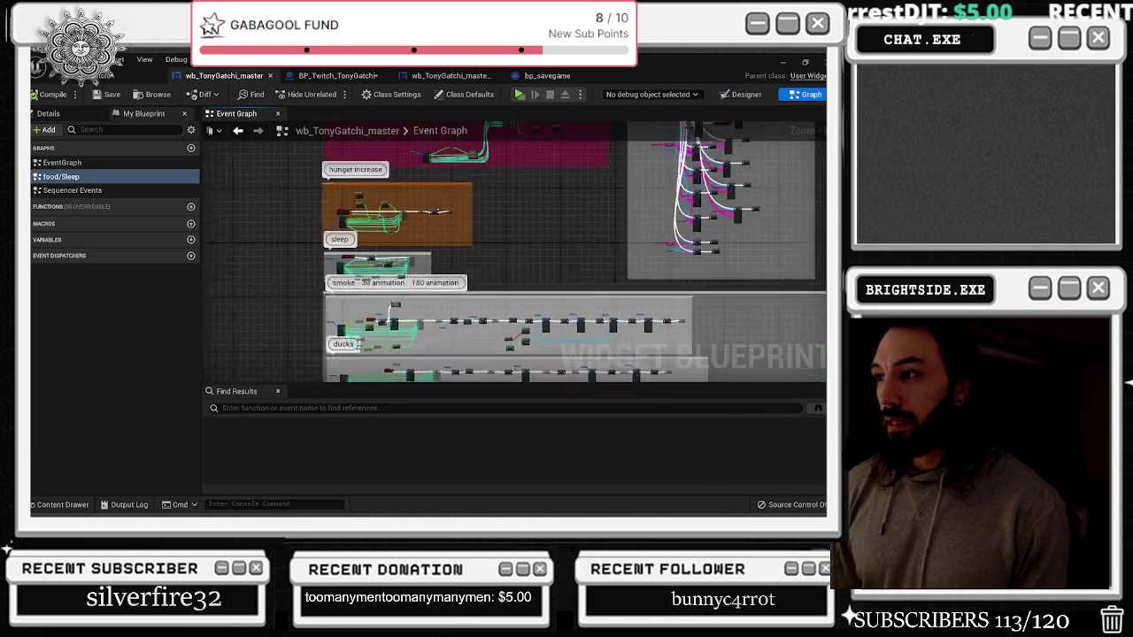
double_click(80, 177)
scroll(431, 241, "up", 3)
left_click_drag(428, 205, 406, 253)
scroll(373, 186, "up", 4)
left_click_drag(257, 151, 603, 296)
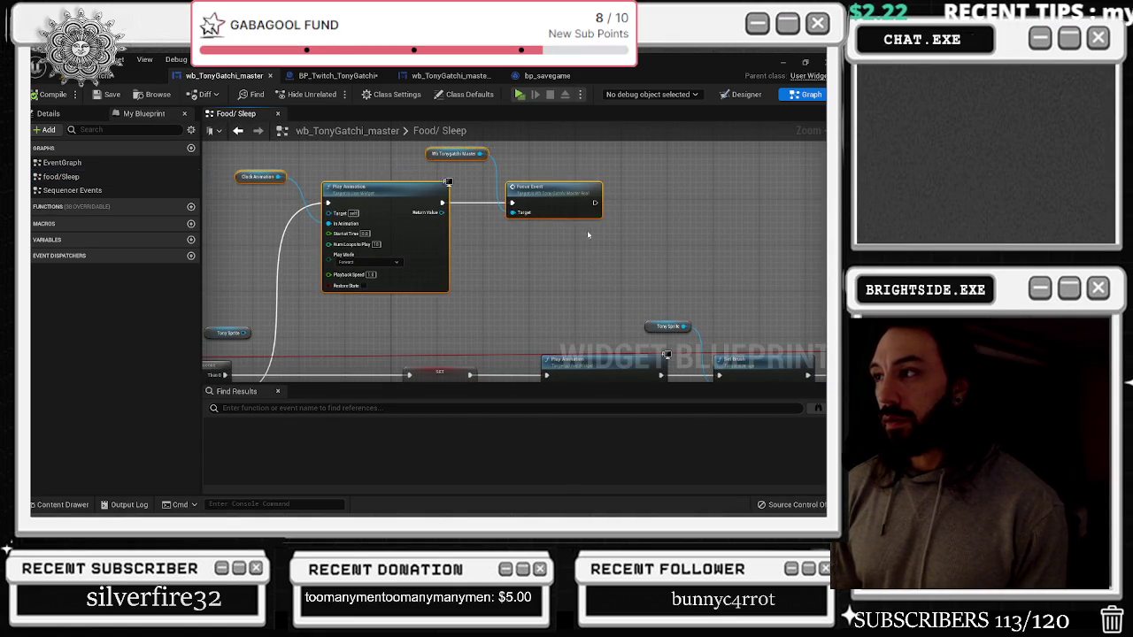
left_click_drag(558, 205, 534, 206)
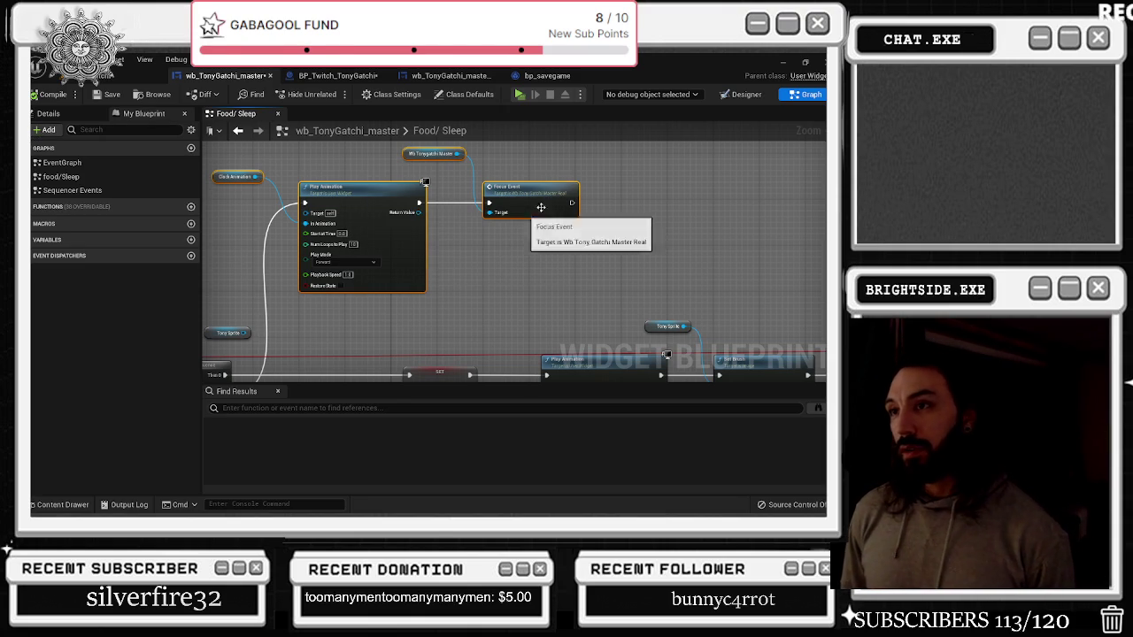
left_click_drag(591, 349, 201, 234)
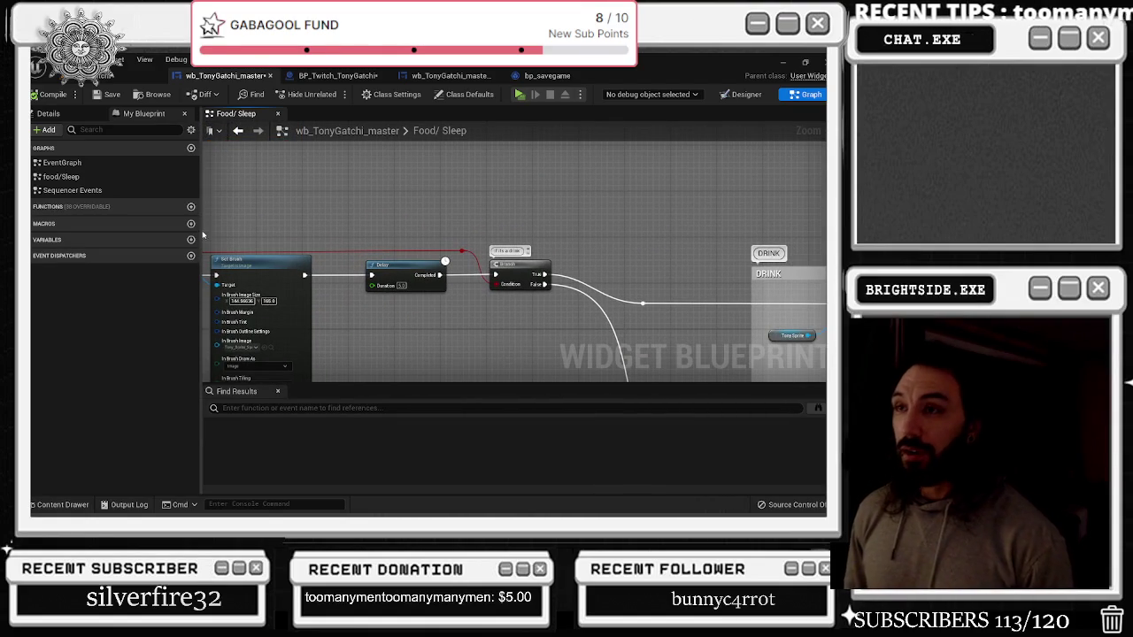
Check the Message Log, then return through the Event Graph to the food/Sleep graph
left_click(133, 77)
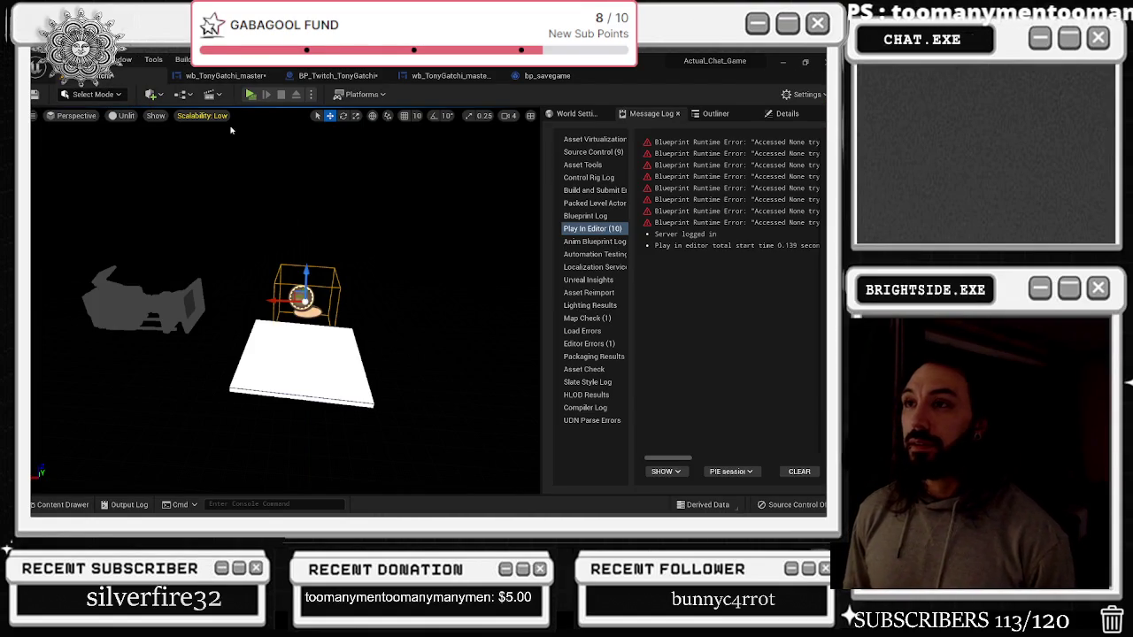
left_click(223, 76)
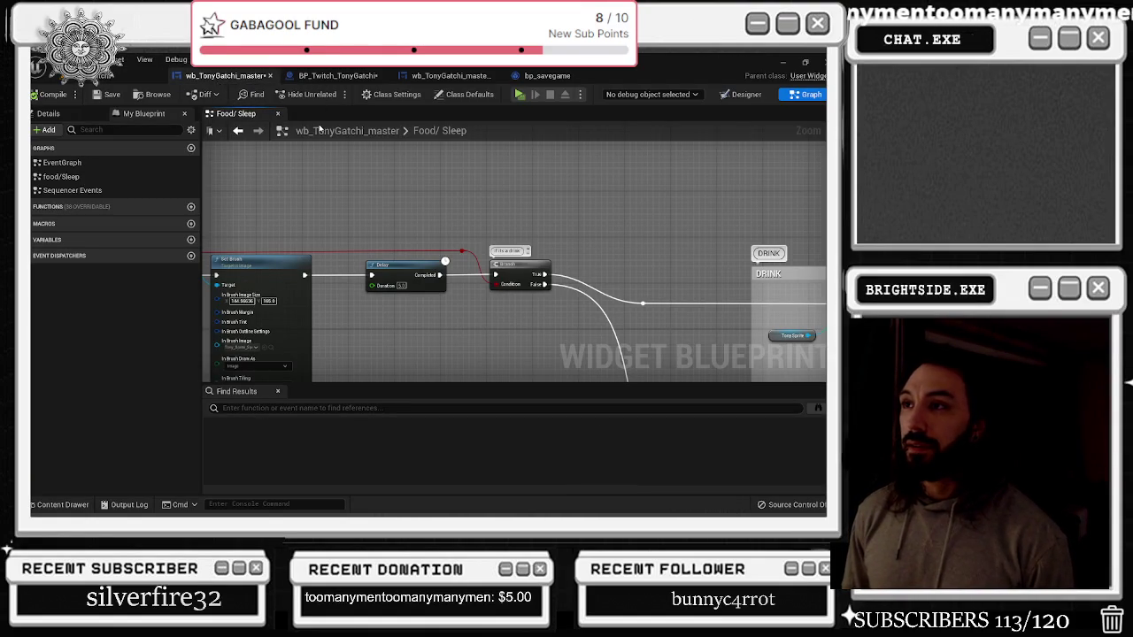
left_click(241, 131)
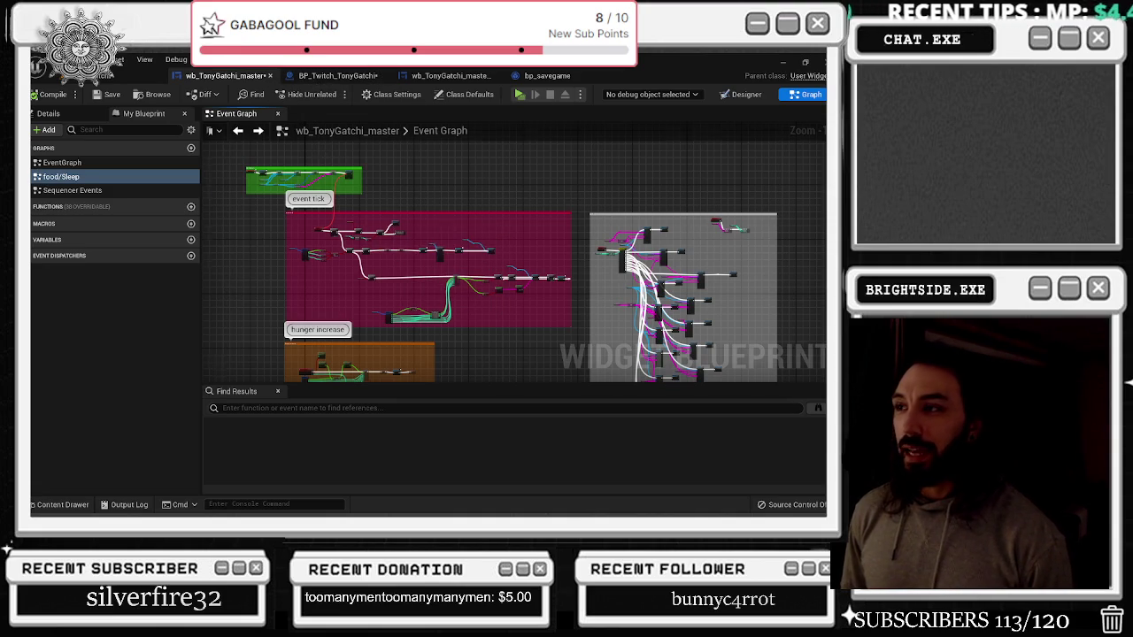
left_click_drag(443, 216, 427, 193)
mouse_move(464, 288)
left_mouse_down()
mouse_move(469, 225)
mouse_move(469, 364)
left_mouse_up()
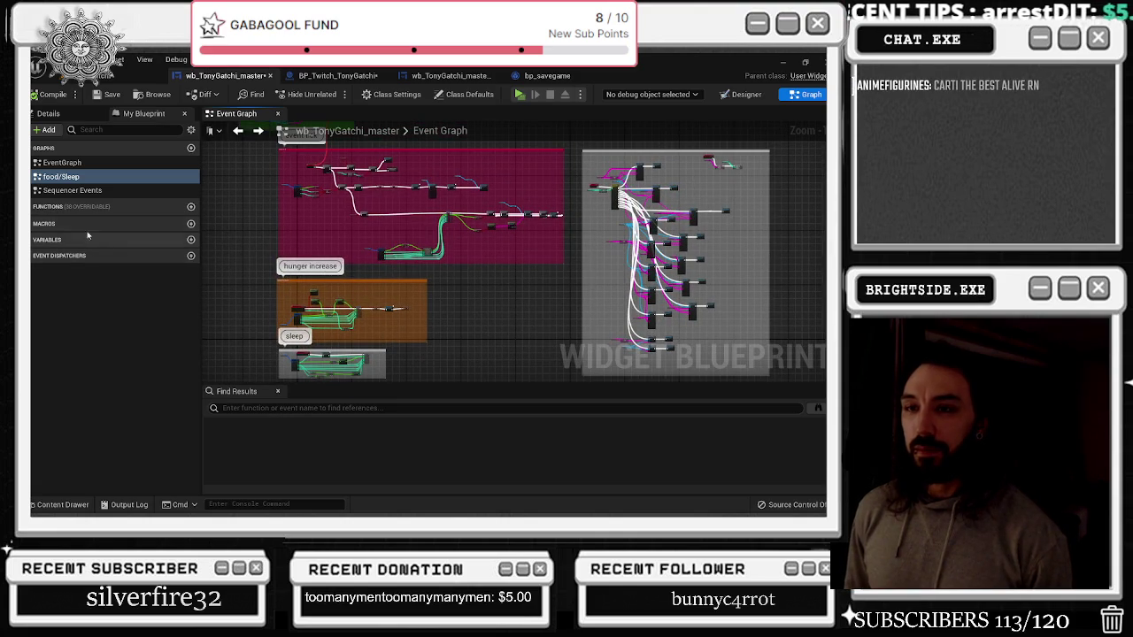
double_click(91, 181)
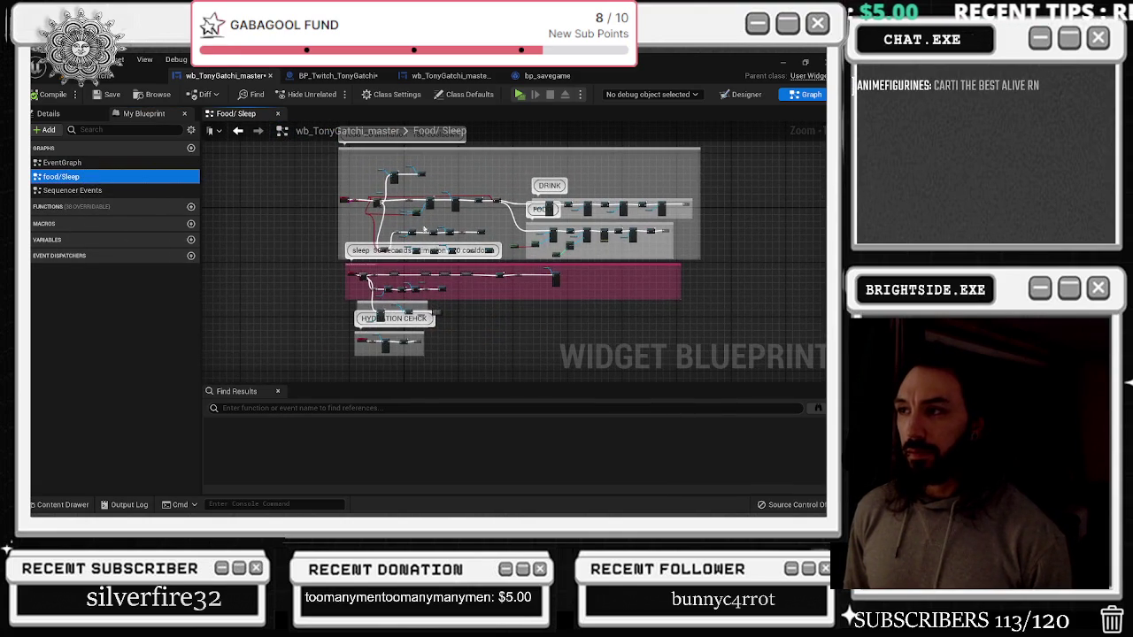
Inspect the NAME OF CHATTER getter and the HYDRATION CEHCK comment group
scroll(423, 224, "up", 6)
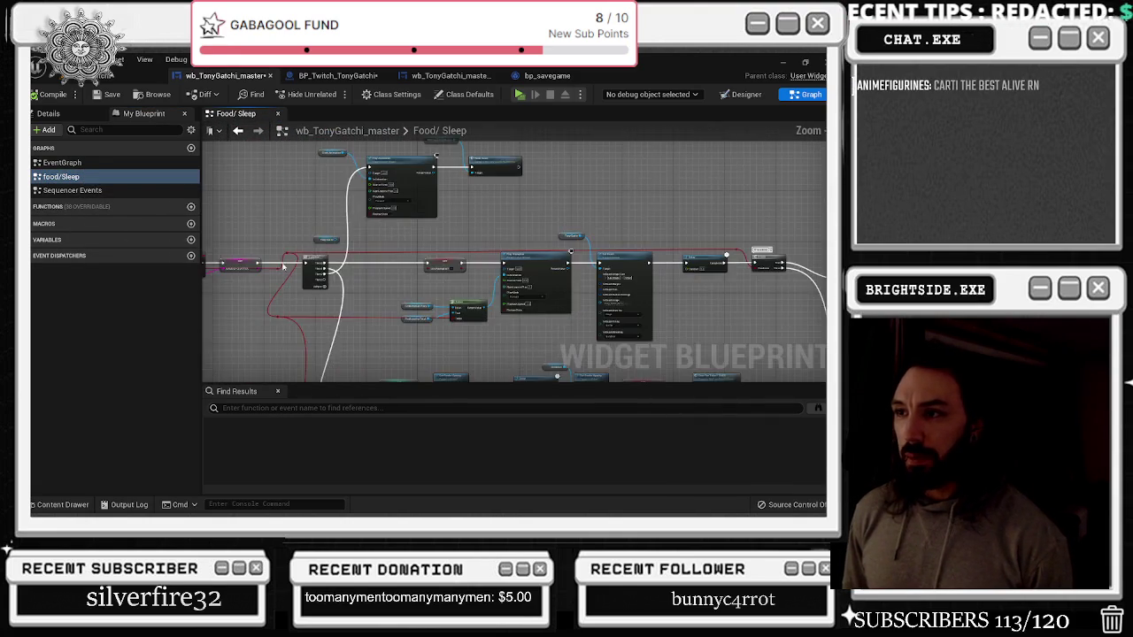
scroll(302, 239, "up", 2)
scroll(302, 239, "down", 2)
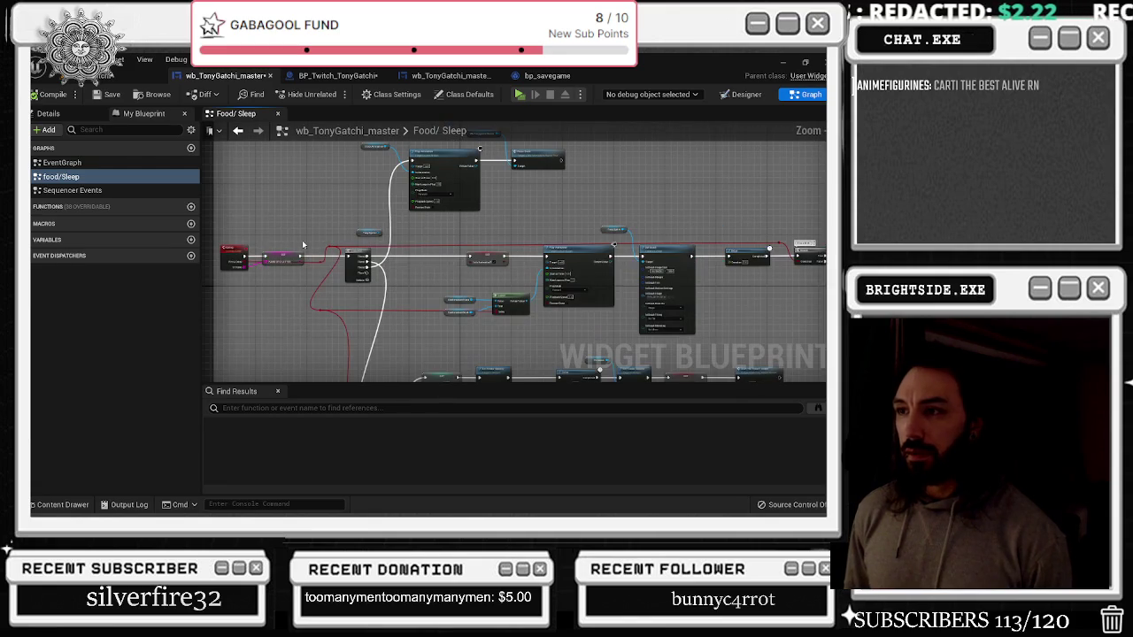
left_click_drag(273, 233, 287, 274)
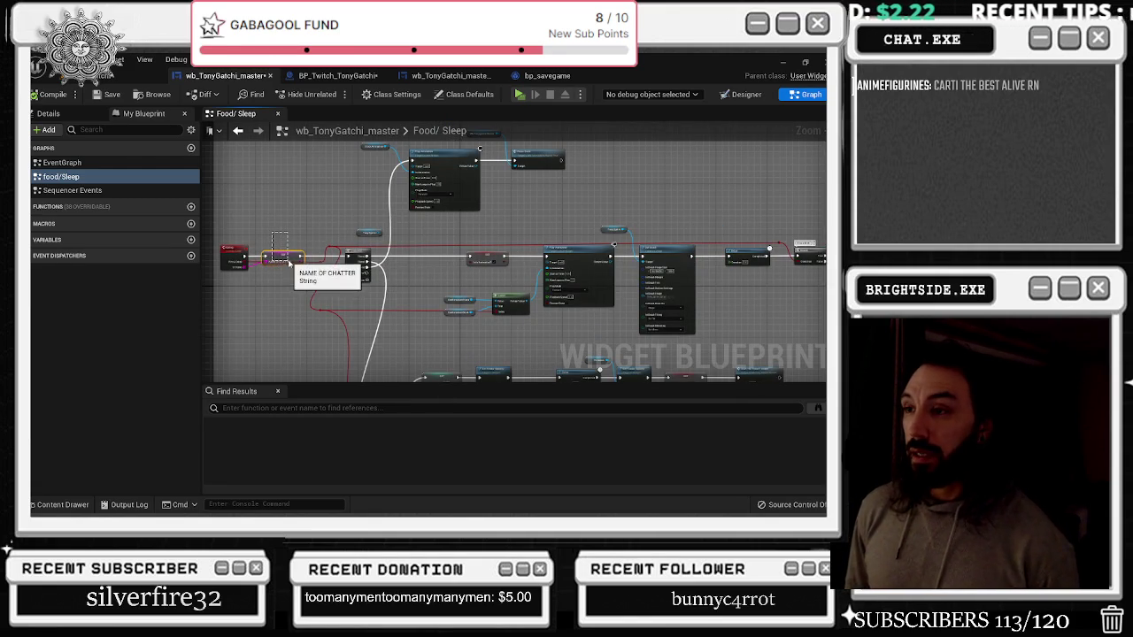
scroll(306, 269, "up", 2)
scroll(307, 269, "up", 1)
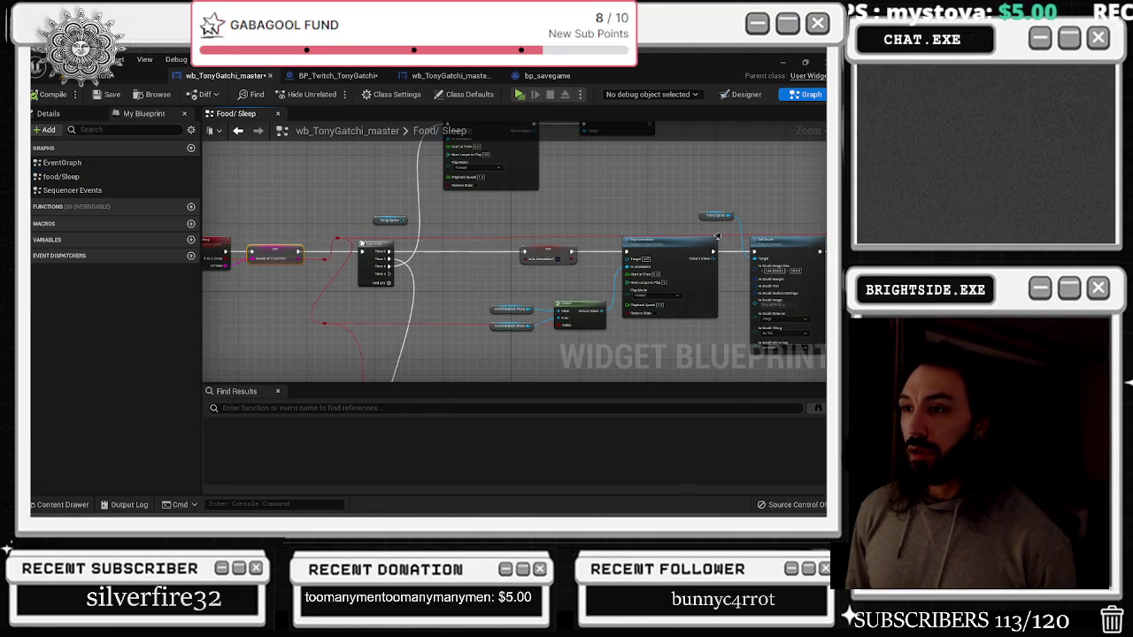
mouse_move(362, 237)
left_mouse_down()
mouse_move(341, 208)
mouse_move(367, 135)
left_mouse_up()
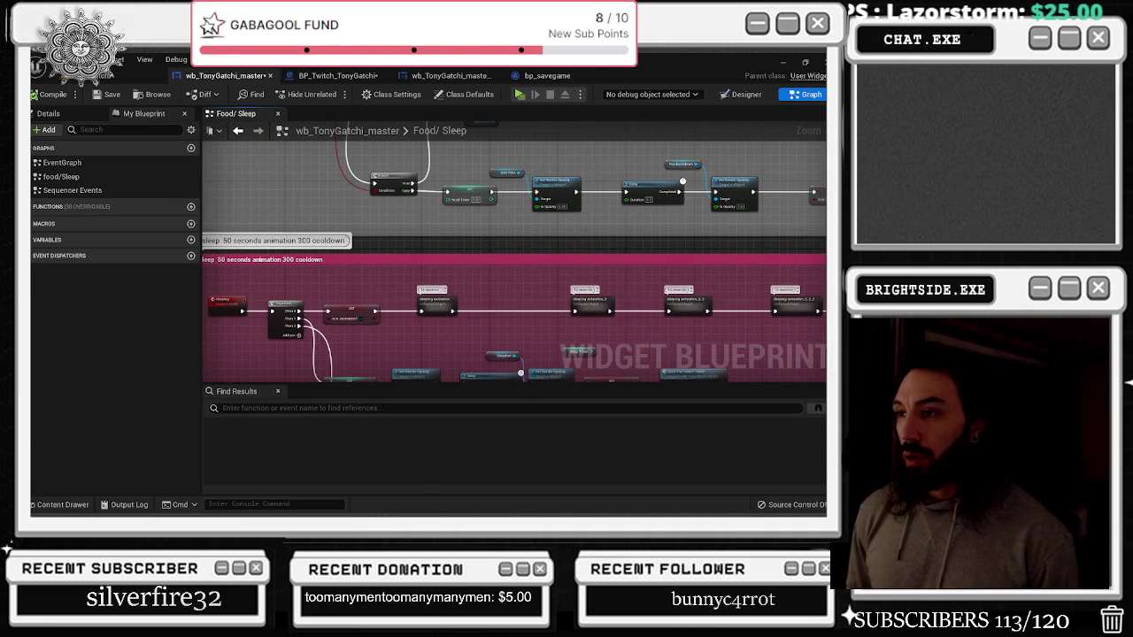
scroll(359, 376, "up", 3)
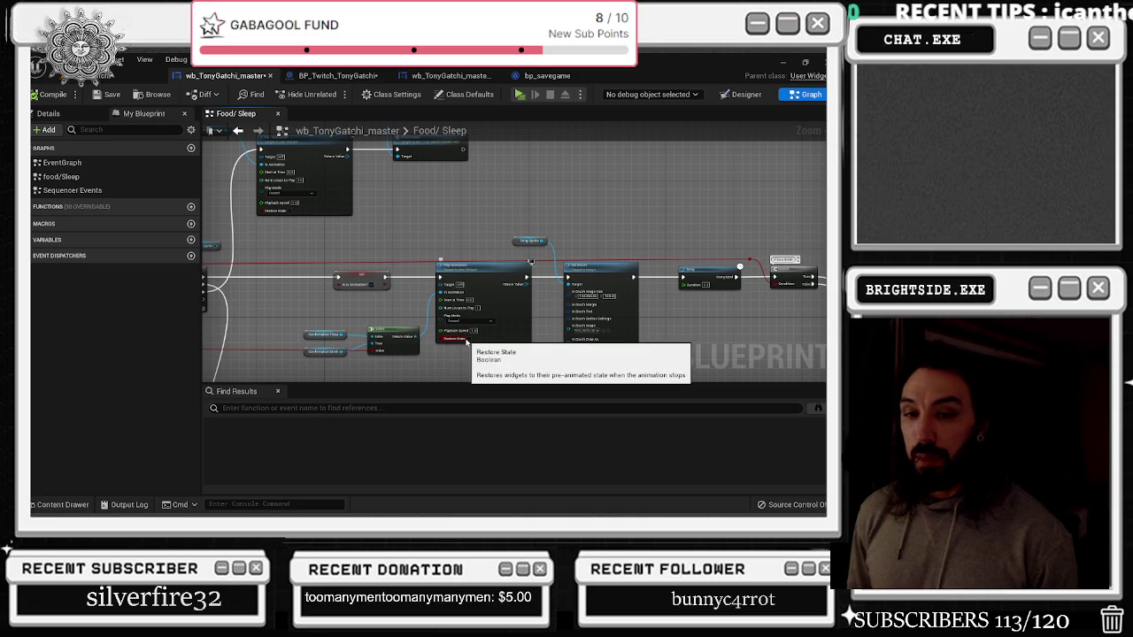
scroll(467, 342, "down", 4)
scroll(379, 260, "down", 2)
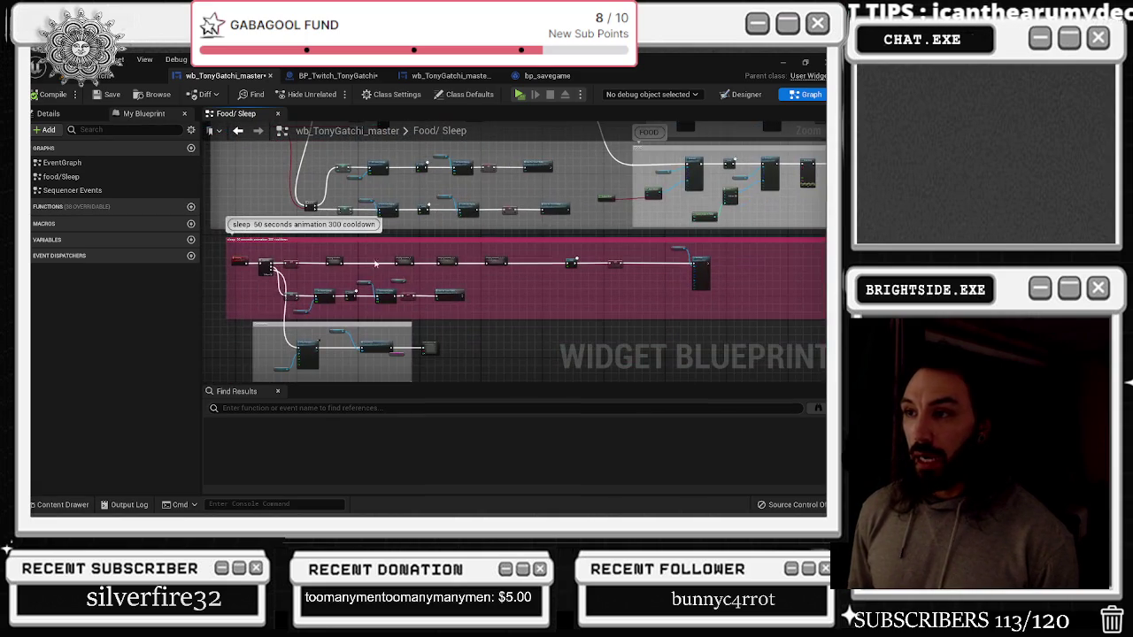
scroll(232, 264, "up", 4)
scroll(355, 243, "down", 3)
left_click_drag(493, 266, 439, 250)
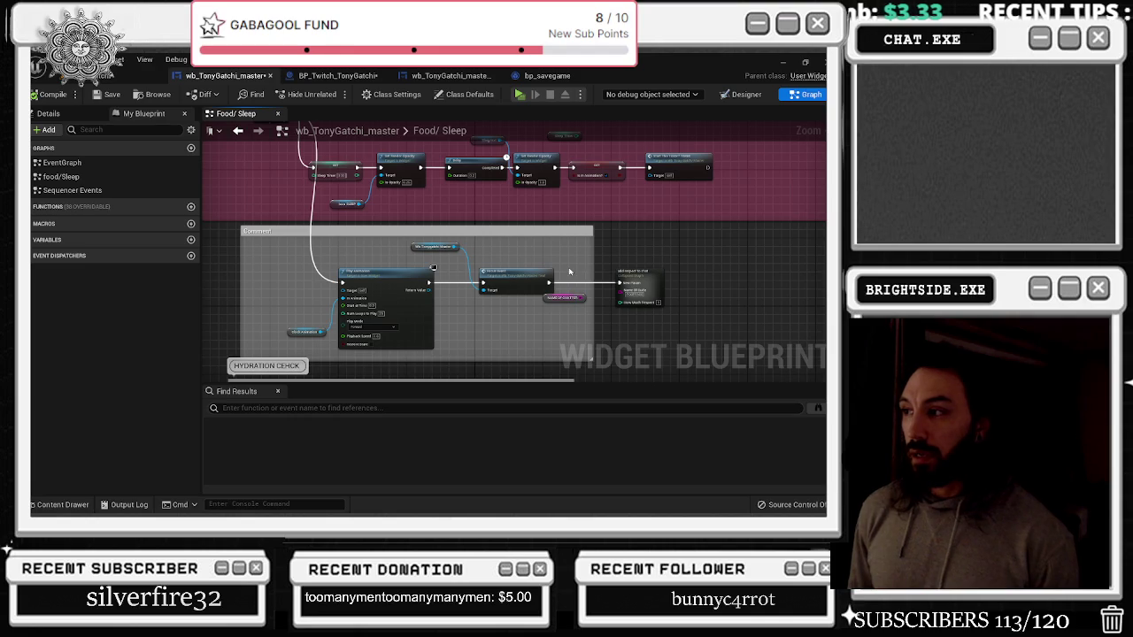
left_click_drag(635, 315, 649, 164)
Move the sleeping event node further left within the pink sleep comment
mouse_move(599, 204)
left_mouse_down()
mouse_move(617, 329)
mouse_move(643, 380)
mouse_move(604, 382)
mouse_move(406, 258)
left_mouse_up()
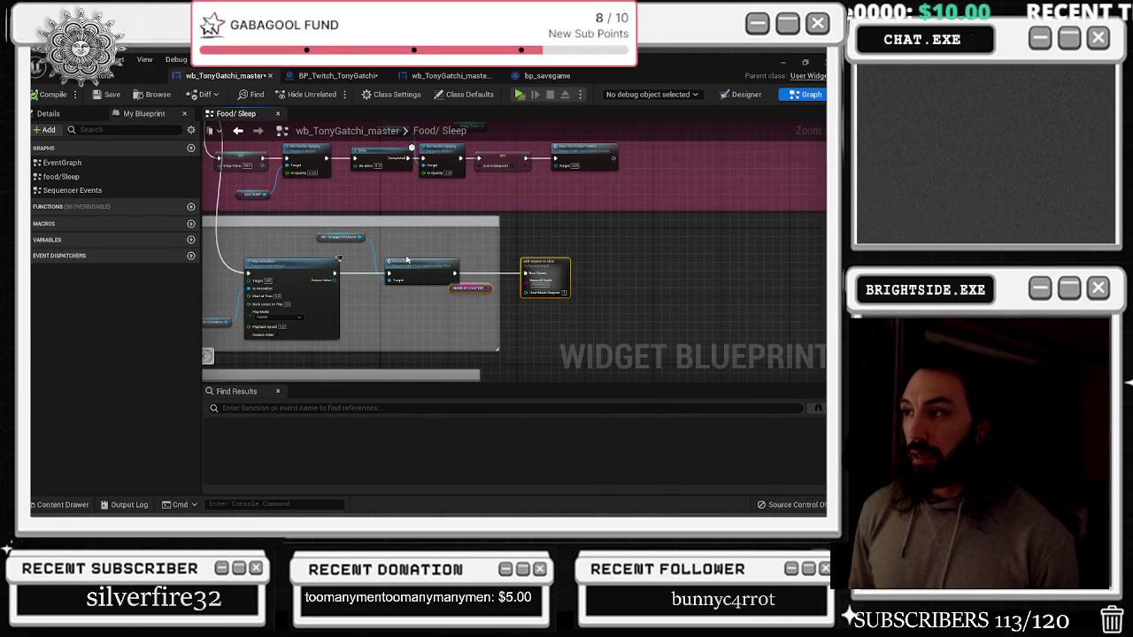
left_click_drag(476, 256, 570, 310)
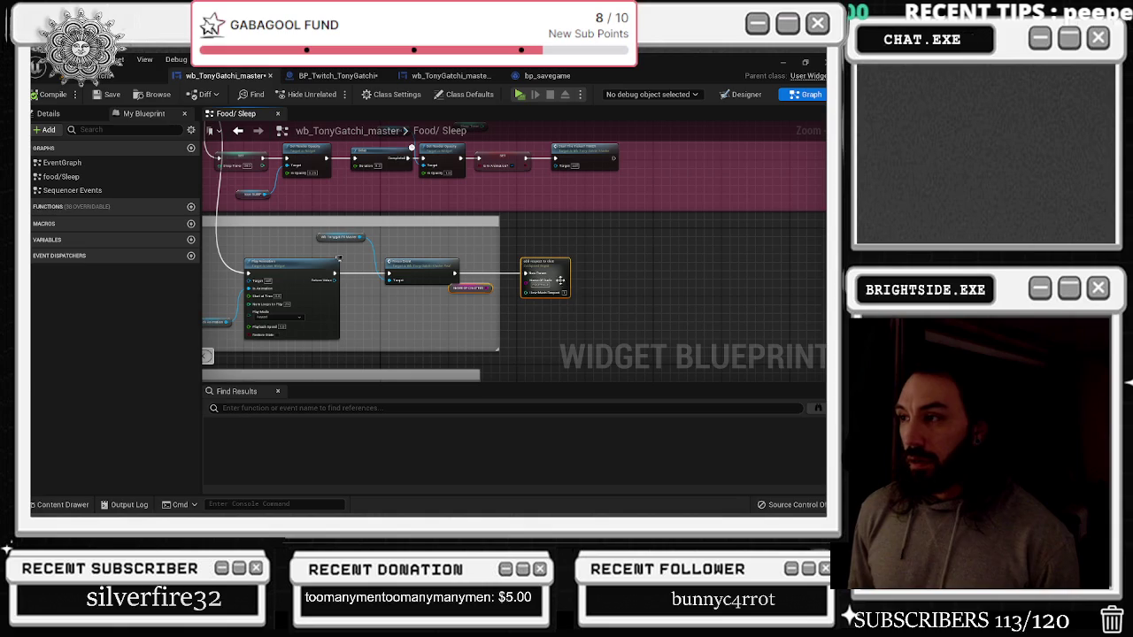
left_click_drag(202, 164, 379, 292)
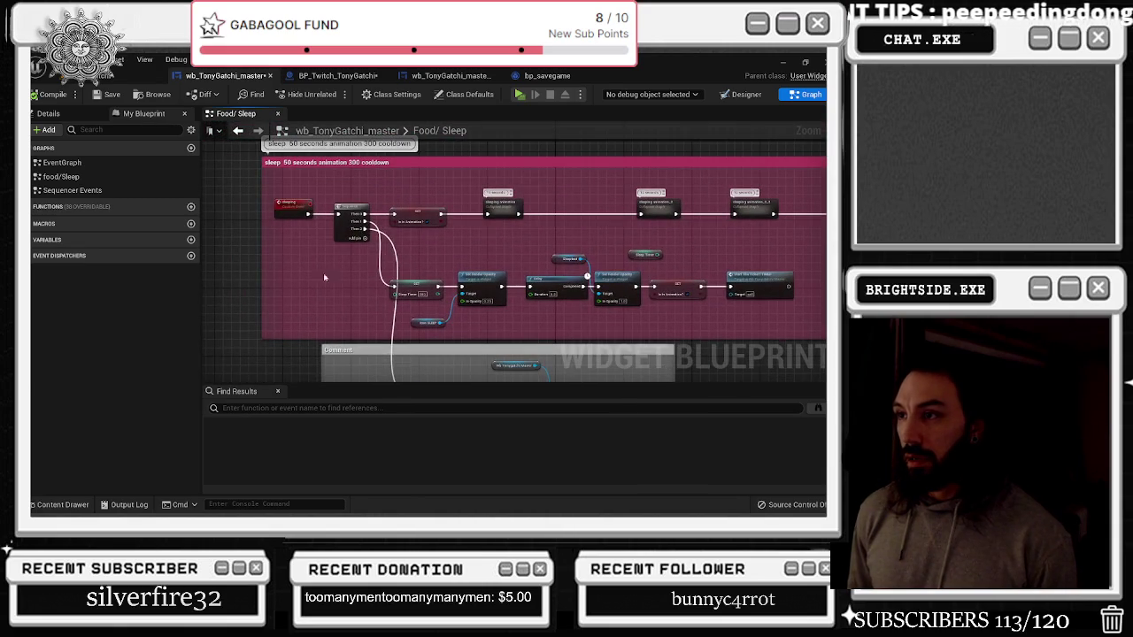
mouse_move(261, 223)
left_mouse_down()
mouse_move(228, 223)
mouse_move(235, 213)
left_mouse_up()
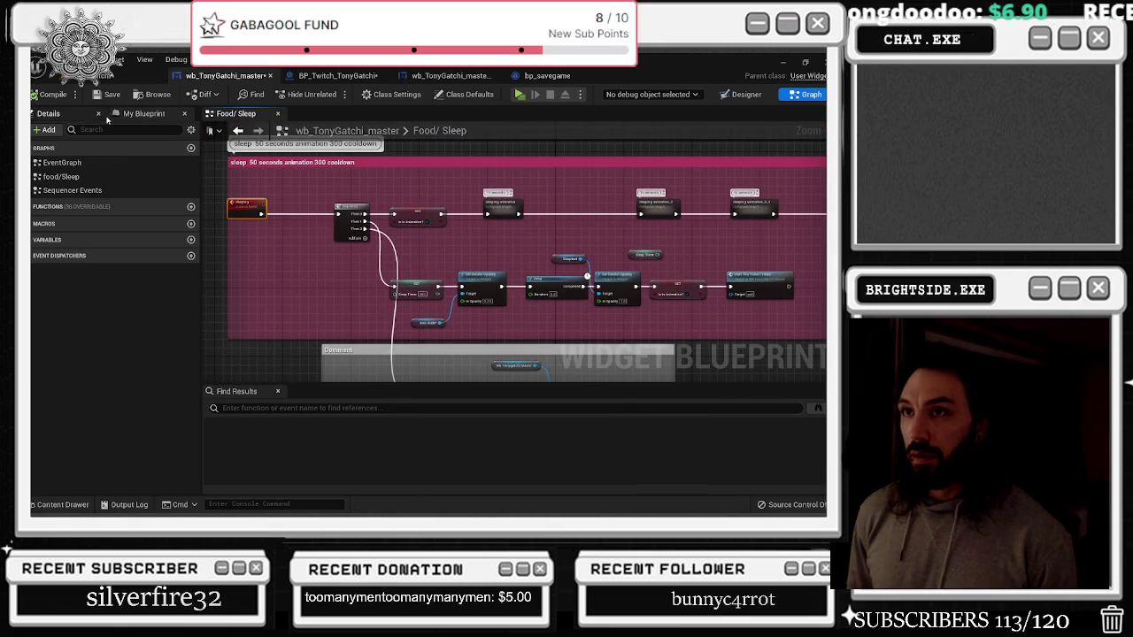
Select the sleeping custom event in food/Sleep to show its Details
left_click(58, 115)
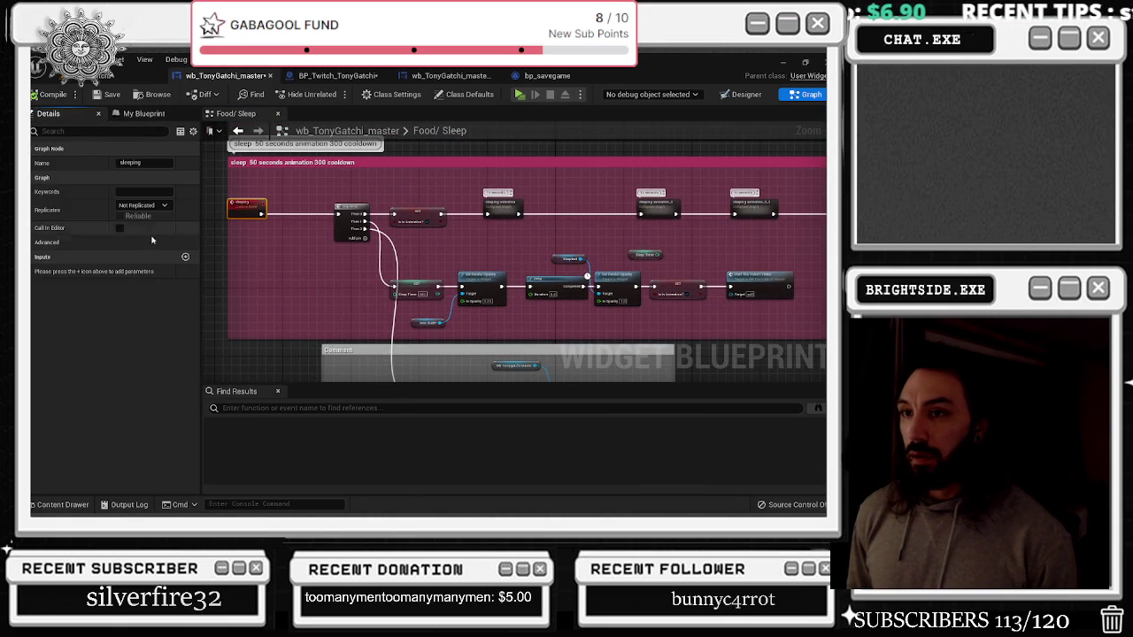
left_click(143, 115)
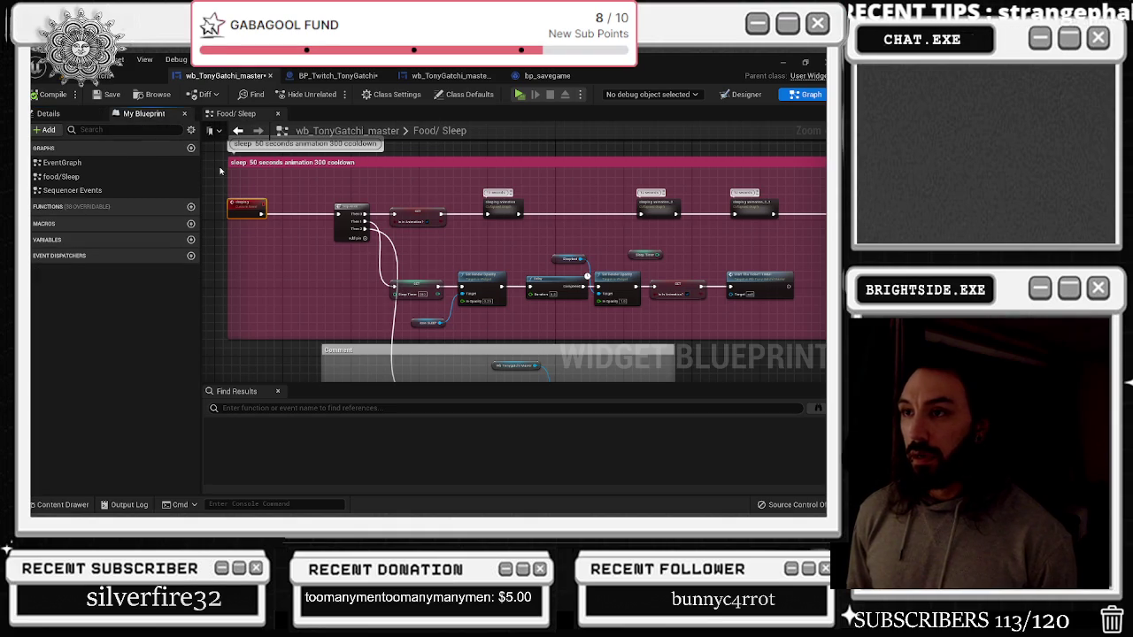
double_click(61, 176)
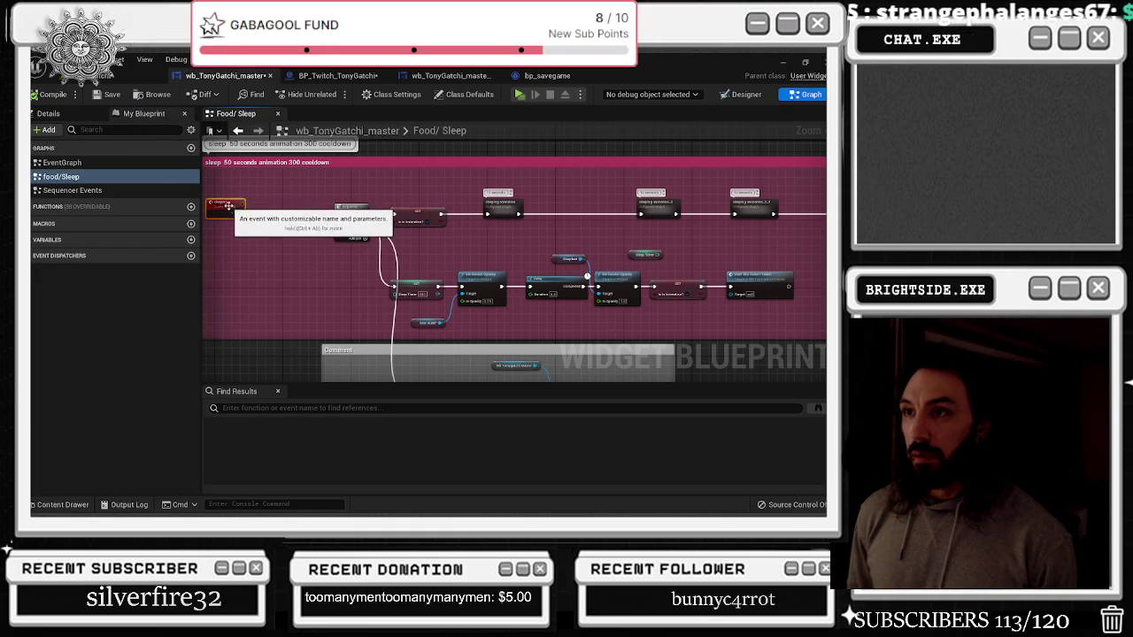
left_click(32, 241)
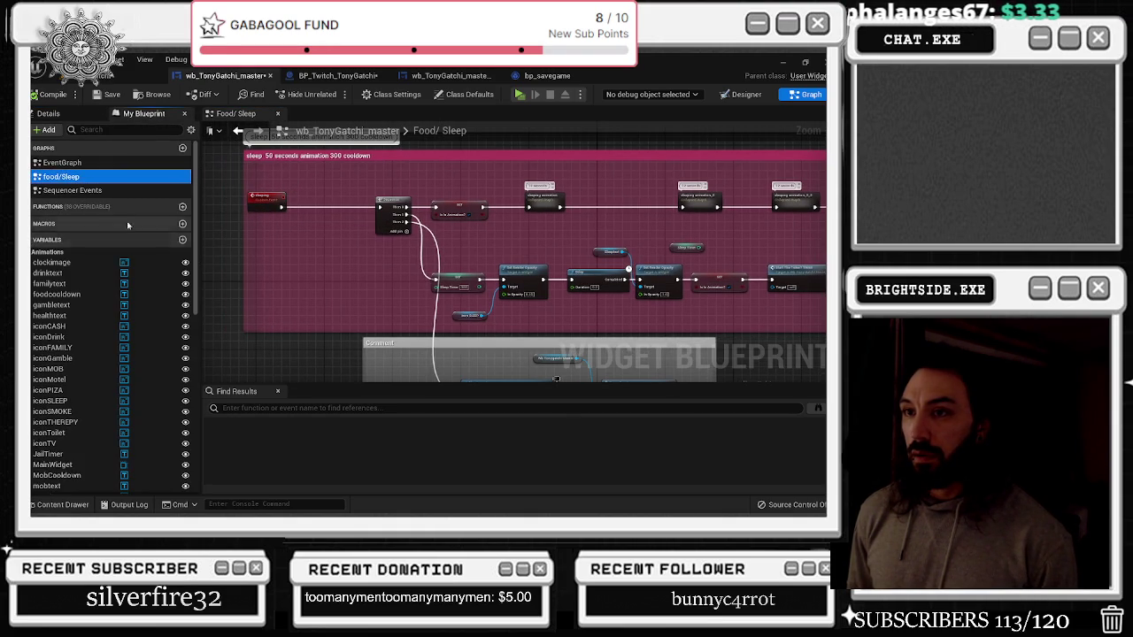
left_click(61, 176)
left_click(48, 114)
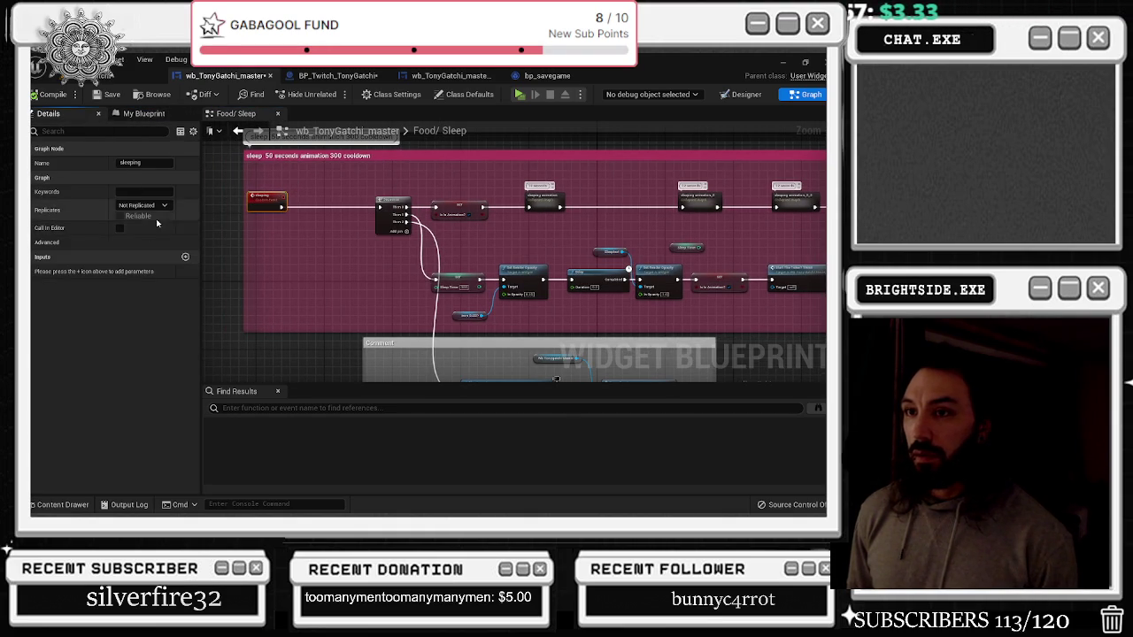
left_click(213, 257)
Add a Name input parameter to the sleeping event, then switch to BP_Twitch_TonyGatchi
left_click(273, 215)
left_click(184, 257)
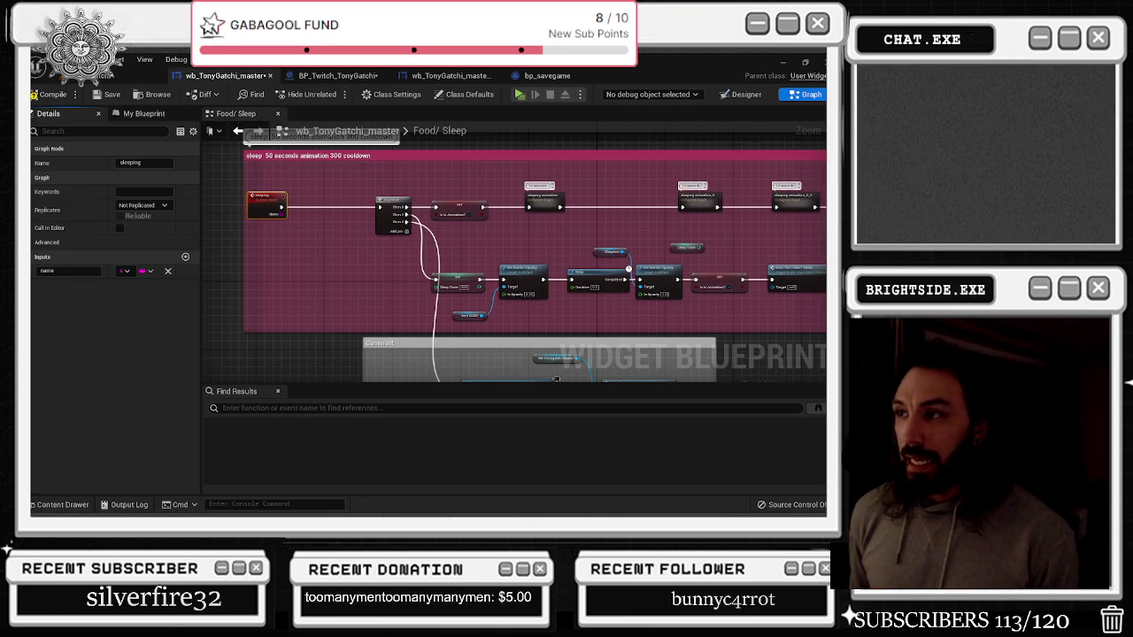
left_click(226, 262)
scroll(363, 269, "up", 2)
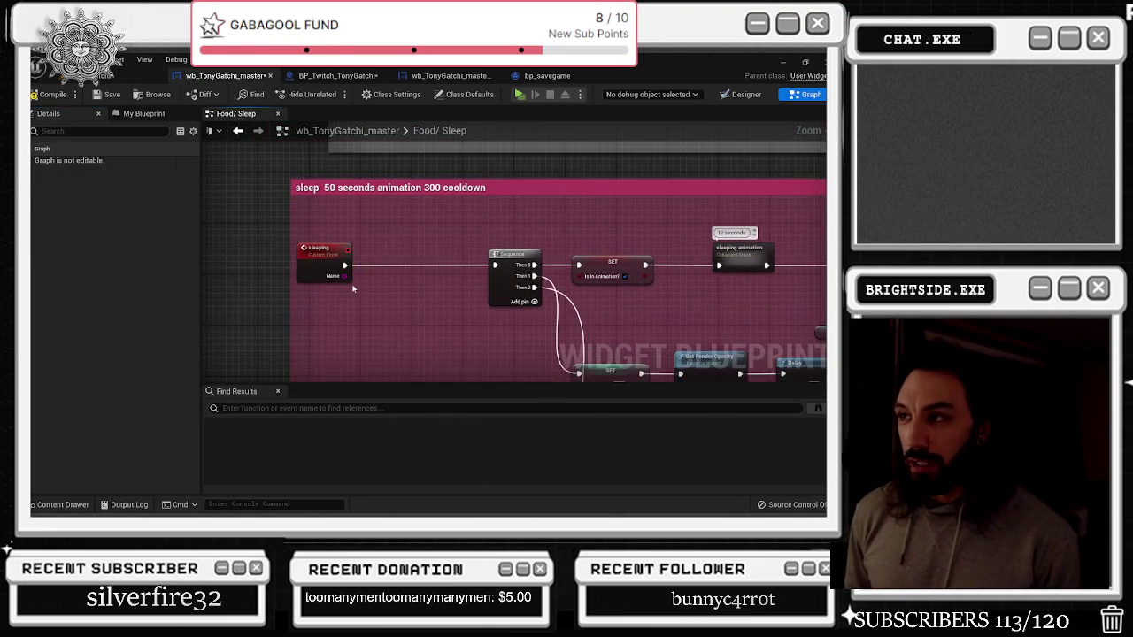
left_click(126, 114)
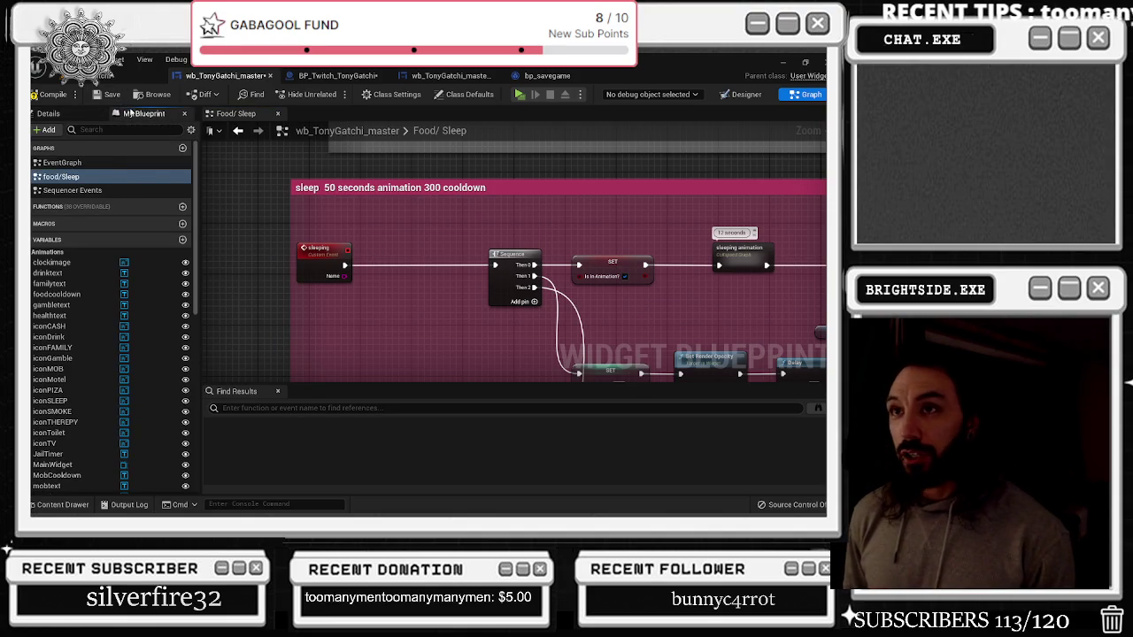
right_click(100, 112)
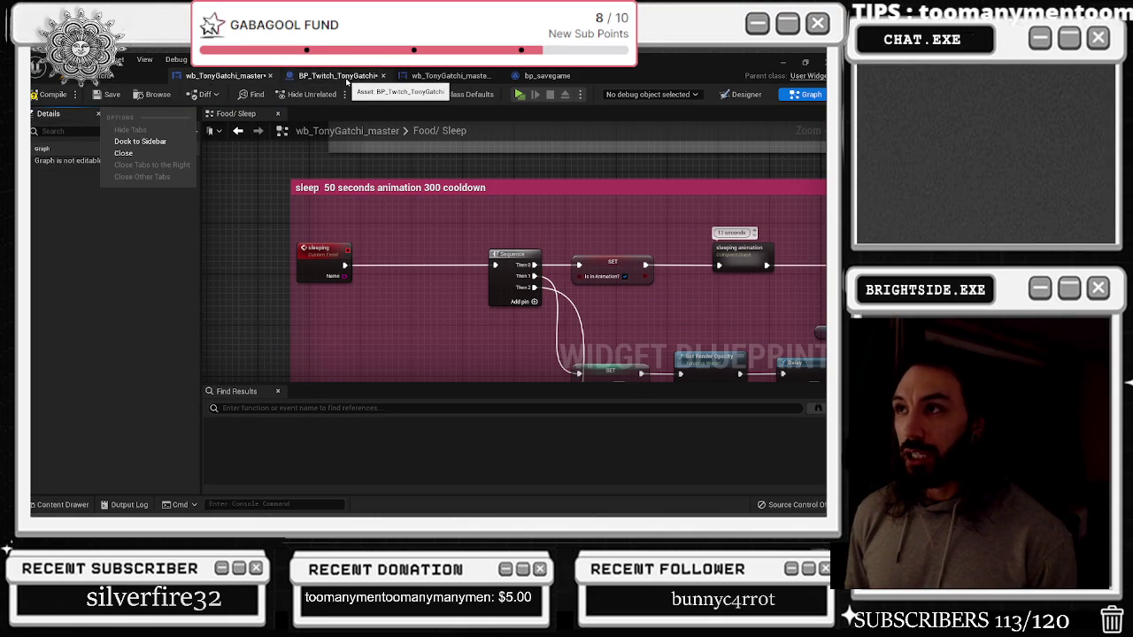
left_click(347, 82)
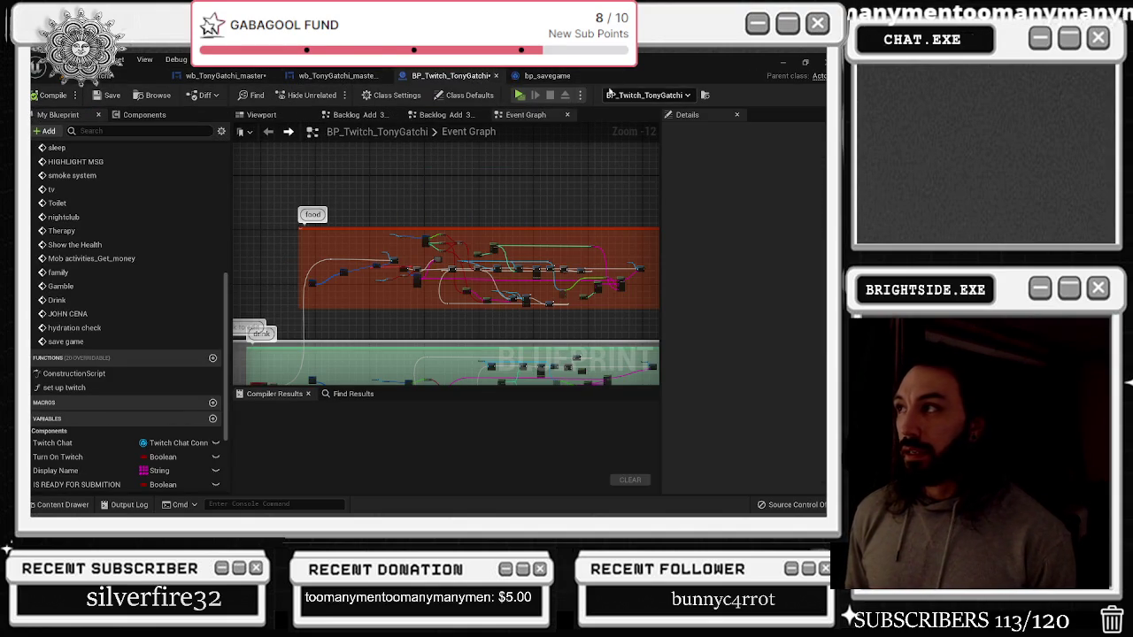
Glance at wb_TonyGatchi_master's Designer layout, then go back to its Food/Sleep graph
left_click(336, 76)
left_click(746, 94)
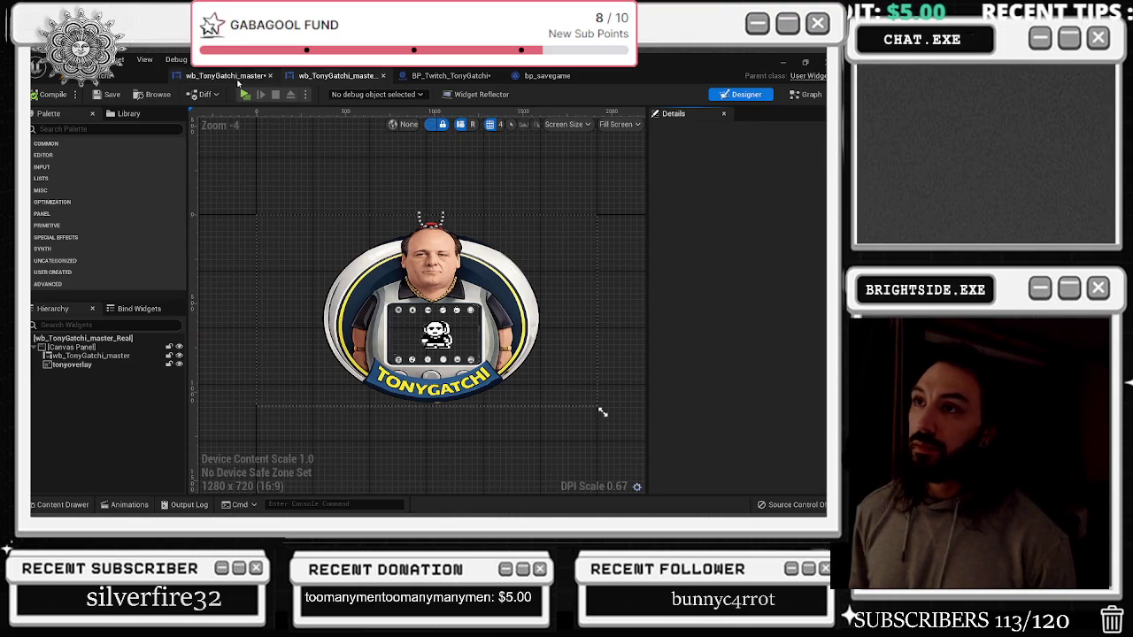
left_click(232, 78)
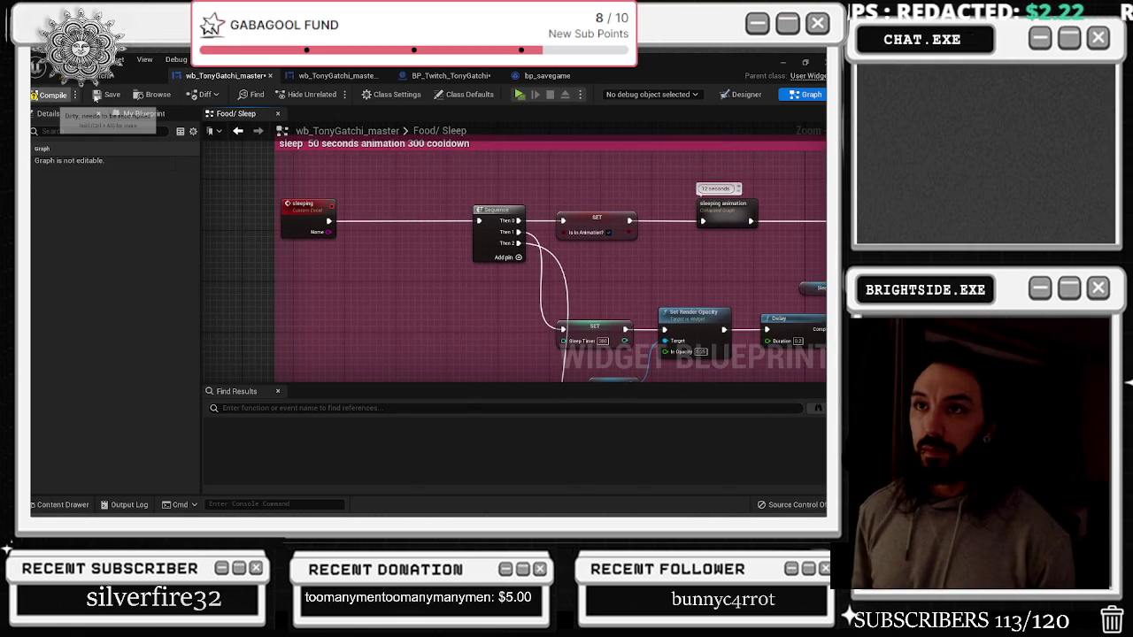
Save the widget and add a NAME OF CHATTER SET fed by the sleeping event's exec and Name
left_click(108, 95)
left_click(111, 117)
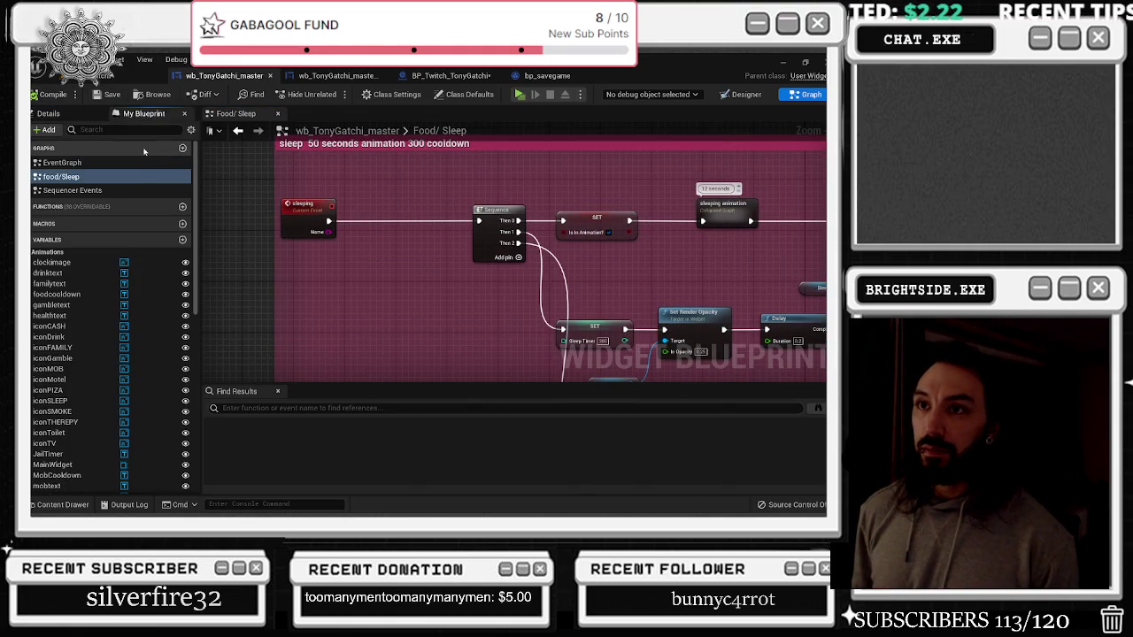
left_click(32, 192)
scroll(121, 374, "down", 15)
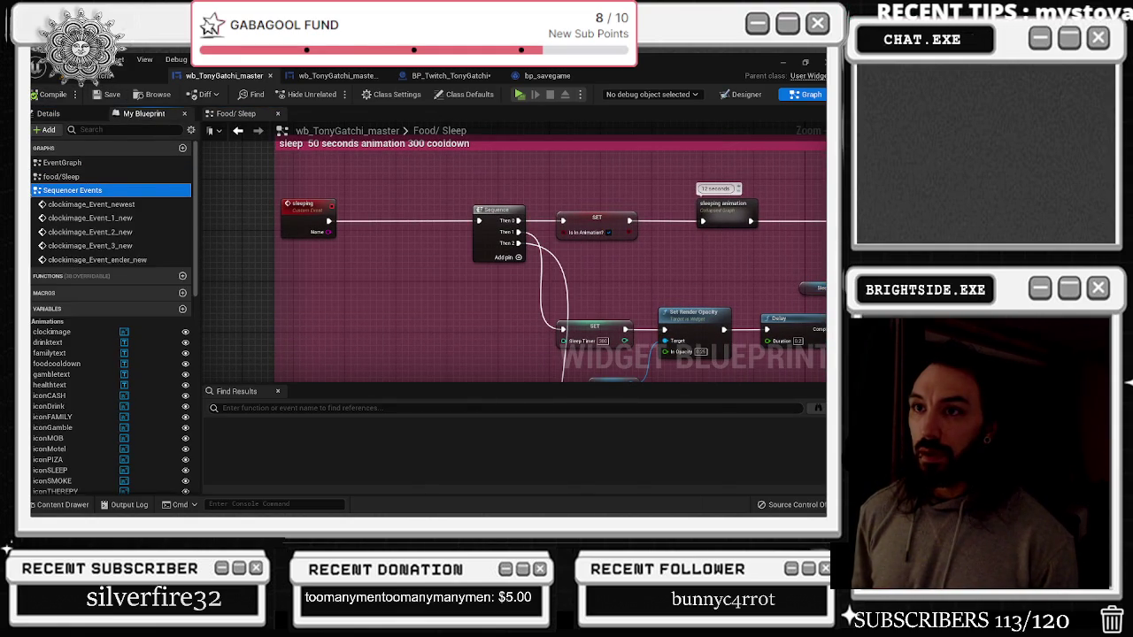
scroll(120, 373, "down", 2)
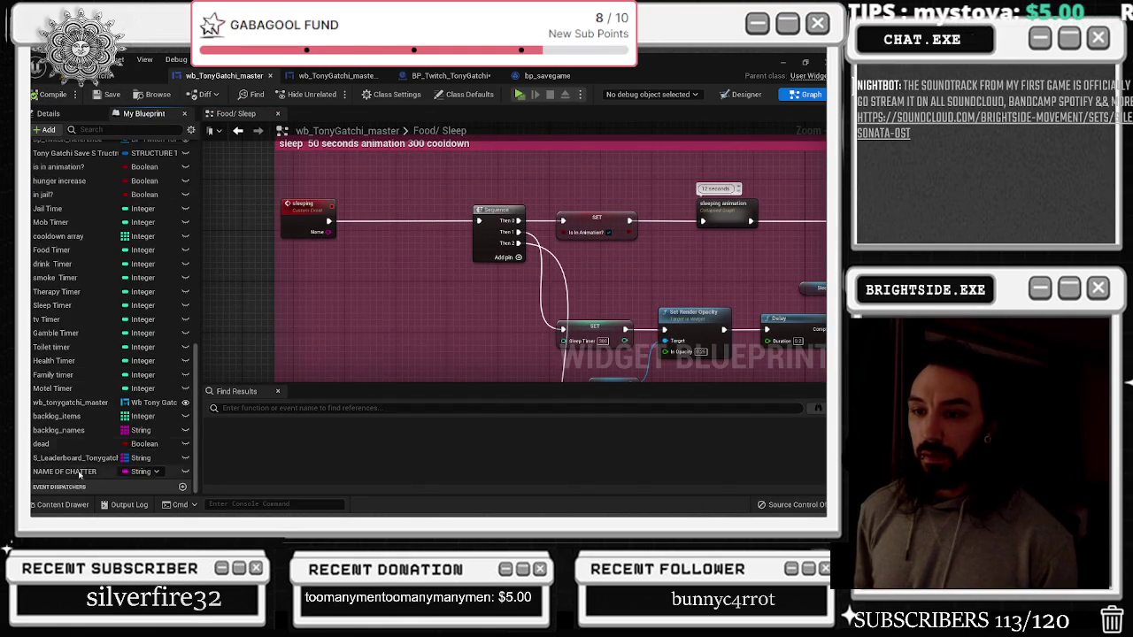
mouse_move(63, 471)
left_mouse_down()
mouse_move(341, 269)
mouse_move(346, 228)
left_mouse_up()
scroll(345, 229, "up", 2)
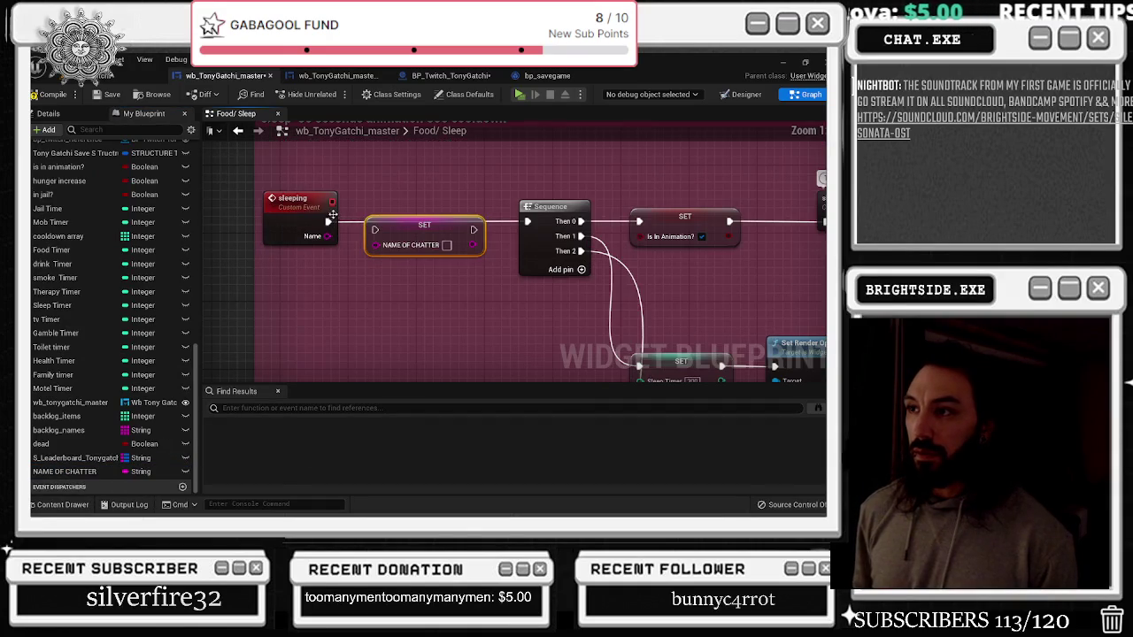
mouse_move(327, 221)
left_mouse_down()
mouse_move(374, 221)
mouse_move(375, 236)
left_mouse_up()
left_click(374, 192)
Wire Sequence Then 2 toward the add respect to chat node, then go back to the Event Graph
scroll(373, 192, "down", 4)
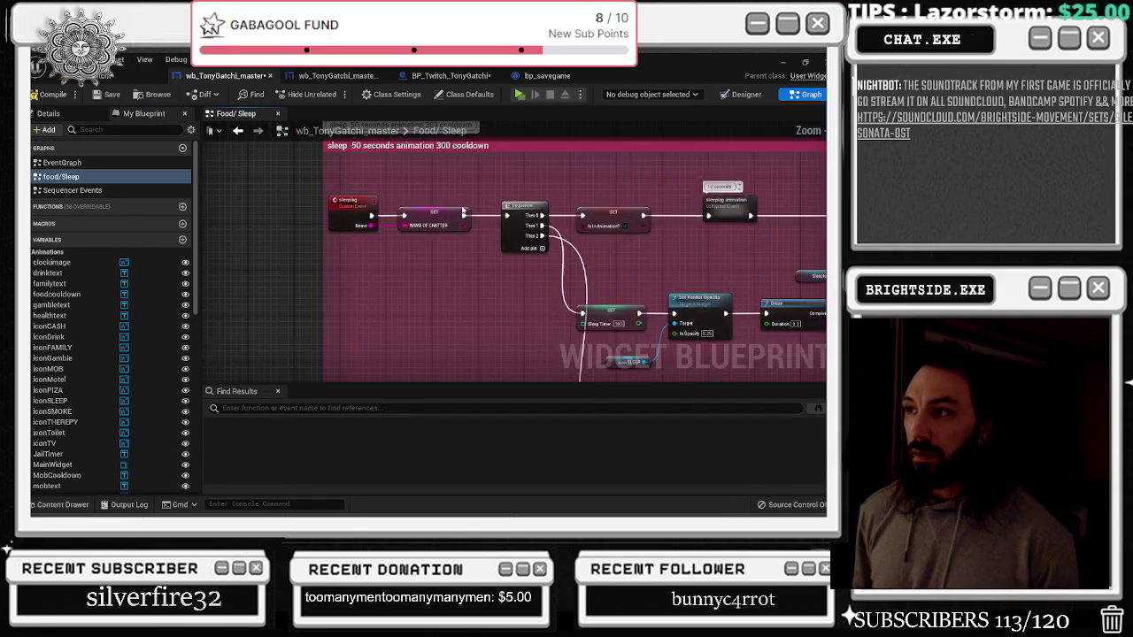
scroll(377, 235, "up", 2)
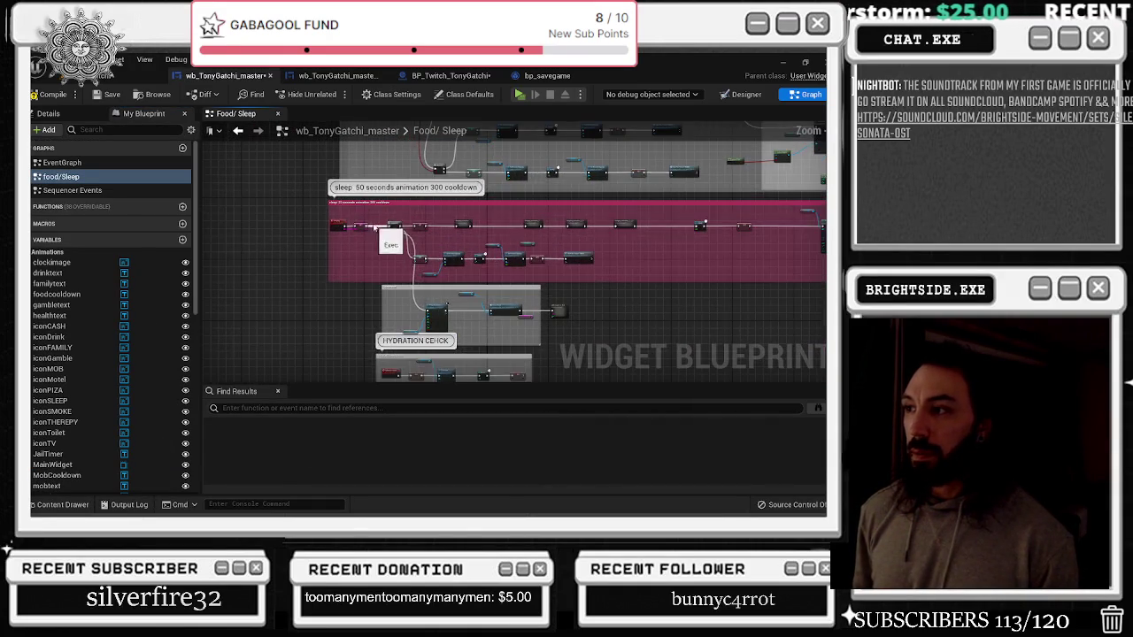
left_click(700, 363)
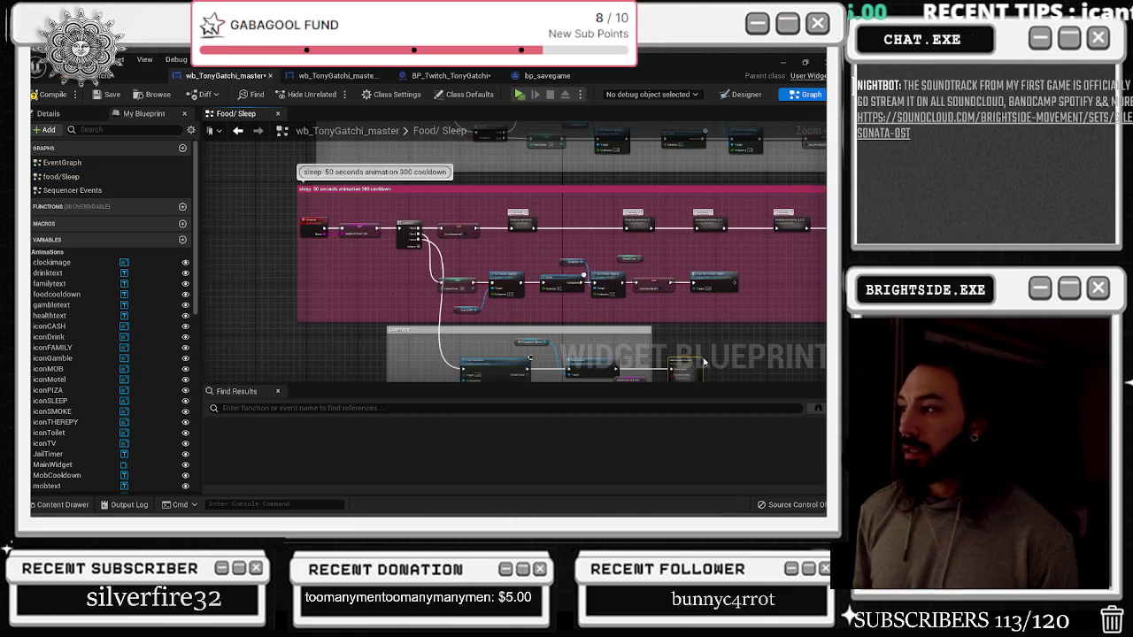
scroll(566, 275, "up", 4)
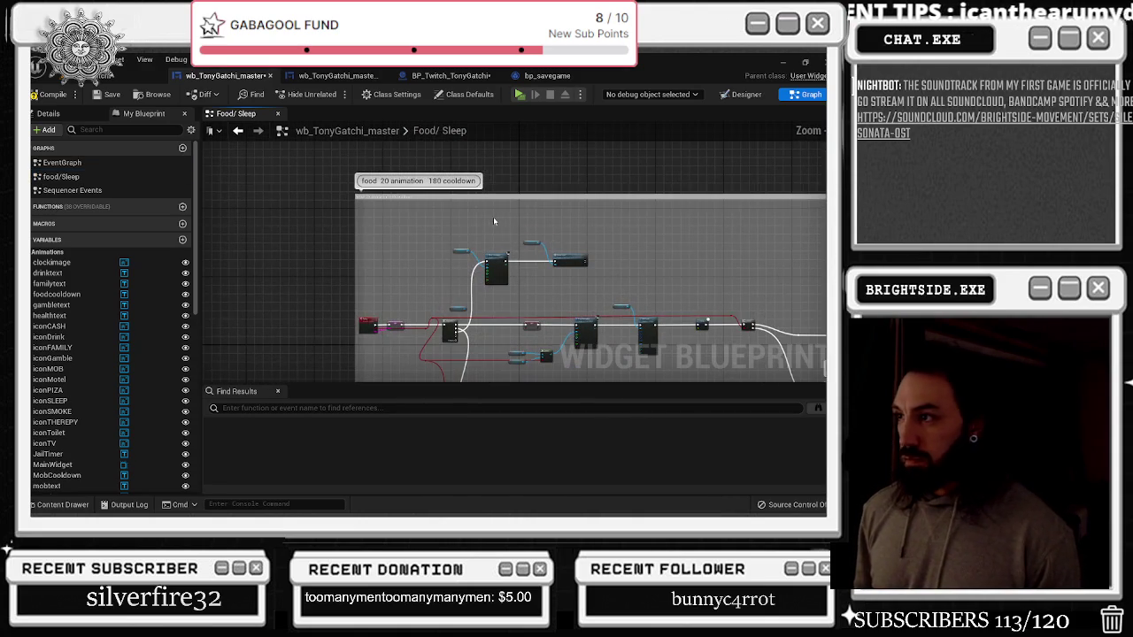
scroll(469, 266, "up", 2)
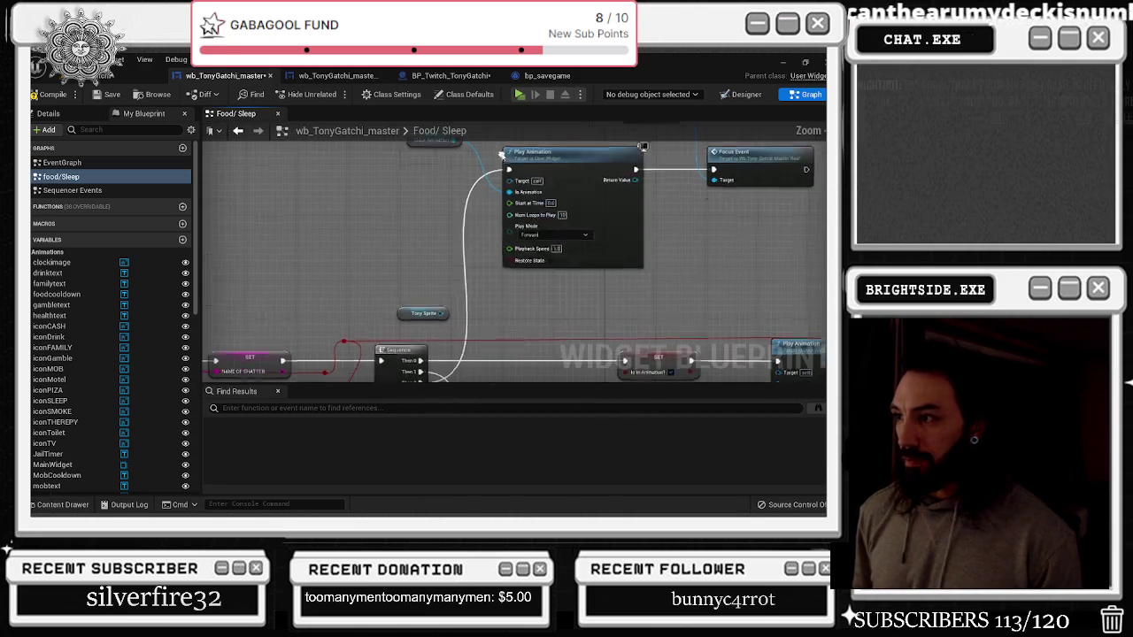
mouse_move(410, 343)
left_mouse_down()
mouse_move(450, 176)
mouse_move(491, 152)
mouse_move(504, 204)
left_mouse_up()
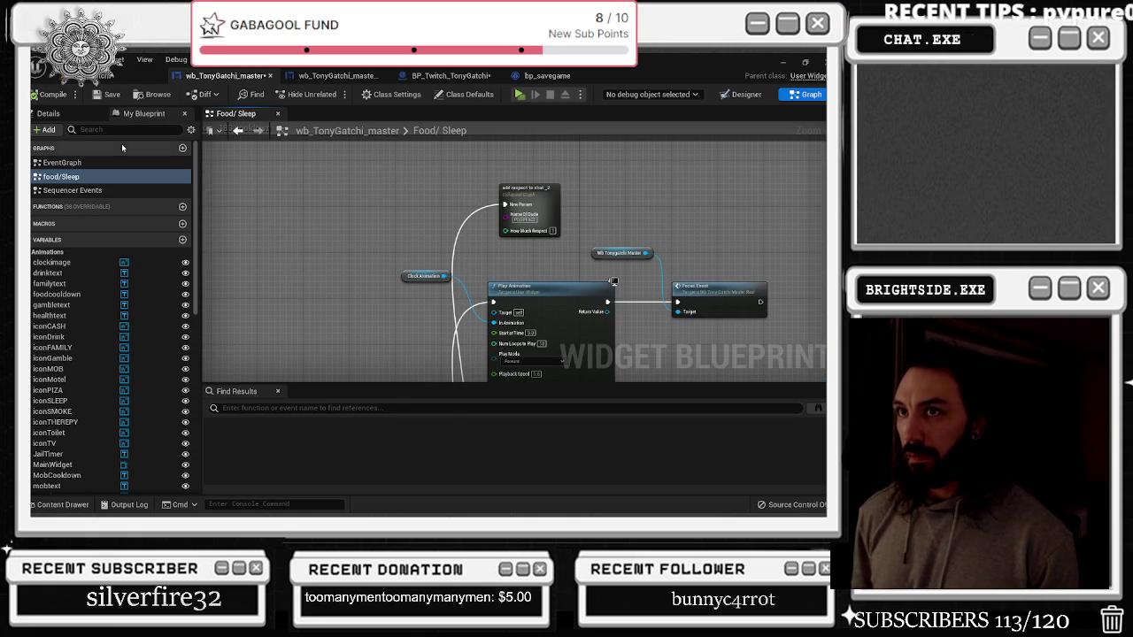
left_click(528, 189)
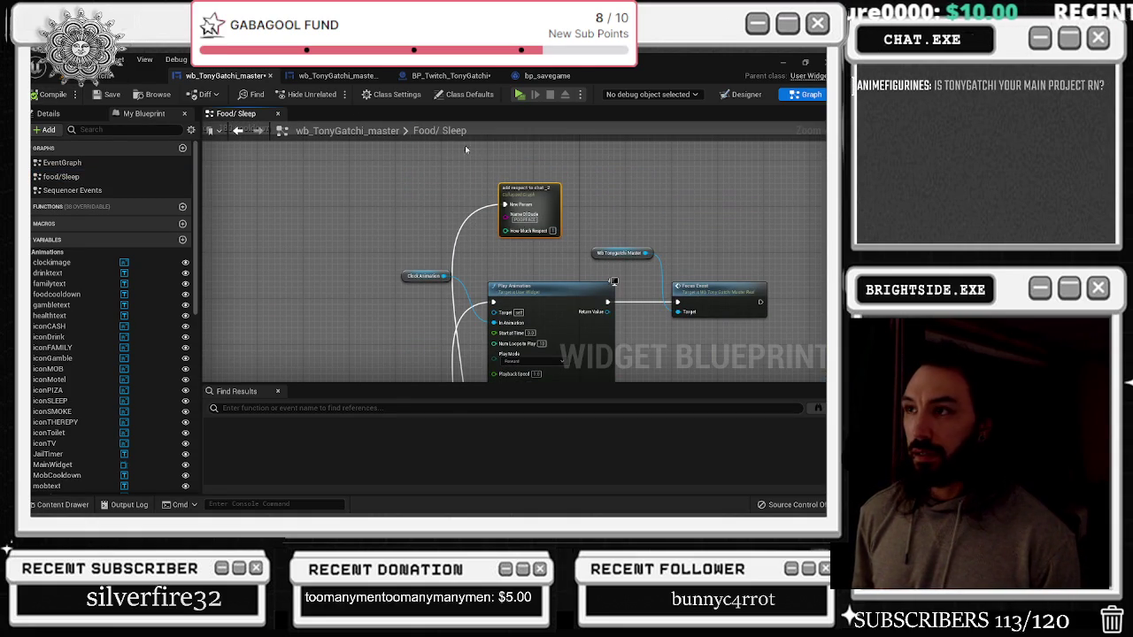
key("alt+Left")
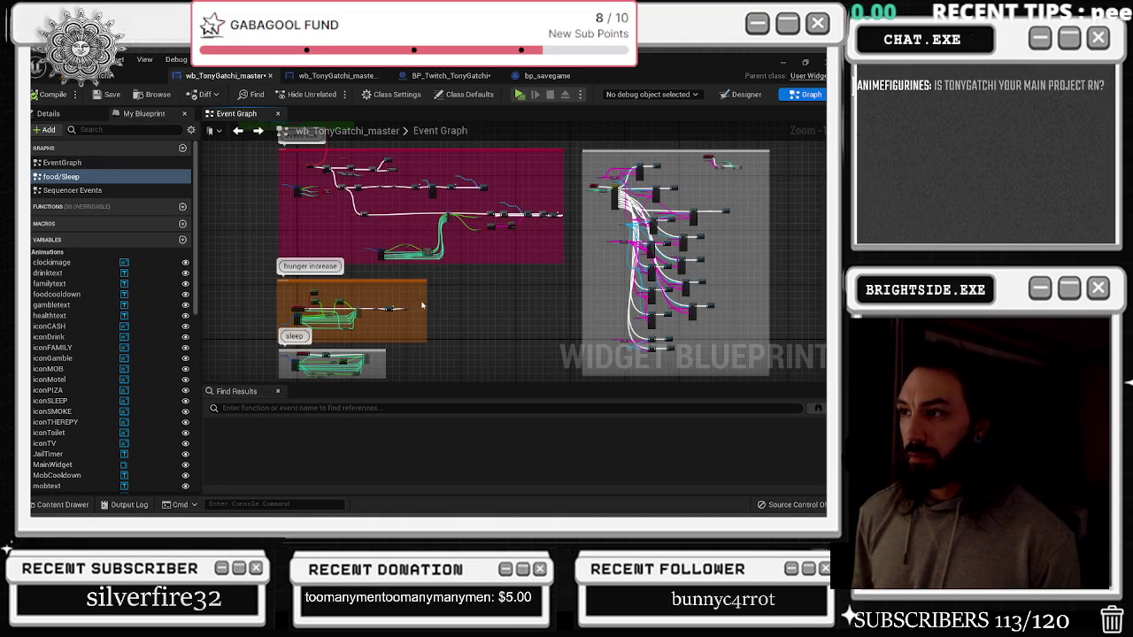
Pan to the smoke comment block and move its Play Animation node down slightly
mouse_move(421, 308)
left_mouse_down()
mouse_move(466, 244)
mouse_move(420, 354)
left_mouse_up()
left_click_drag(403, 199, 405, 251)
left_click_drag(357, 337, 386, 219)
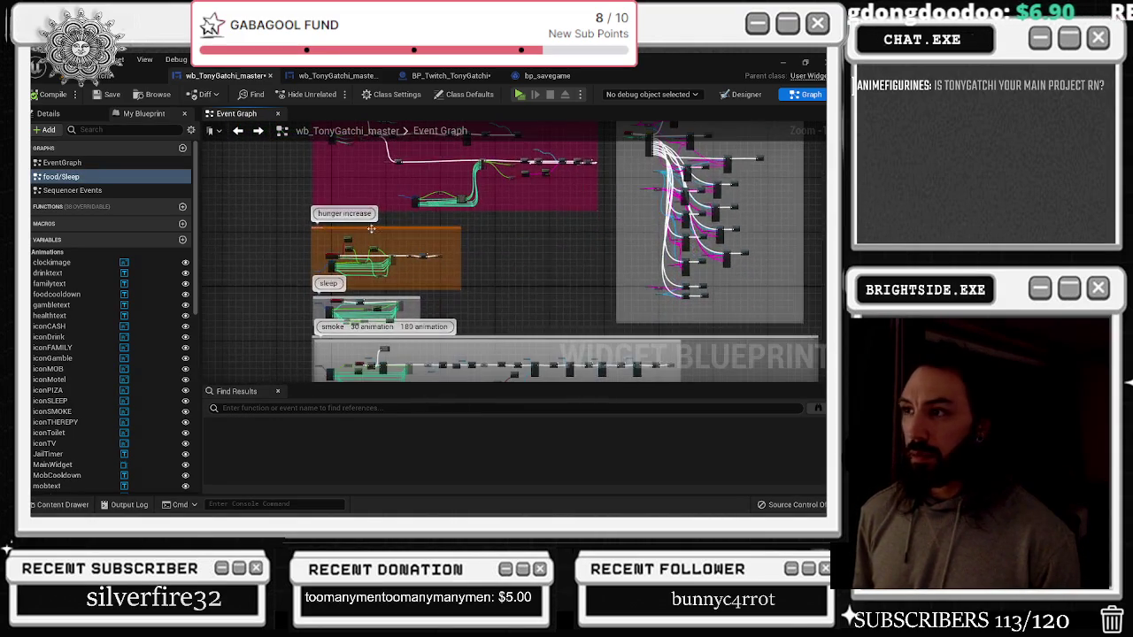
scroll(337, 246, "up", 5)
left_click_drag(361, 301, 337, 221)
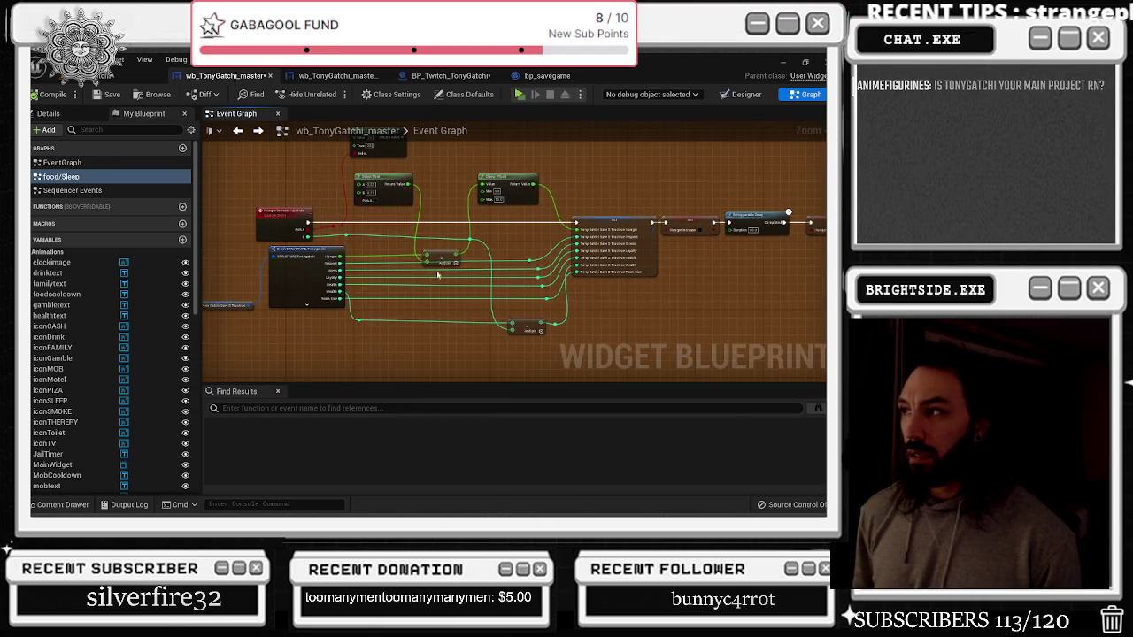
scroll(432, 266, "down", 5)
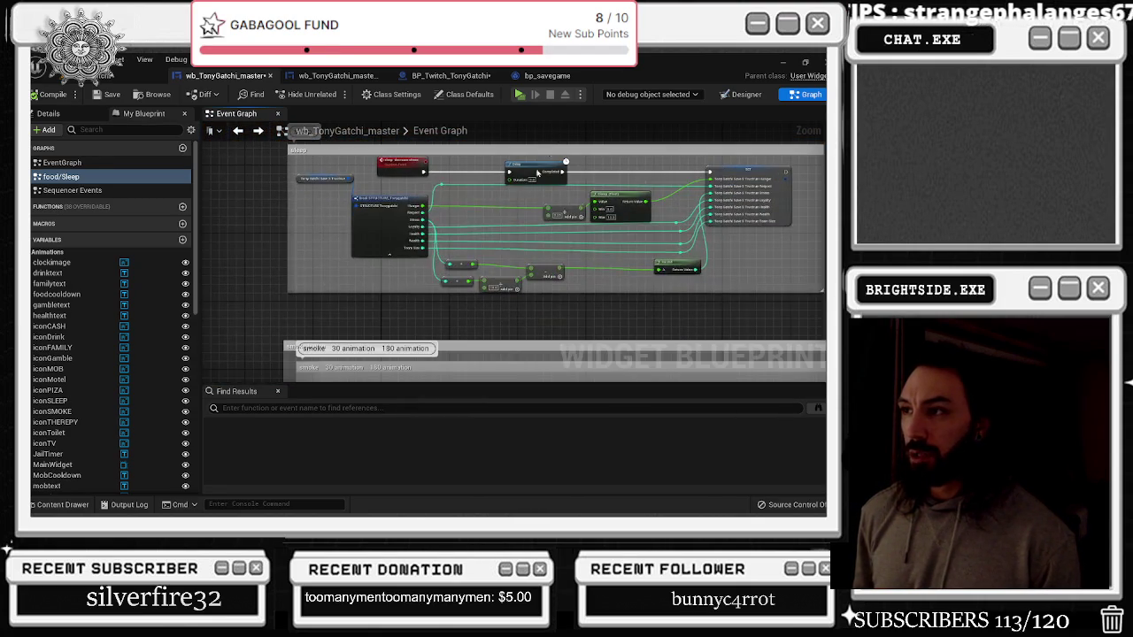
left_click_drag(495, 213, 475, 242)
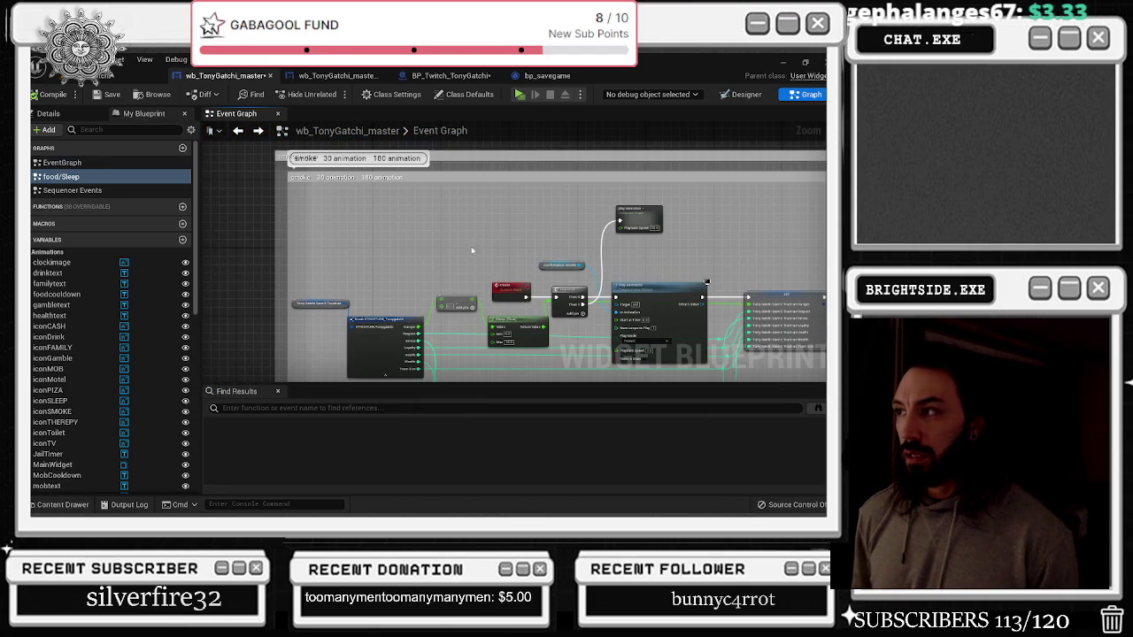
mouse_move(635, 210)
left_mouse_down()
mouse_move(640, 244)
mouse_move(496, 230)
mouse_move(397, 195)
mouse_move(517, 233)
left_mouse_up()
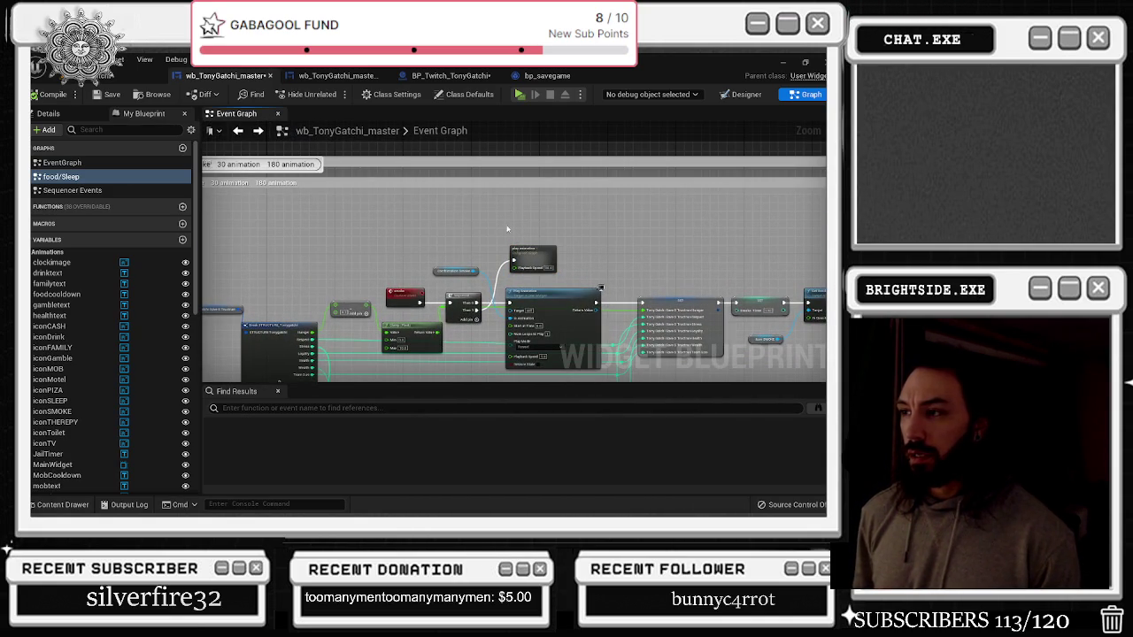
scroll(517, 235, "up", 2)
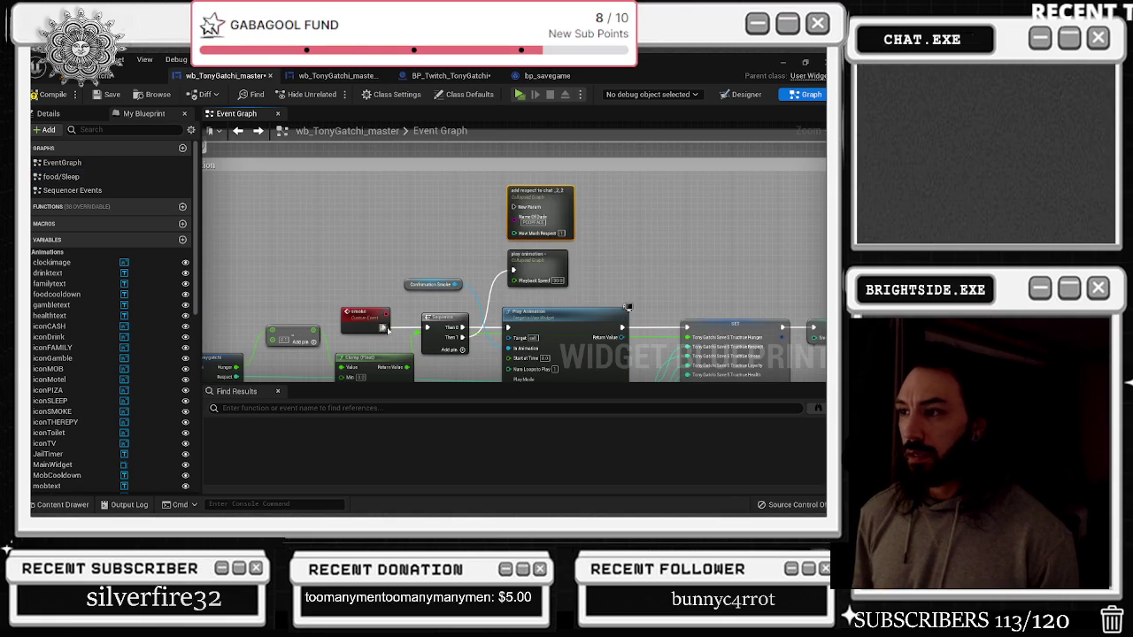
Wire Sequence Then 2 through a new NAME OF CHATTER SET node into add respect
left_click_drag(460, 347, 522, 221)
mouse_move(333, 329)
left_mouse_down()
mouse_move(421, 265)
mouse_move(416, 252)
mouse_move(382, 277)
left_mouse_up()
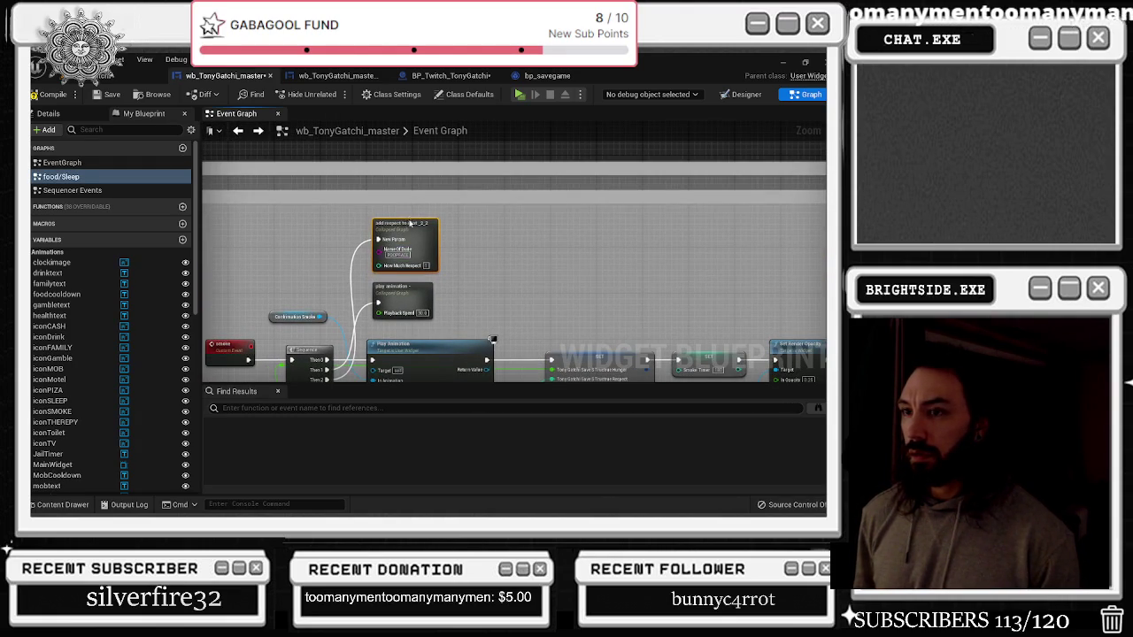
scroll(349, 302, "down", 5)
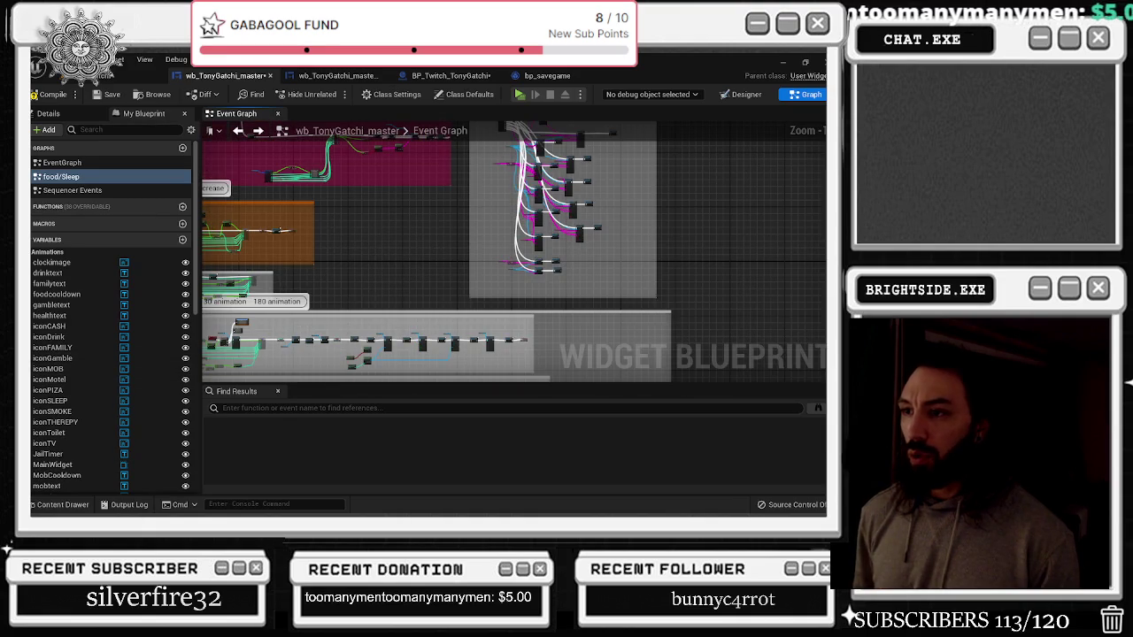
scroll(354, 301, "up", 5)
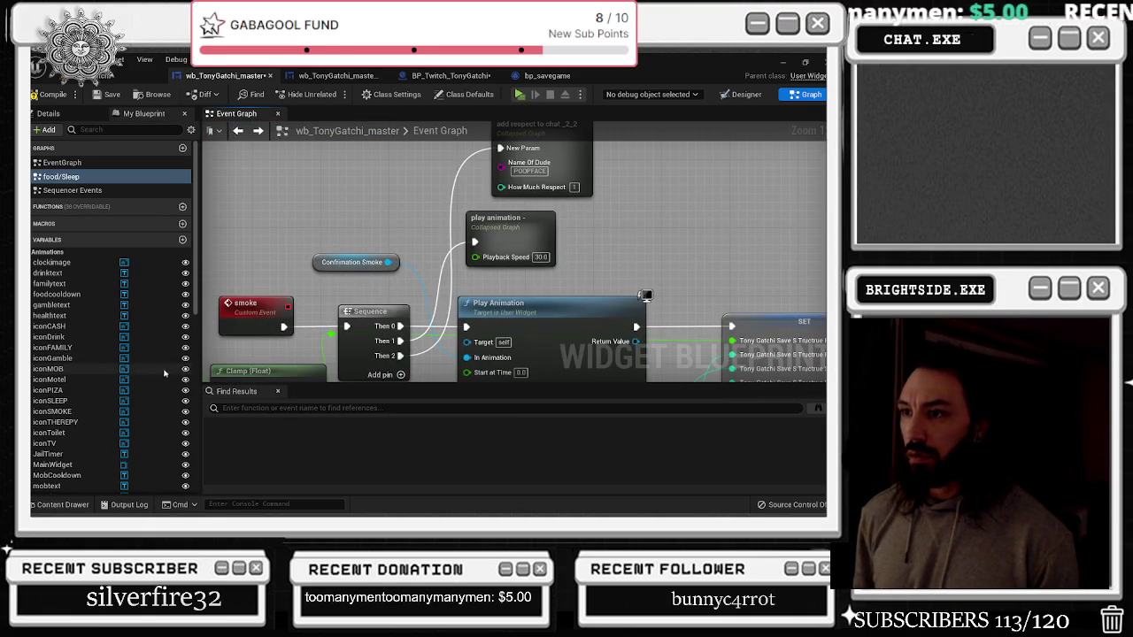
scroll(172, 375, "down", 10)
mouse_move(64, 471)
left_mouse_down()
mouse_move(390, 217)
mouse_move(407, 164)
left_mouse_up()
left_click(456, 190)
mouse_move(433, 218)
left_mouse_down()
mouse_move(502, 215)
mouse_move(425, 232)
mouse_move(477, 211)
mouse_move(485, 227)
mouse_move(616, 226)
mouse_move(605, 226)
left_mouse_up()
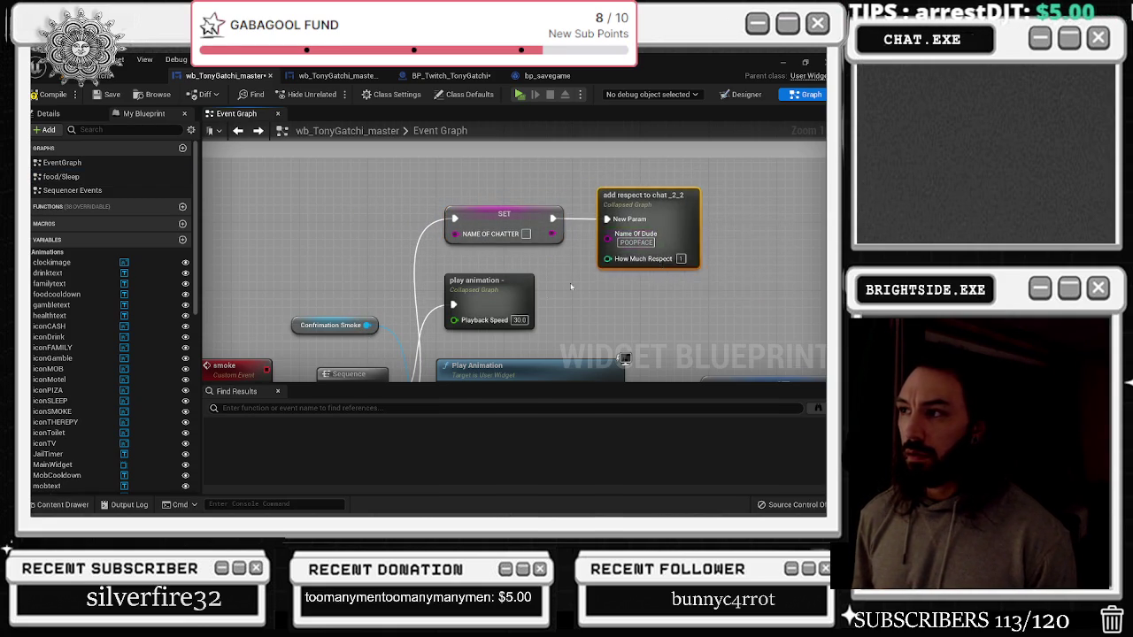
scroll(413, 241, "down", 1)
left_click_drag(413, 241, 434, 290)
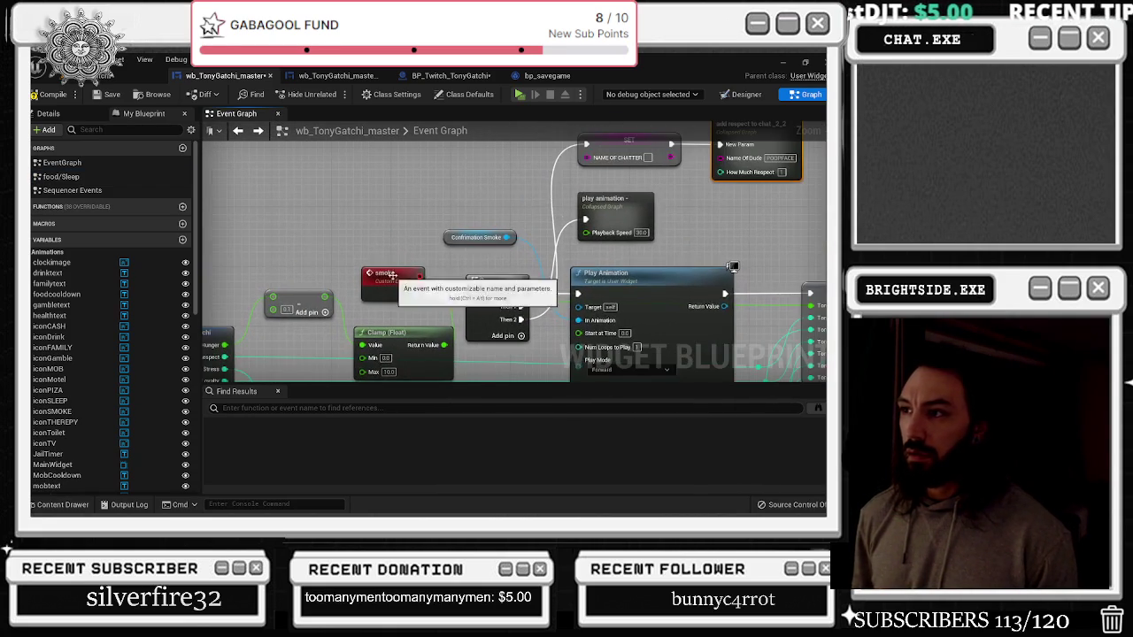
Give the smoke event a 'Name Of Chatter' input and wire it via a reroute into the SET
left_click(407, 273)
left_click(55, 114)
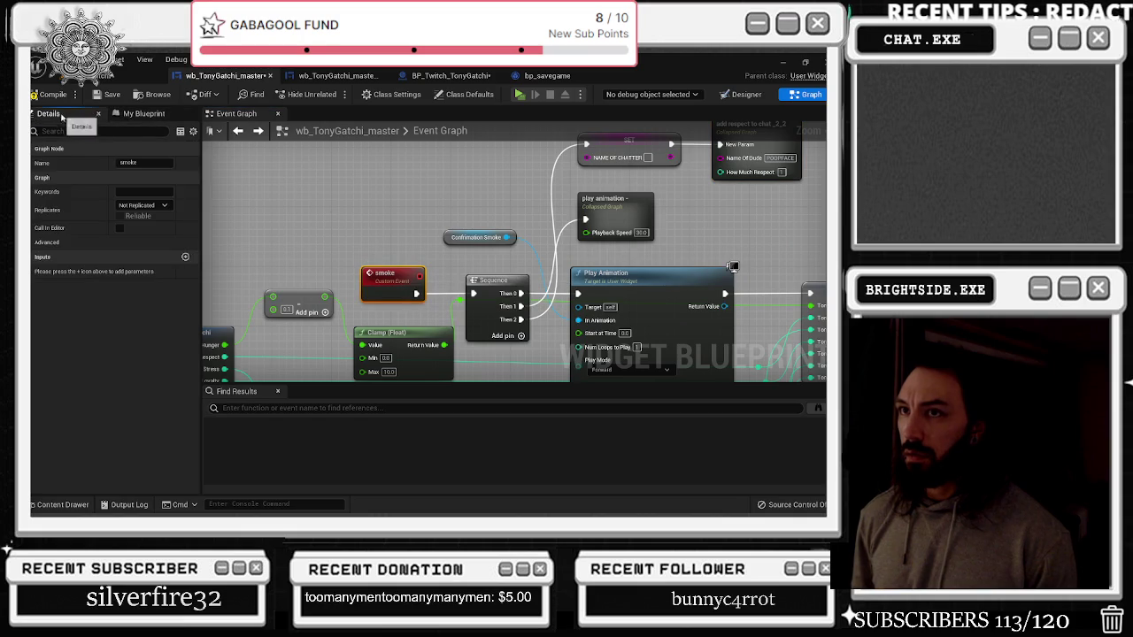
left_click(185, 256)
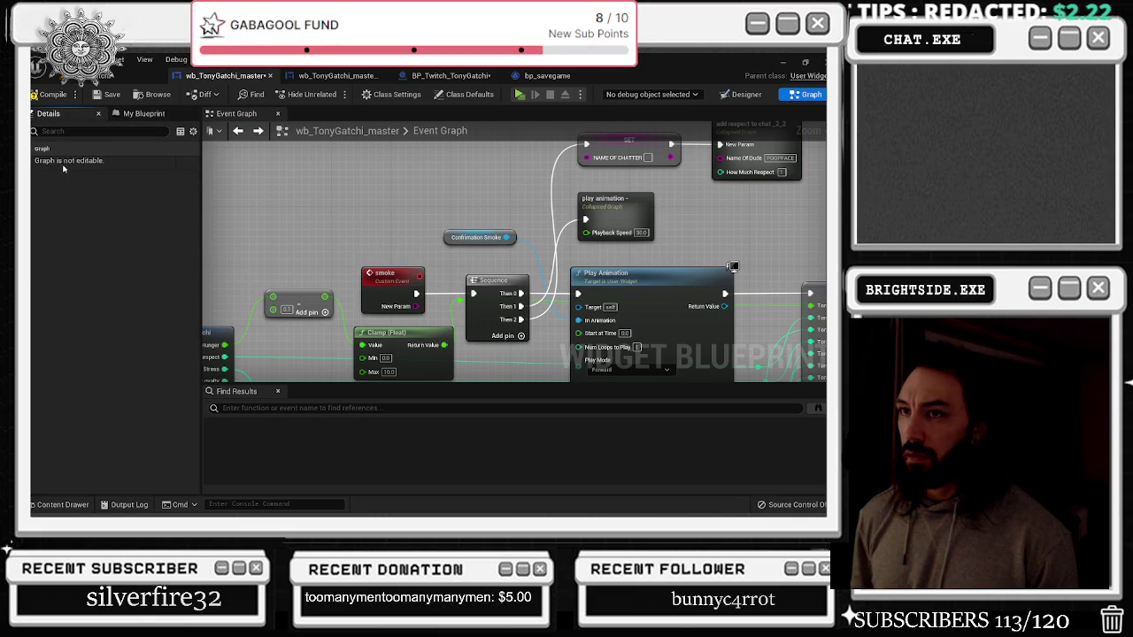
left_click(389, 274)
double_click(55, 271)
type("ra")
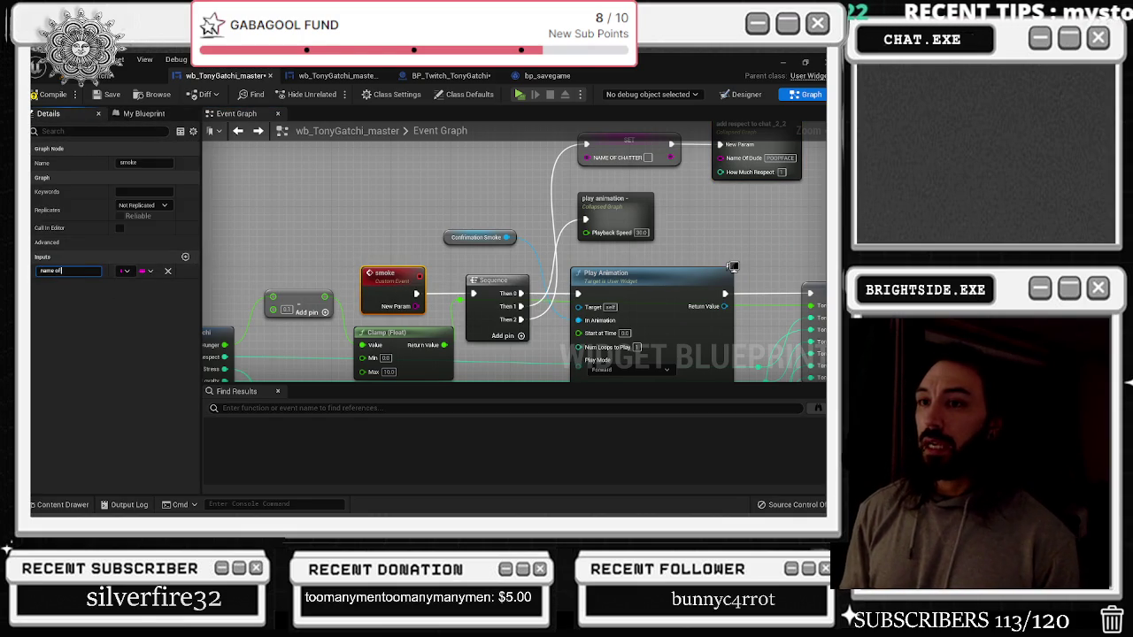
type("tter")
key("Return")
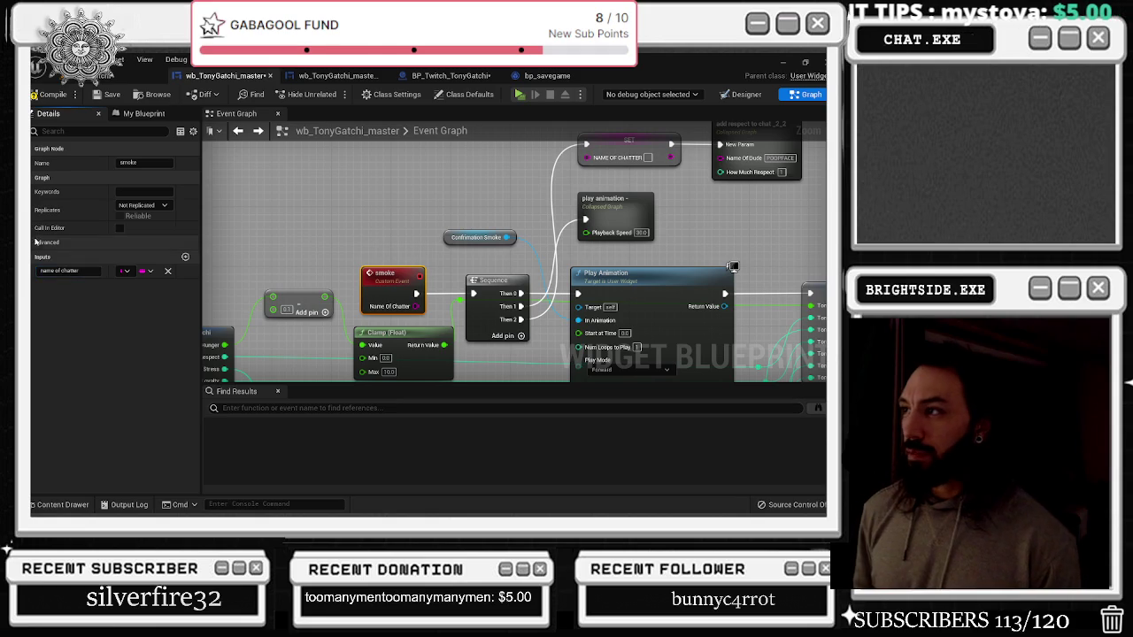
mouse_move(416, 307)
left_mouse_down()
mouse_move(586, 157)
mouse_move(464, 170)
left_mouse_up()
double_click(549, 167)
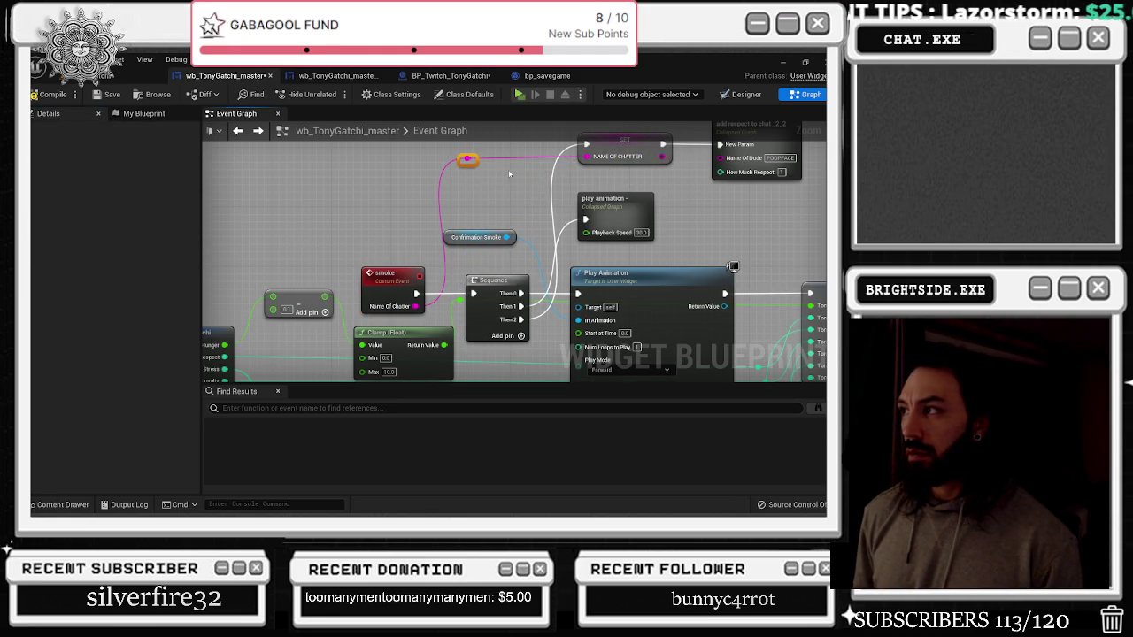
scroll(519, 156, "down", 6)
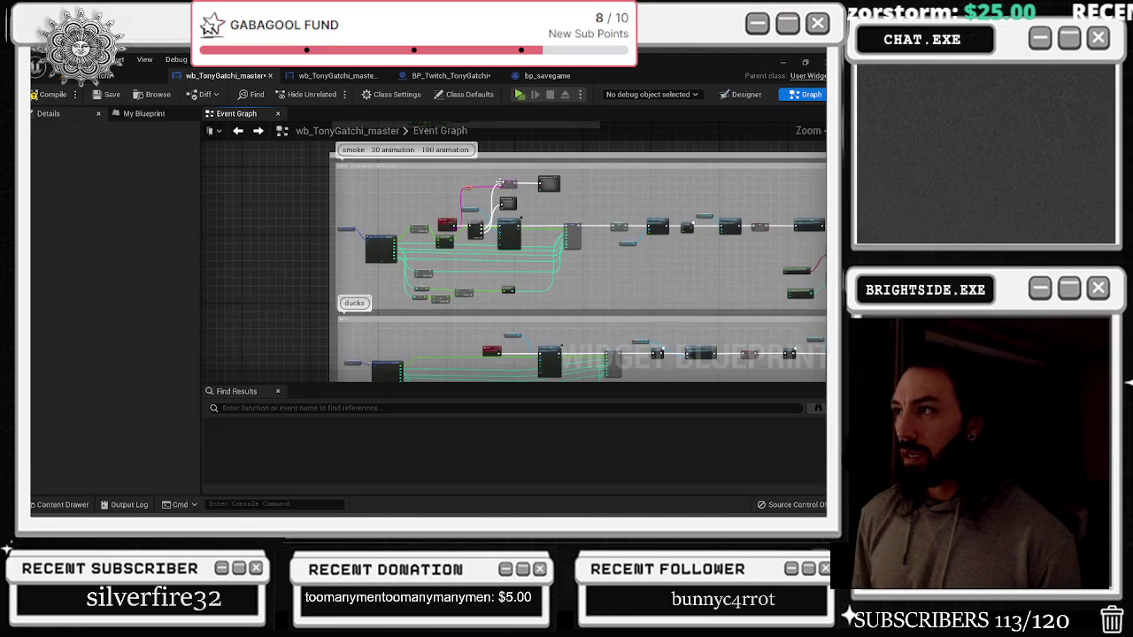
Nudge Play Animation right and select the smoke group's SET and add-respect nodes together
scroll(502, 184, "up", 5)
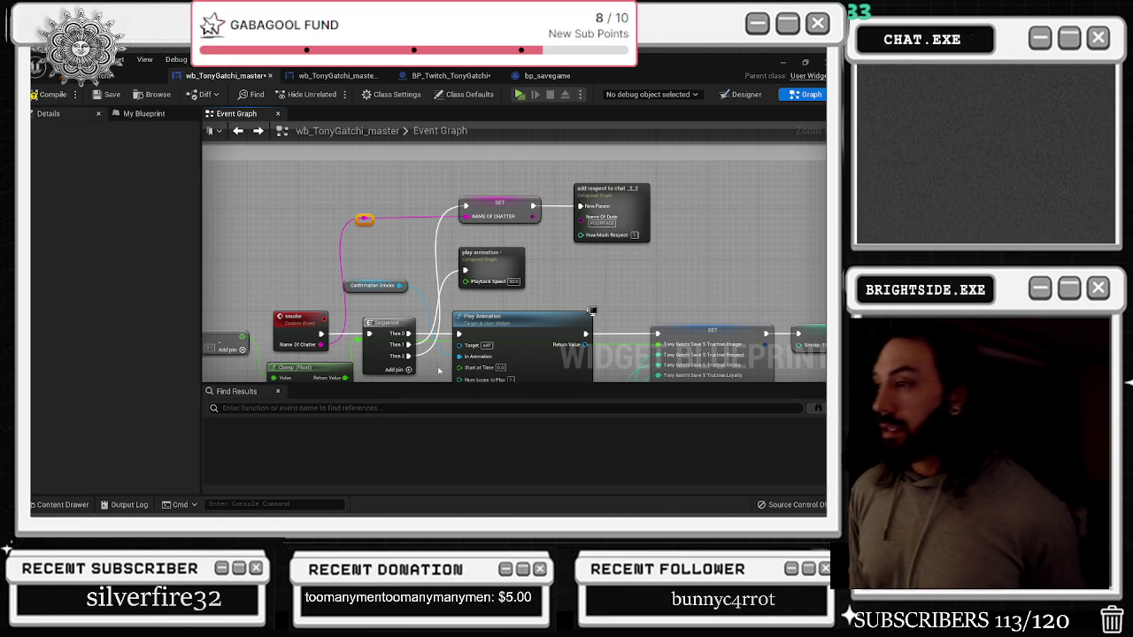
left_click_drag(486, 259, 498, 259)
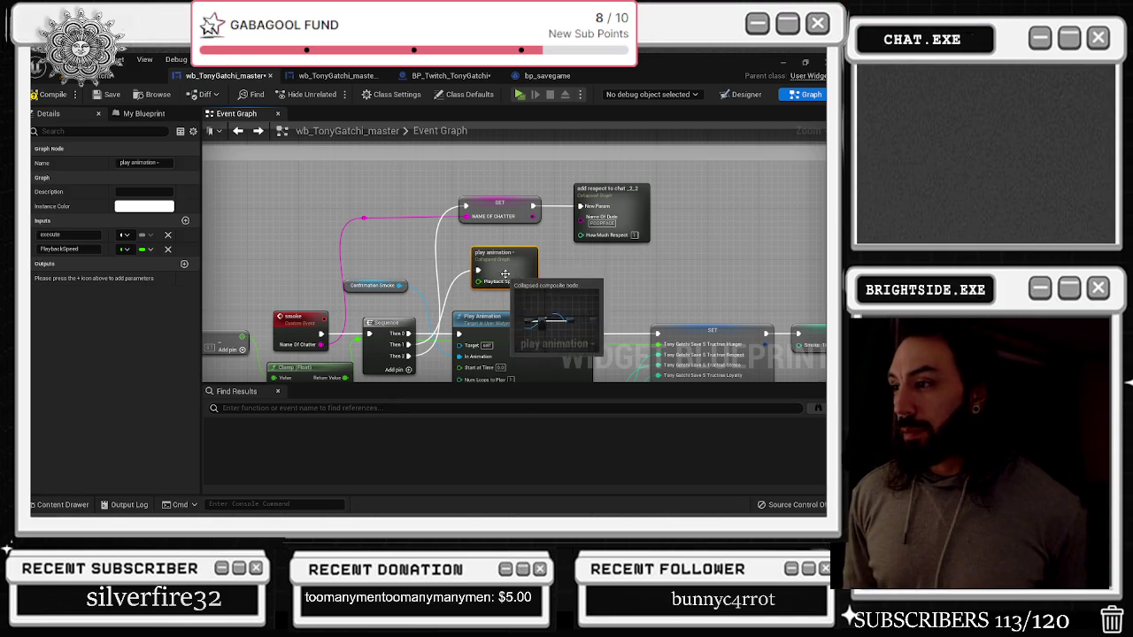
scroll(399, 236, "down", 2)
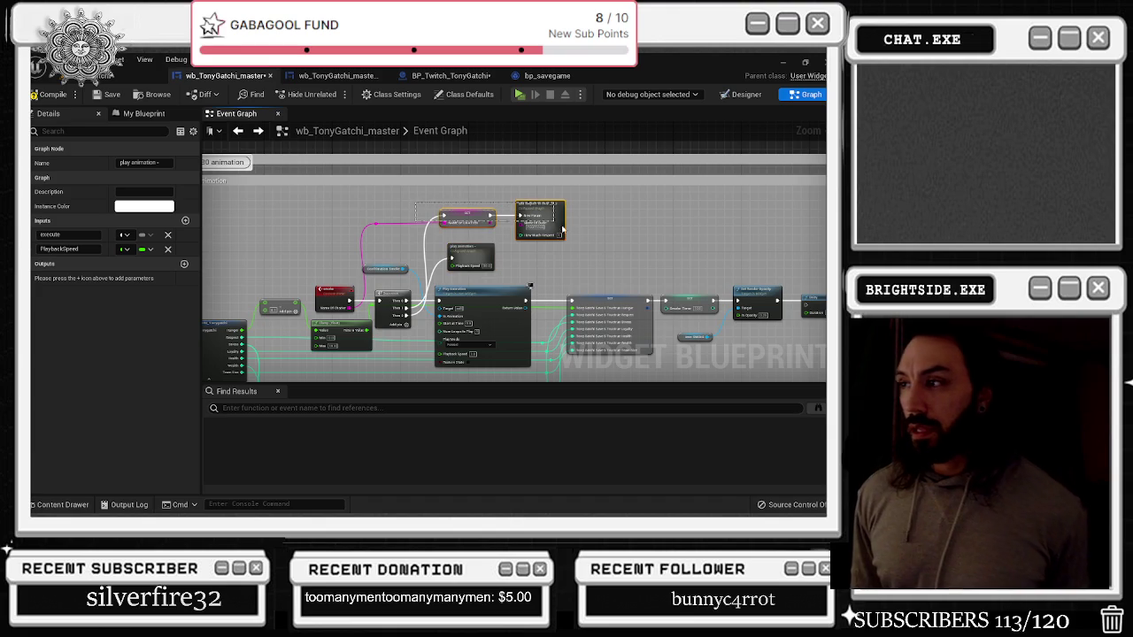
left_click_drag(585, 237, 584, 237)
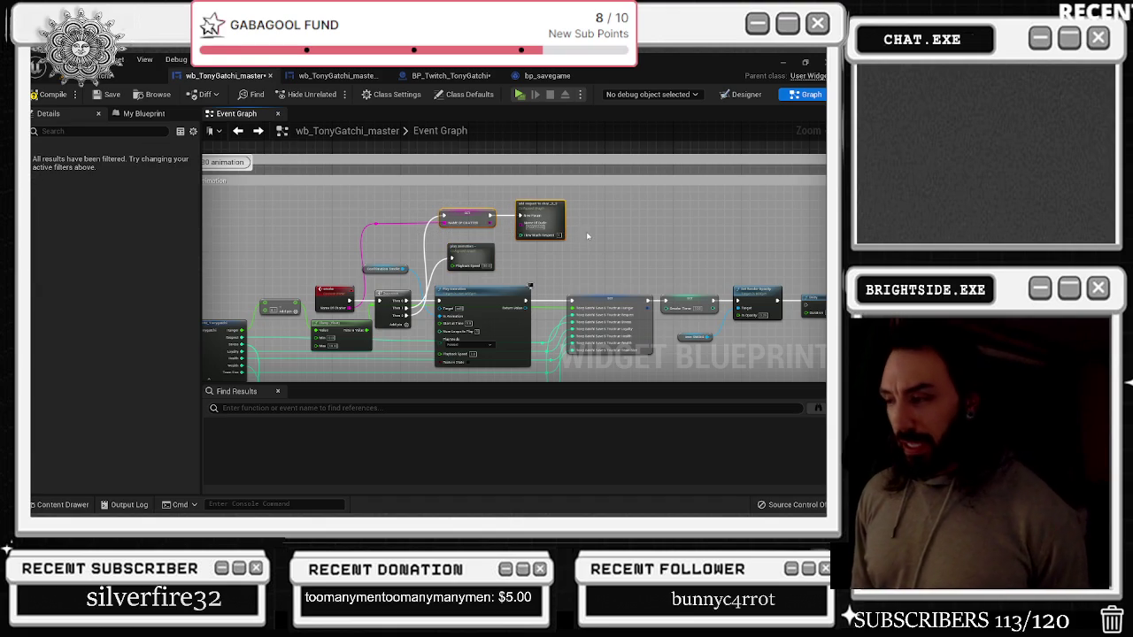
scroll(471, 186, "down", 6)
scroll(393, 256, "up", 6)
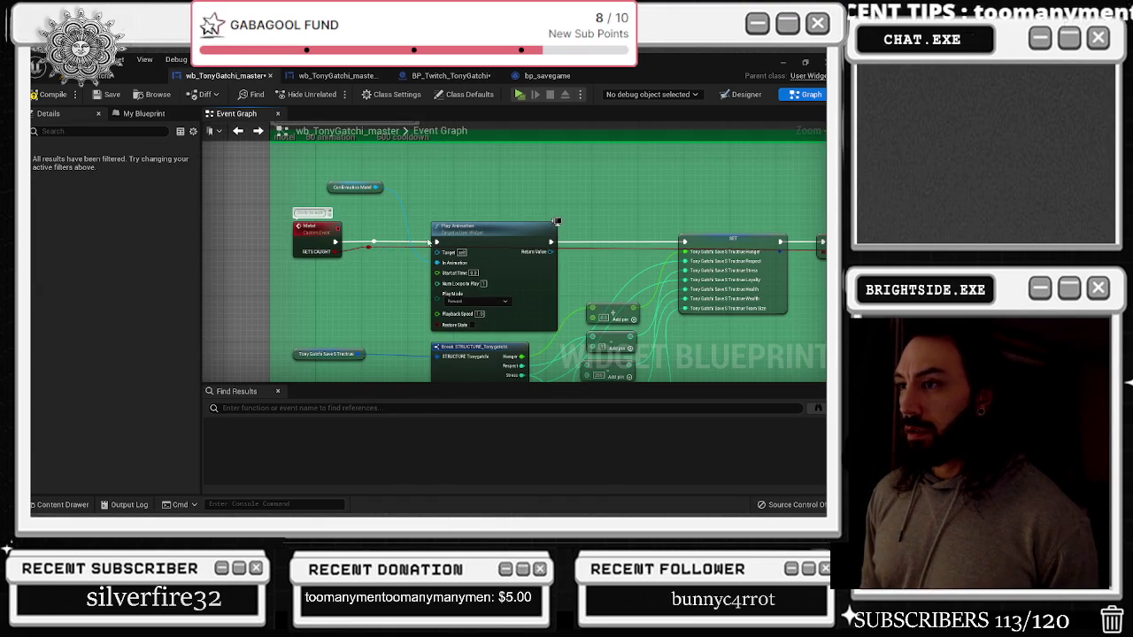
Insert a Sequence after Motel and paste the SET and add-respect pair, wired from Then 1
left_click_drag(493, 229, 529, 230)
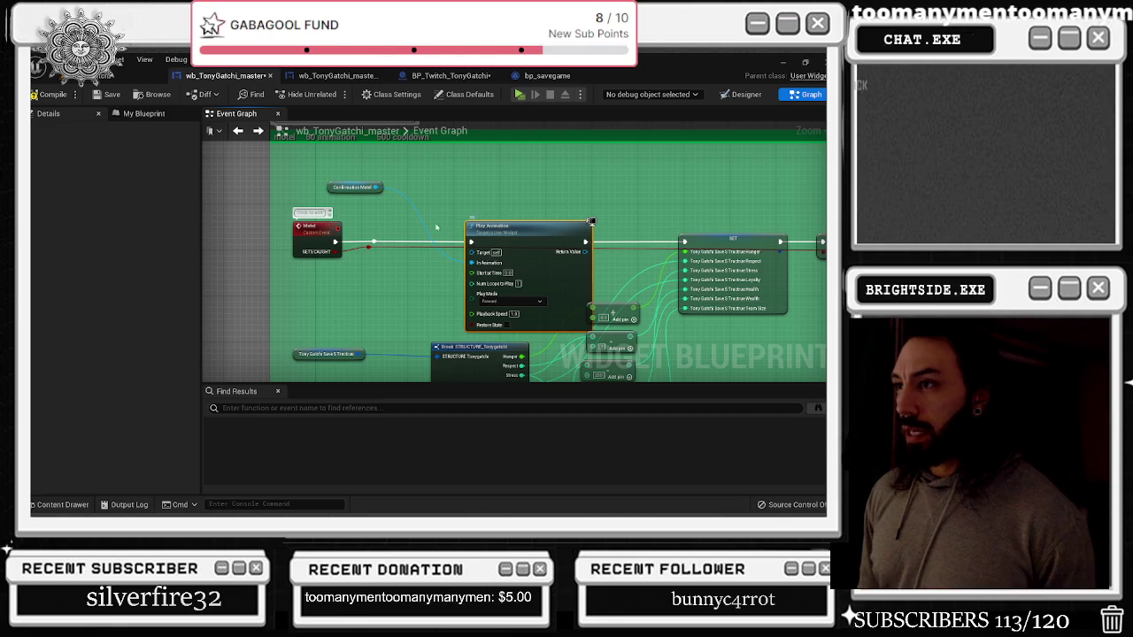
left_click(400, 220)
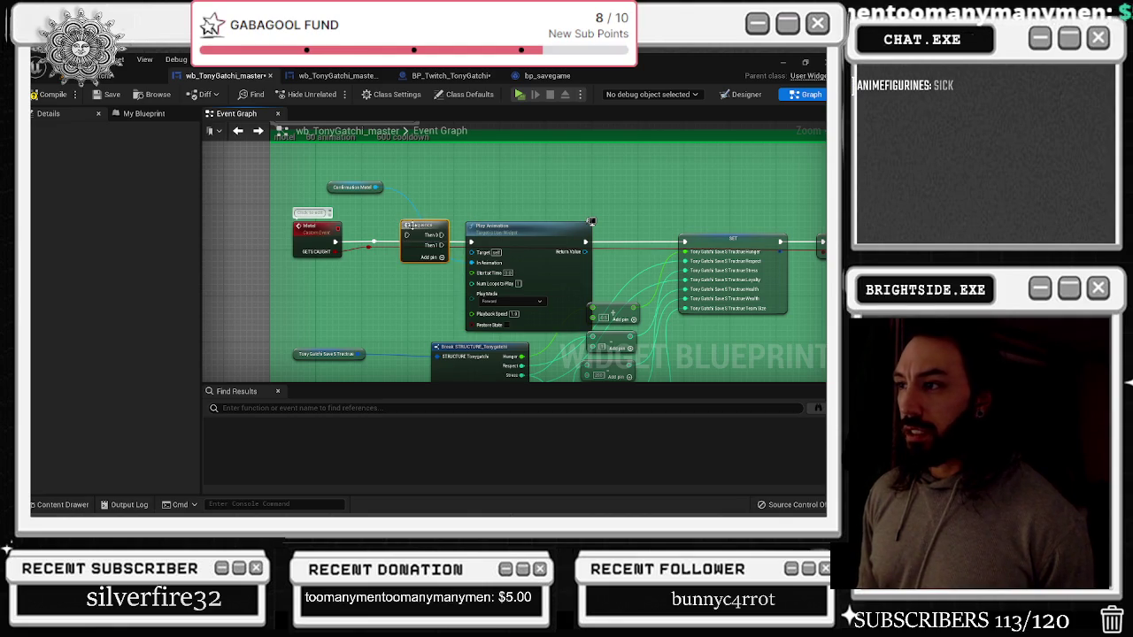
mouse_move(410, 224)
left_mouse_down()
mouse_move(396, 242)
mouse_move(471, 241)
left_mouse_up()
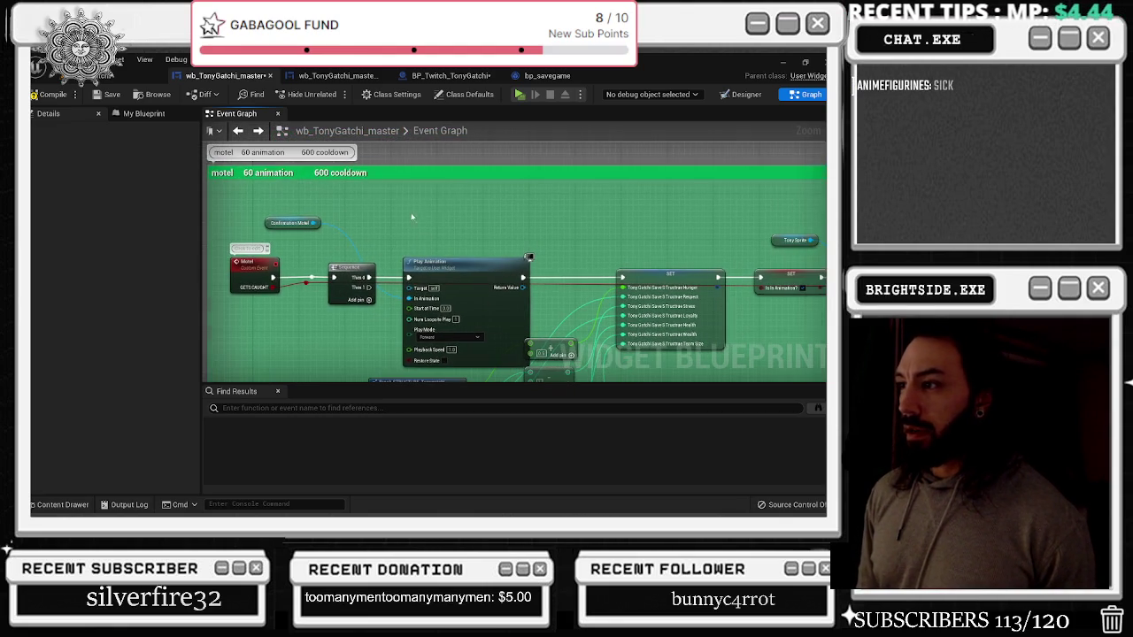
key("ctrl+v")
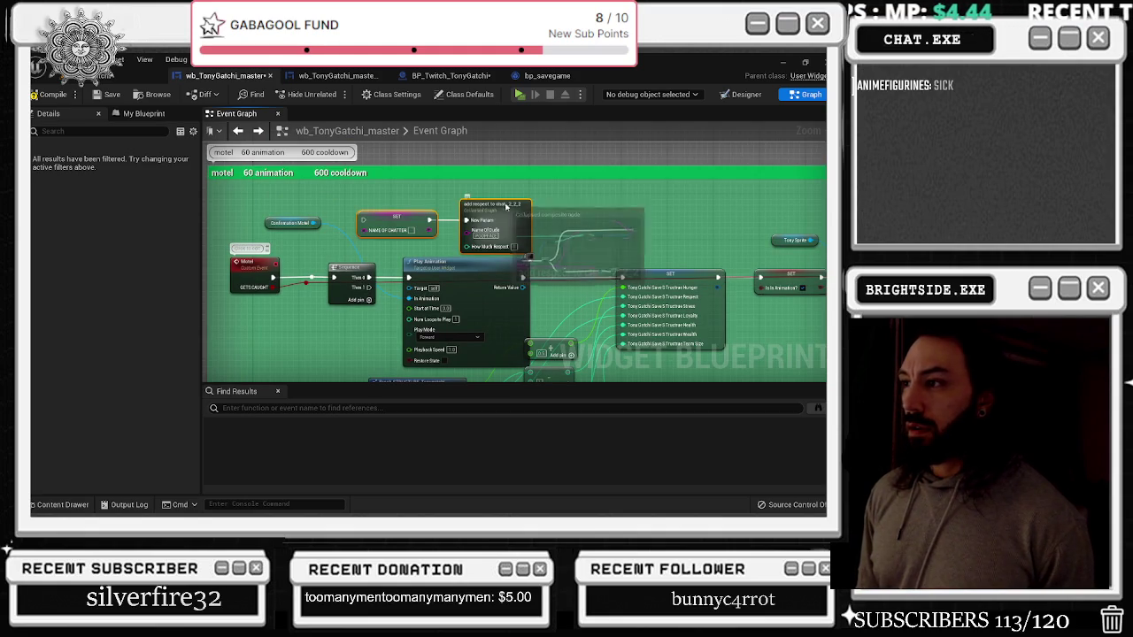
left_click_drag(502, 204, 555, 186)
left_click_drag(365, 289, 421, 203)
left_click_drag(488, 203, 523, 203)
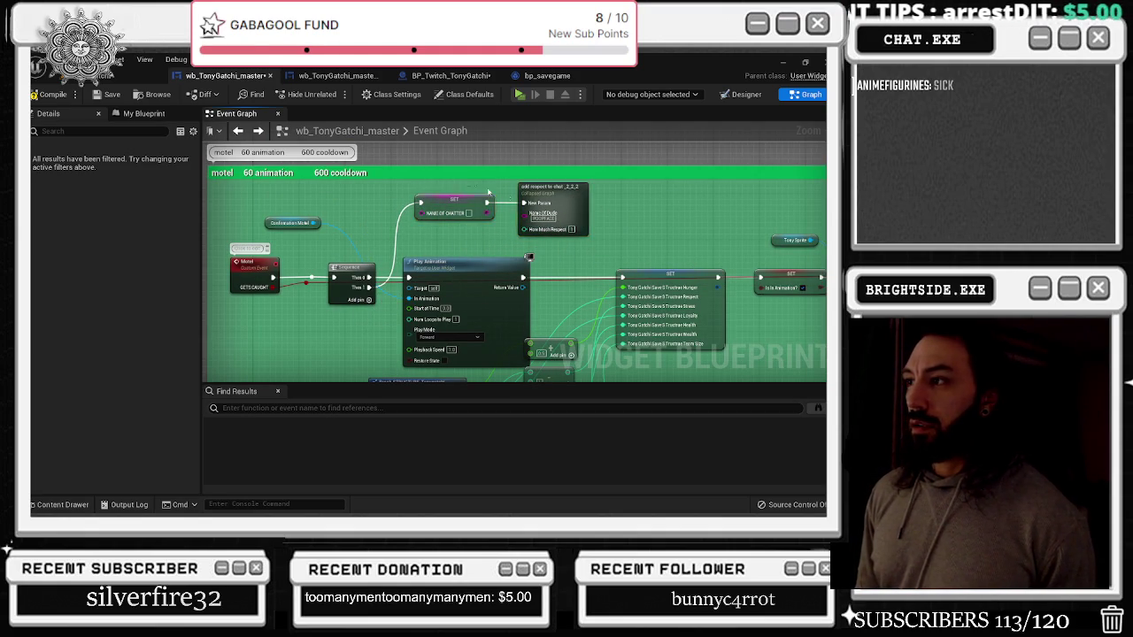
Follow the motel chain's Delay, Set Brush and Save Game nodes, then select the Motel event
left_click_drag(563, 204, 738, 254)
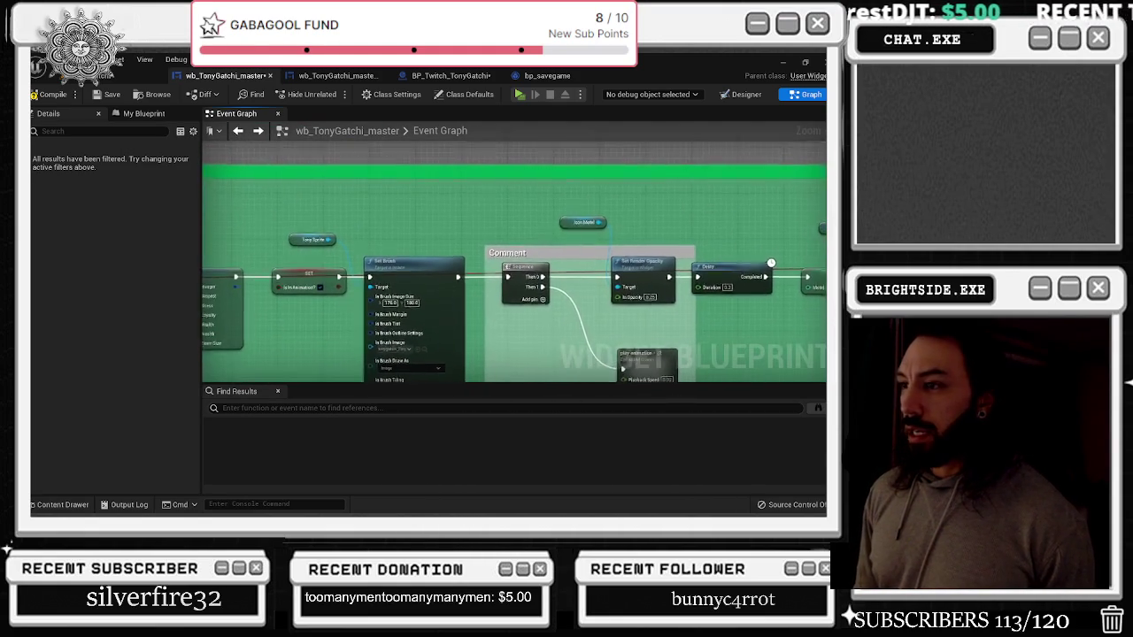
mouse_move(714, 342)
left_mouse_down()
mouse_move(548, 307)
mouse_move(80, 320)
left_mouse_up()
left_click_drag(531, 309, 111, 323)
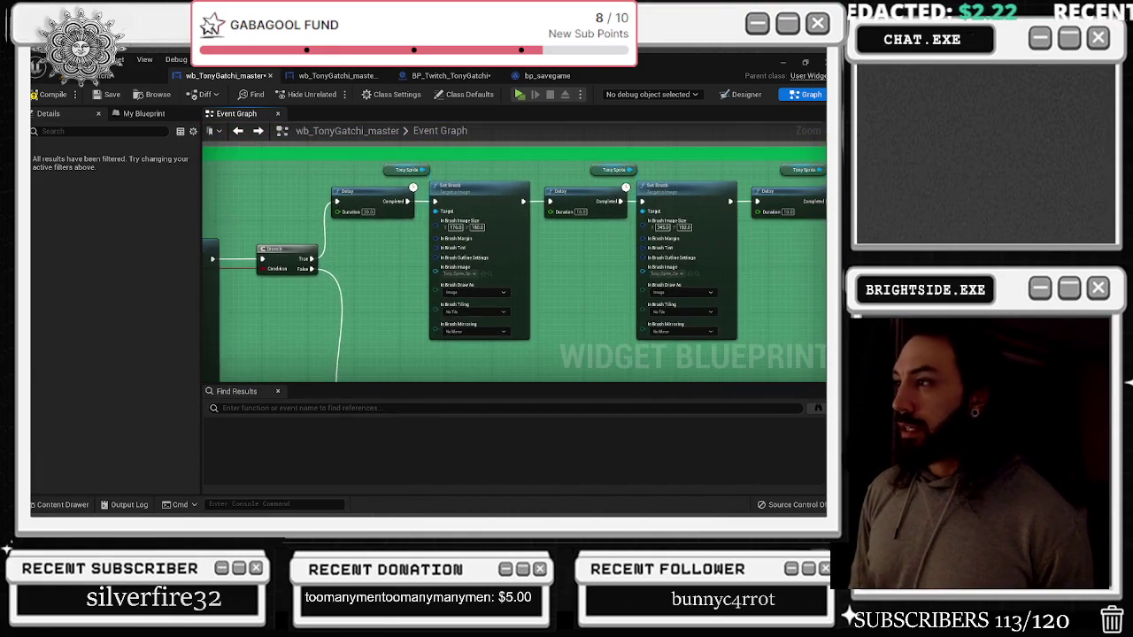
left_click_drag(619, 310, 89, 321)
mouse_move(575, 292)
left_mouse_down()
mouse_move(239, 297)
mouse_move(250, 283)
left_mouse_up()
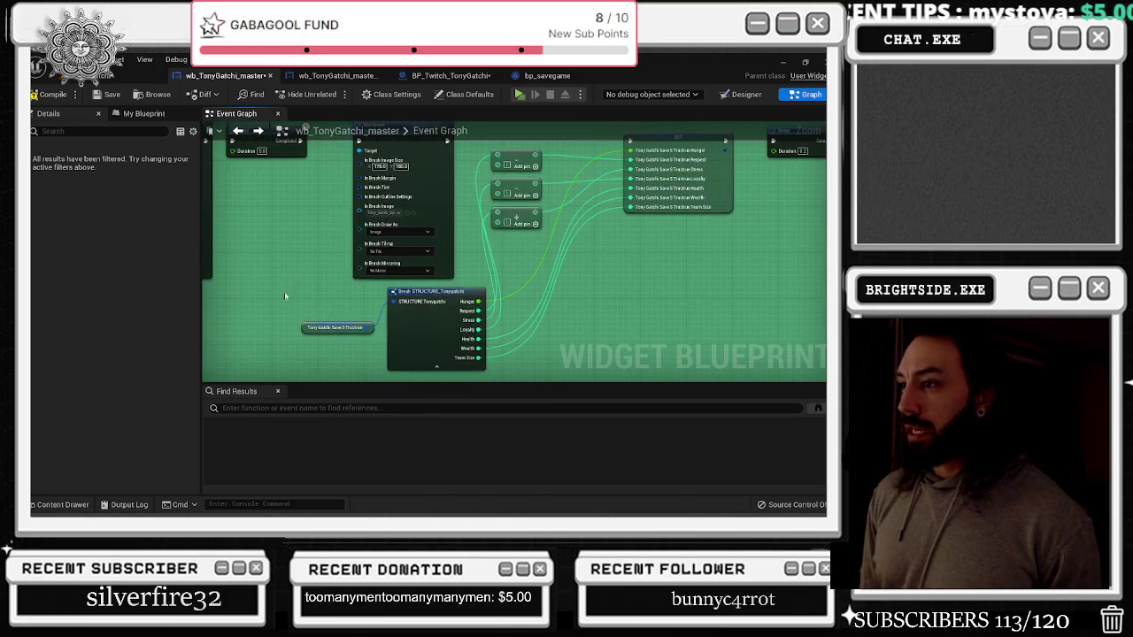
left_click_drag(425, 354, 304, 385)
scroll(531, 252, "down", 5)
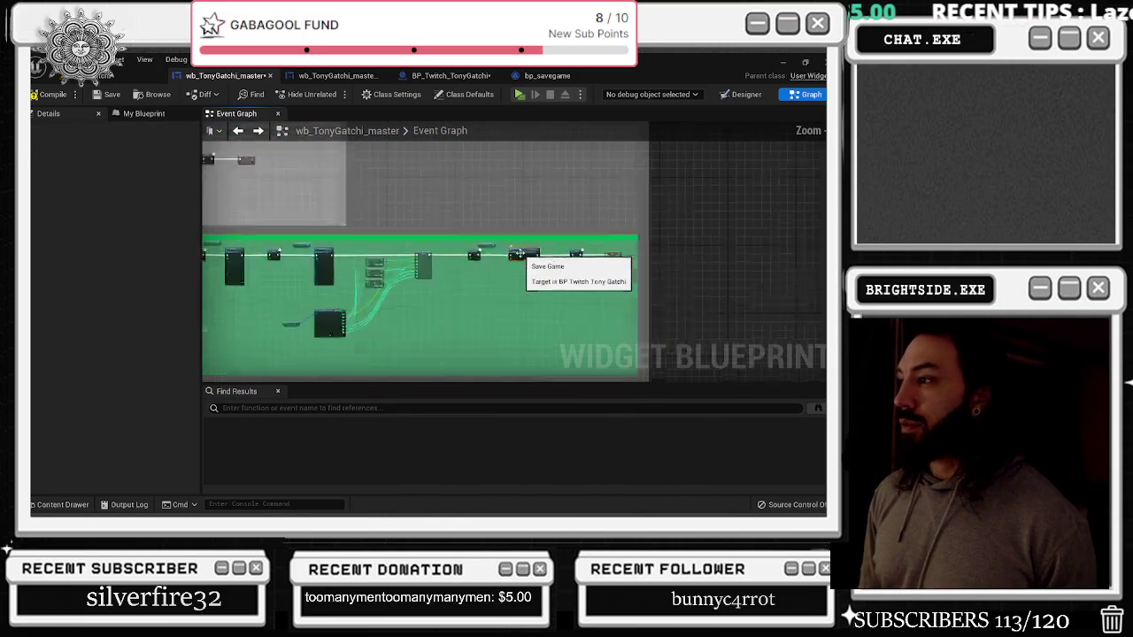
scroll(421, 221, "up", 5)
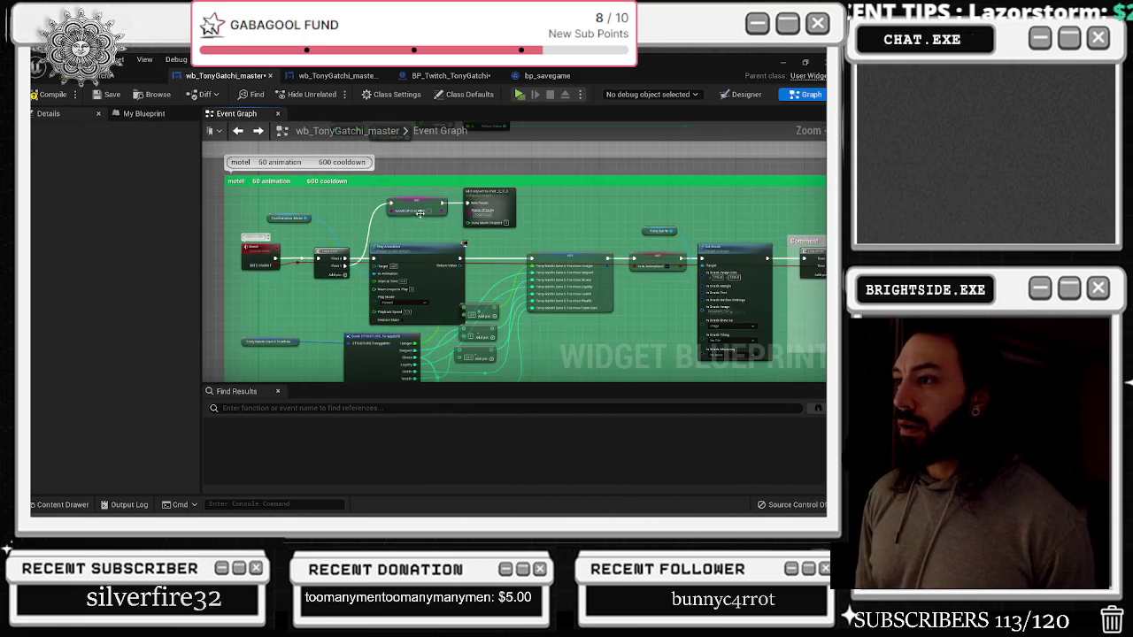
left_click(261, 255)
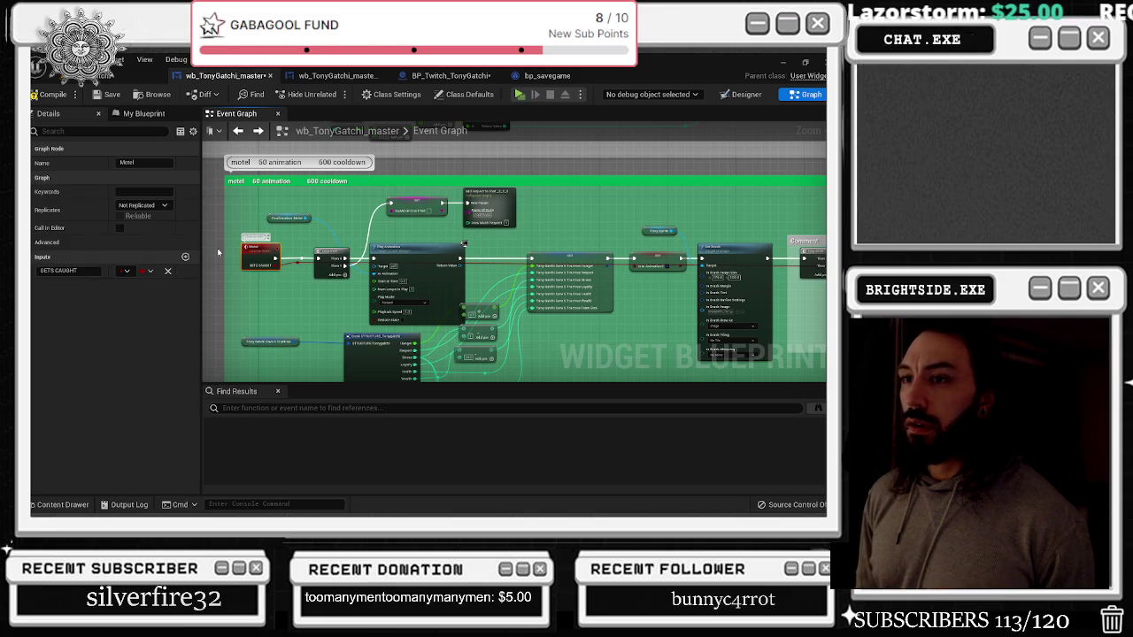
Add a 'name of chatter' input to the Motel event and wire it into the NAME OF CHATTER SET node
left_click(78, 284)
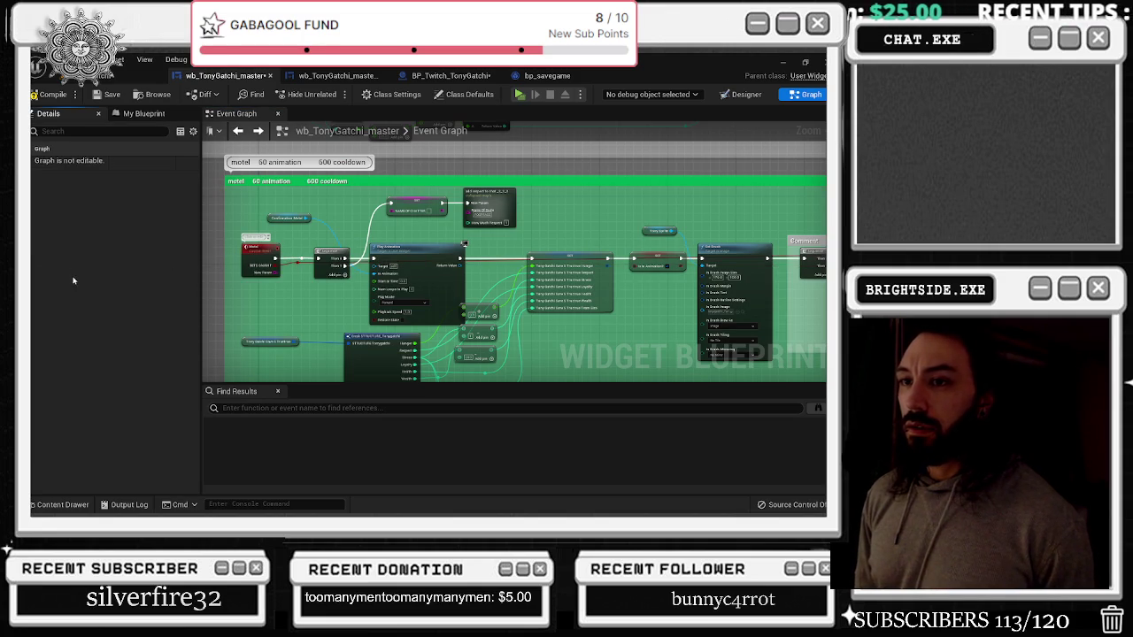
left_click(261, 257)
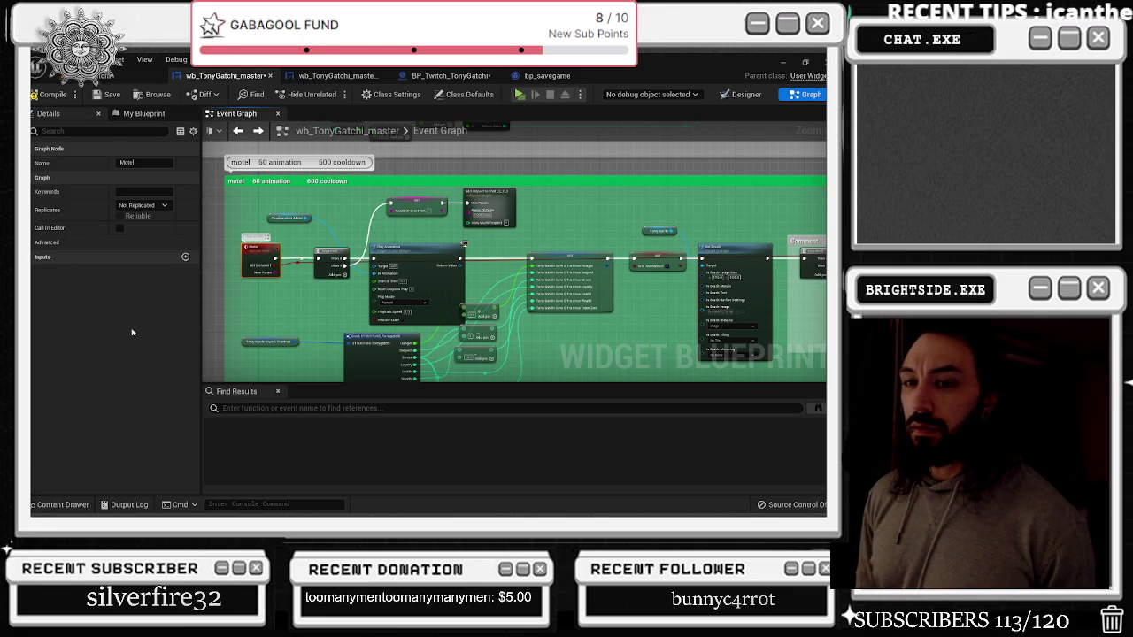
left_click(100, 257)
type("name of chatter")
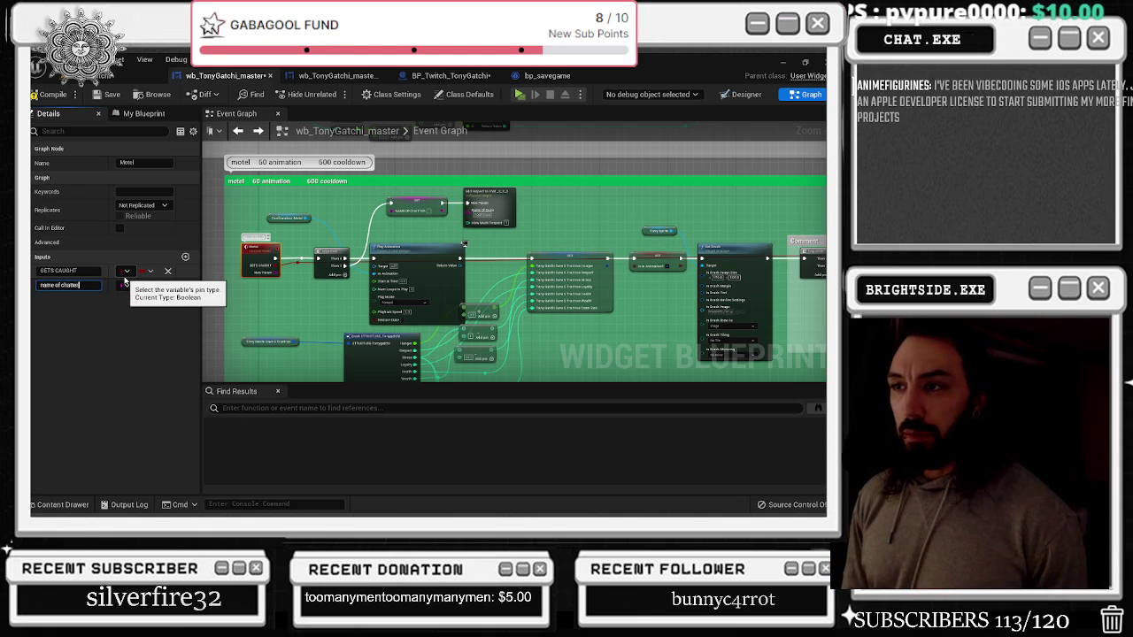
key("Return")
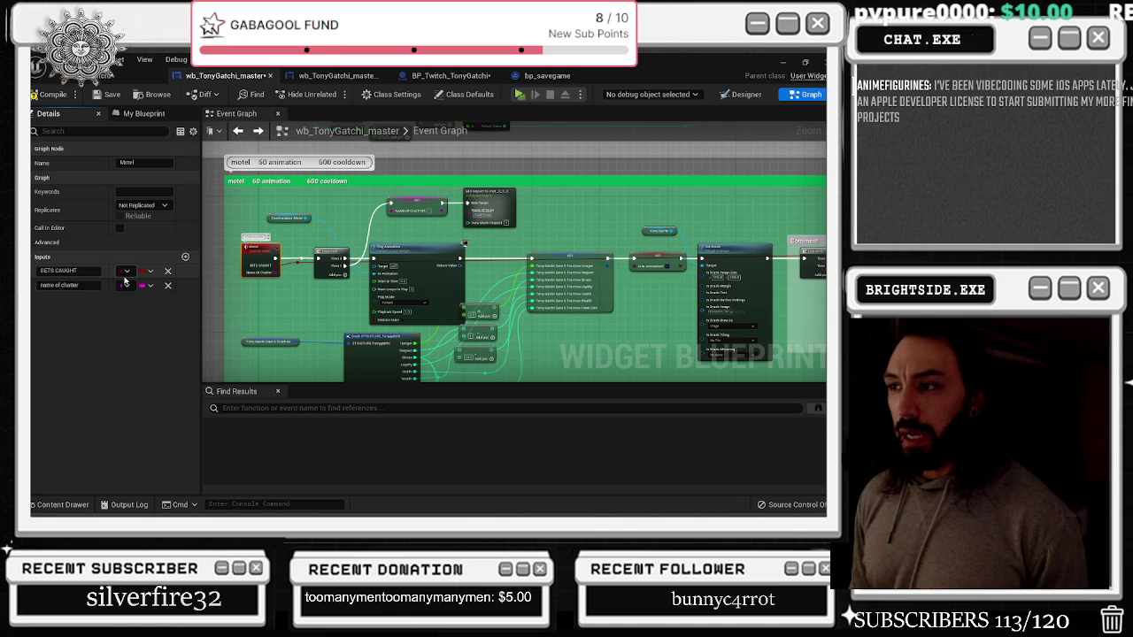
mouse_move(278, 272)
left_mouse_down()
mouse_move(296, 276)
mouse_move(416, 209)
mouse_move(394, 210)
left_mouse_up()
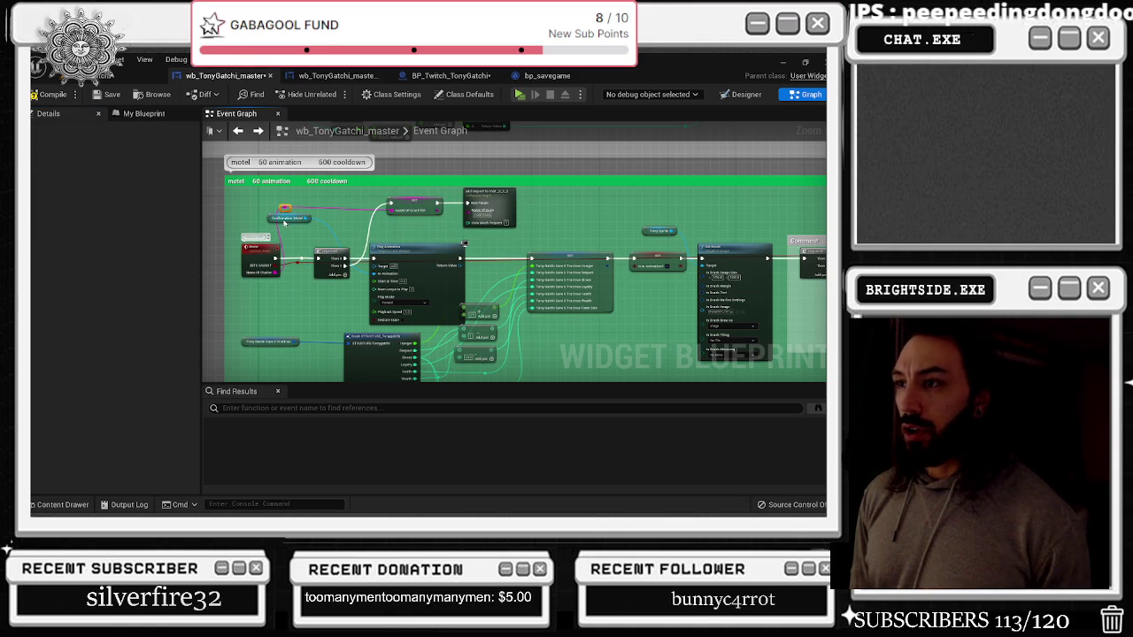
left_click_drag(285, 226, 342, 229)
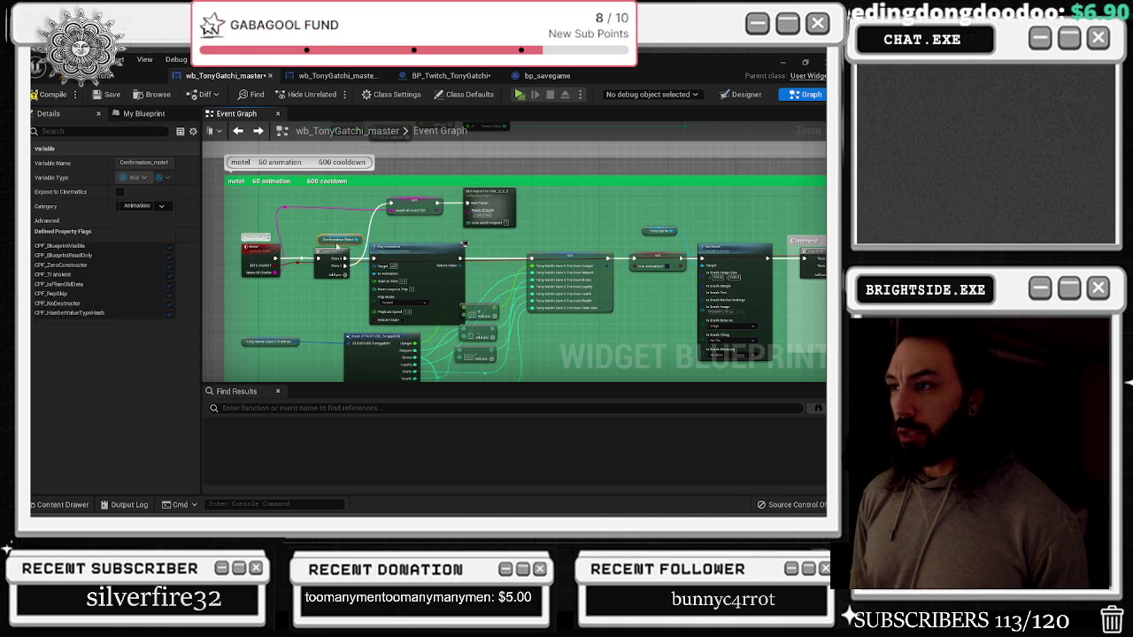
scroll(321, 249, "down", 2)
Paste the SET and add-respect nodes above the TV Sequence and run its third output into SET
scroll(336, 222, "up", 5)
left_click(361, 188)
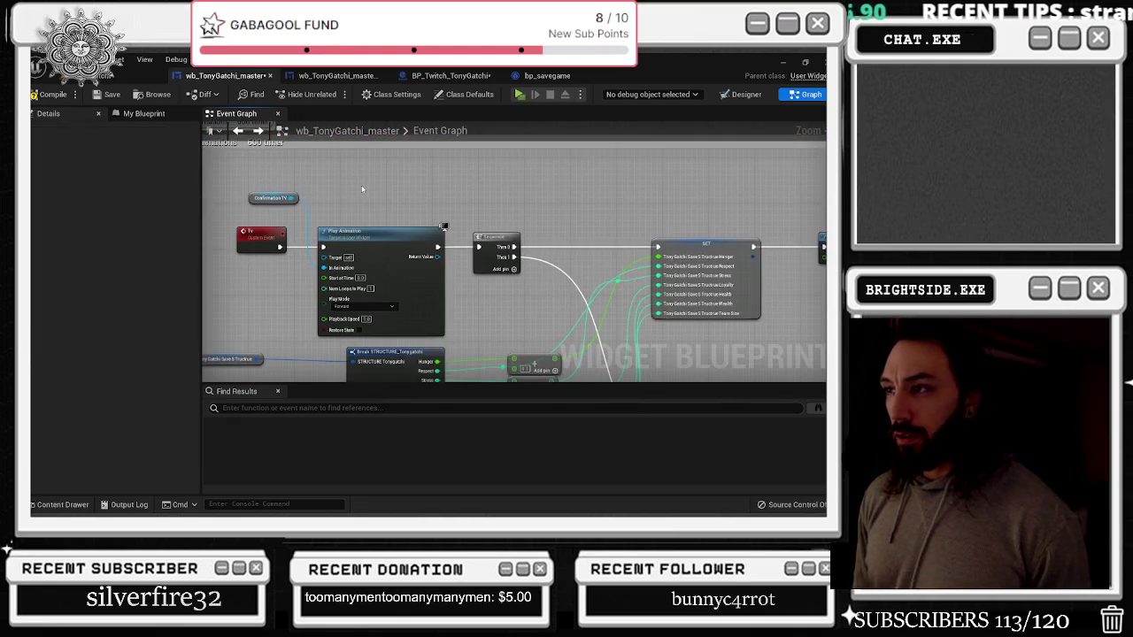
key("ctrl+v")
left_click_drag(386, 193, 599, 170)
left_click_drag(689, 180, 700, 182)
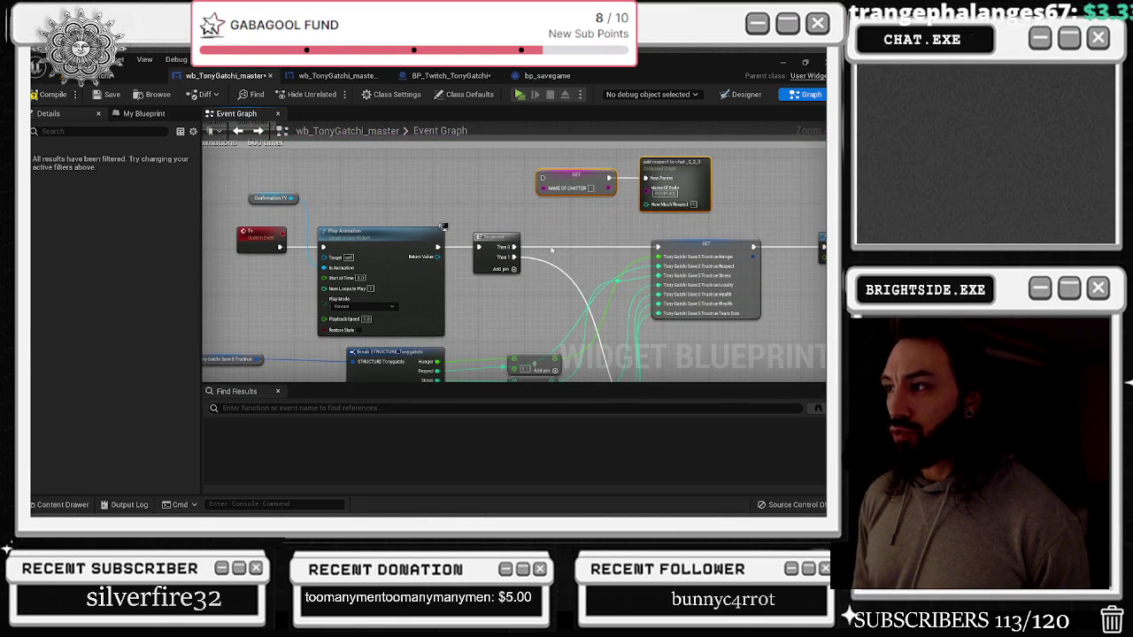
mouse_move(513, 266)
left_mouse_down()
mouse_move(536, 173)
mouse_move(543, 184)
left_mouse_up()
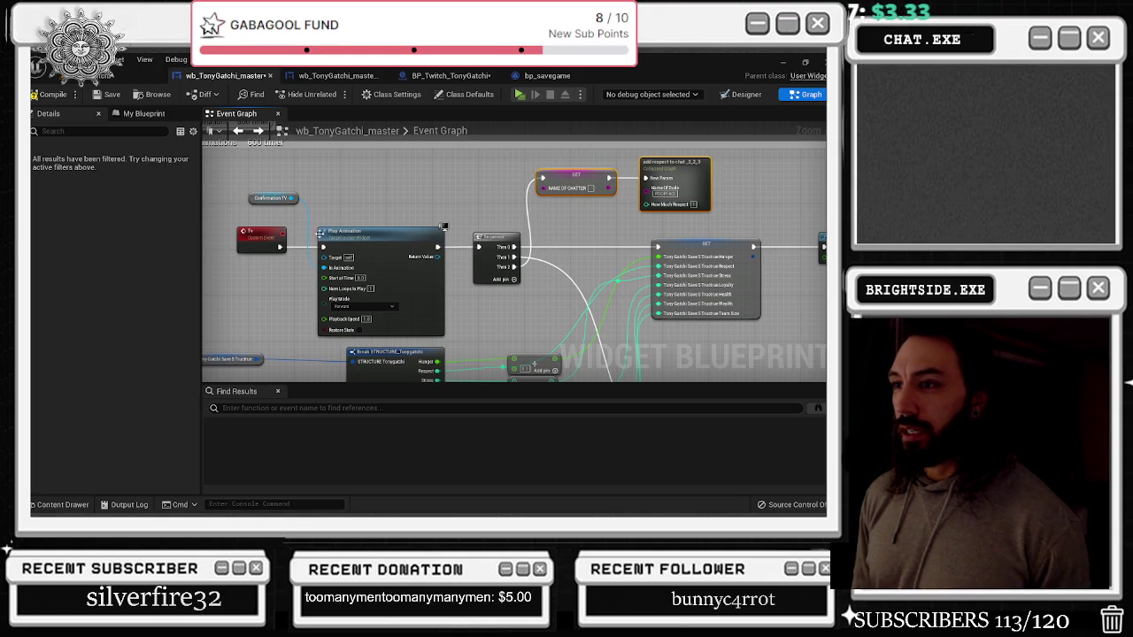
Add a 'name of chatter' input to the TV event and wire it to SET through a reroute
left_click(280, 240)
scroll(268, 267, "down", 5)
scroll(268, 267, "up", 7)
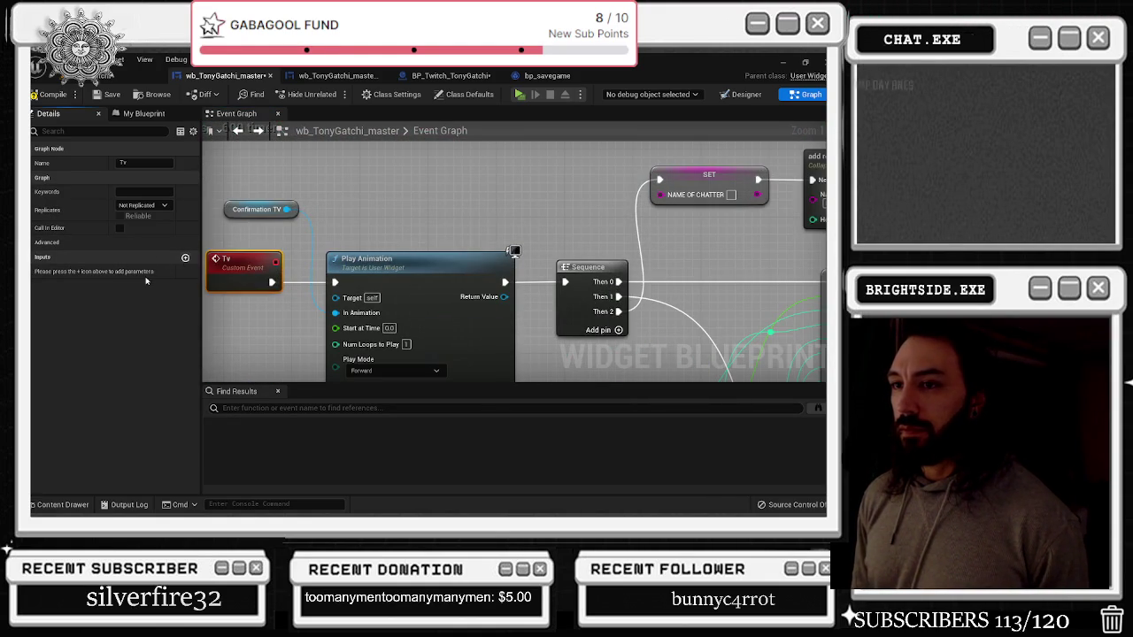
left_click(185, 256)
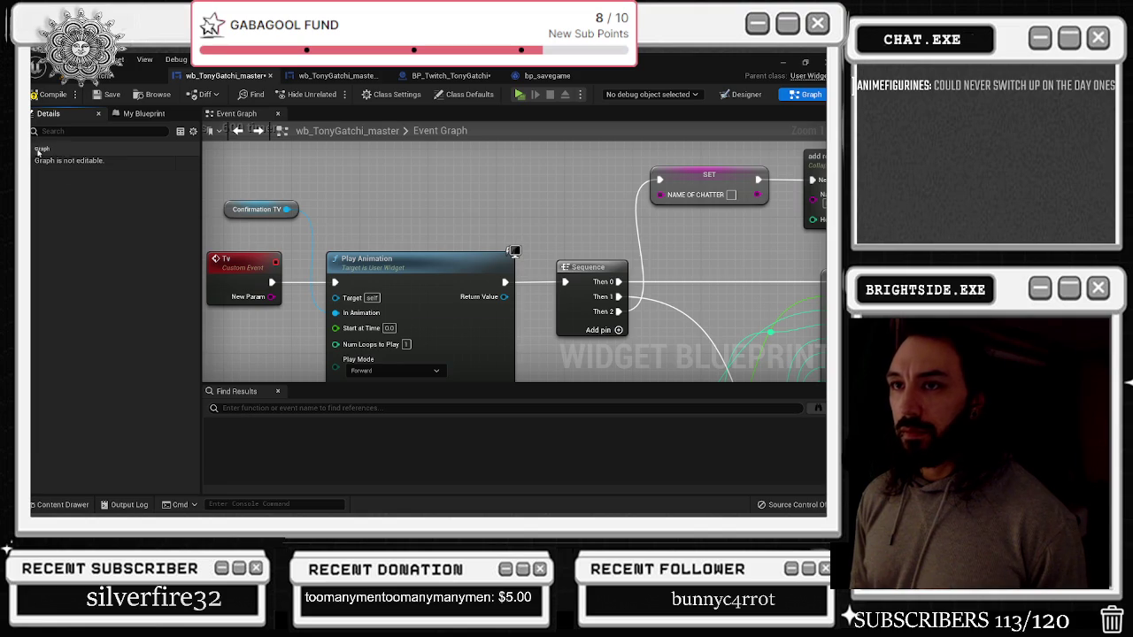
left_click(241, 270)
left_click(62, 270)
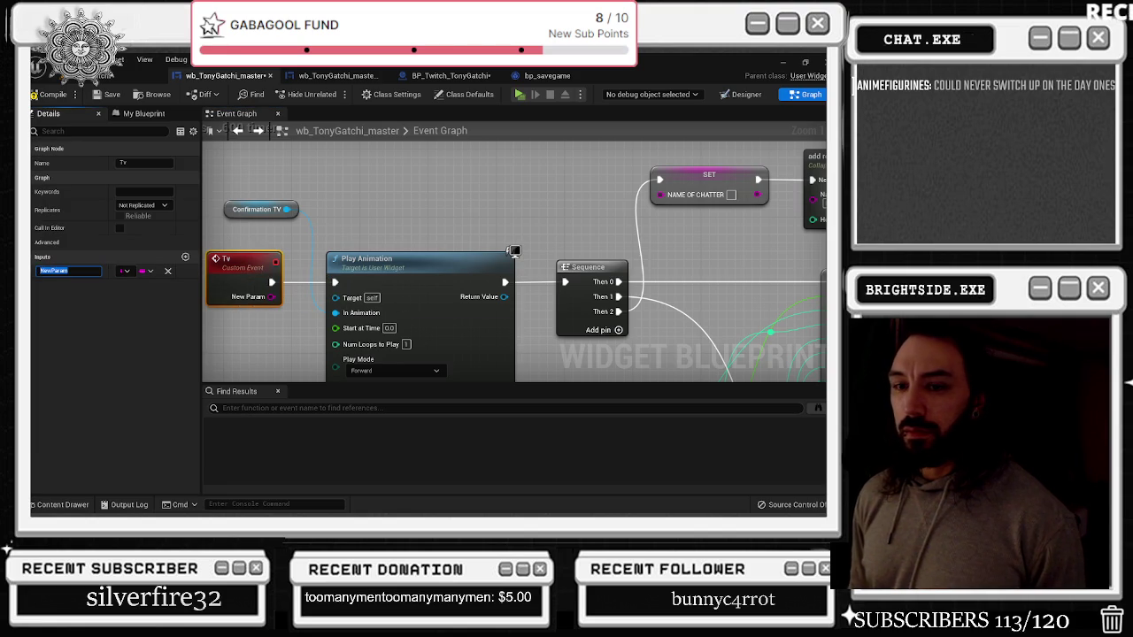
type("name of chatter")
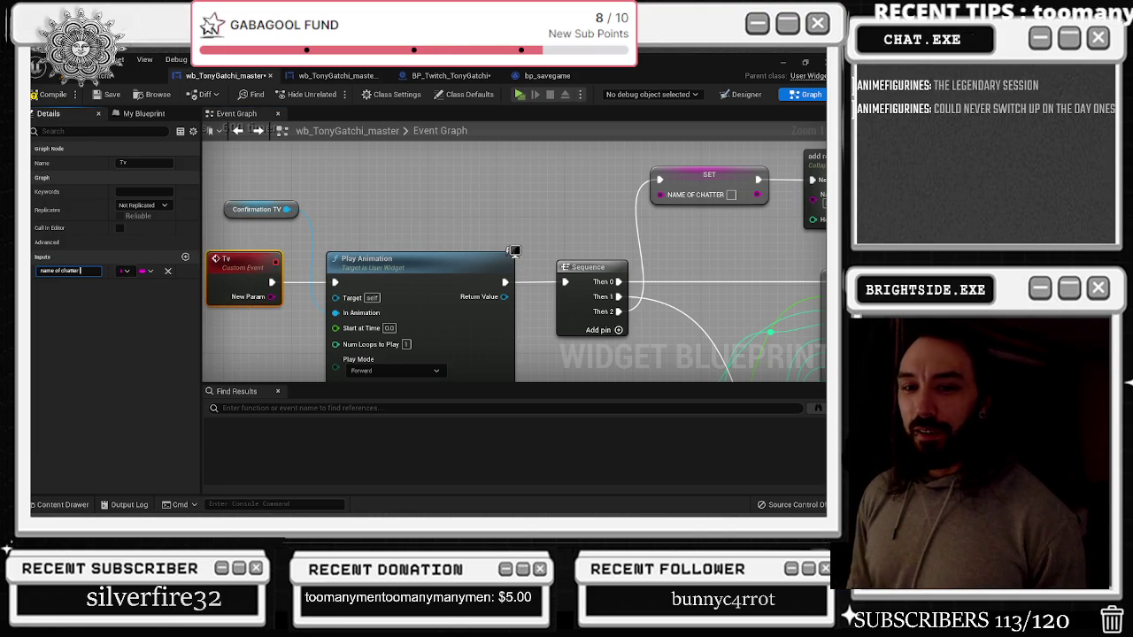
key("Return")
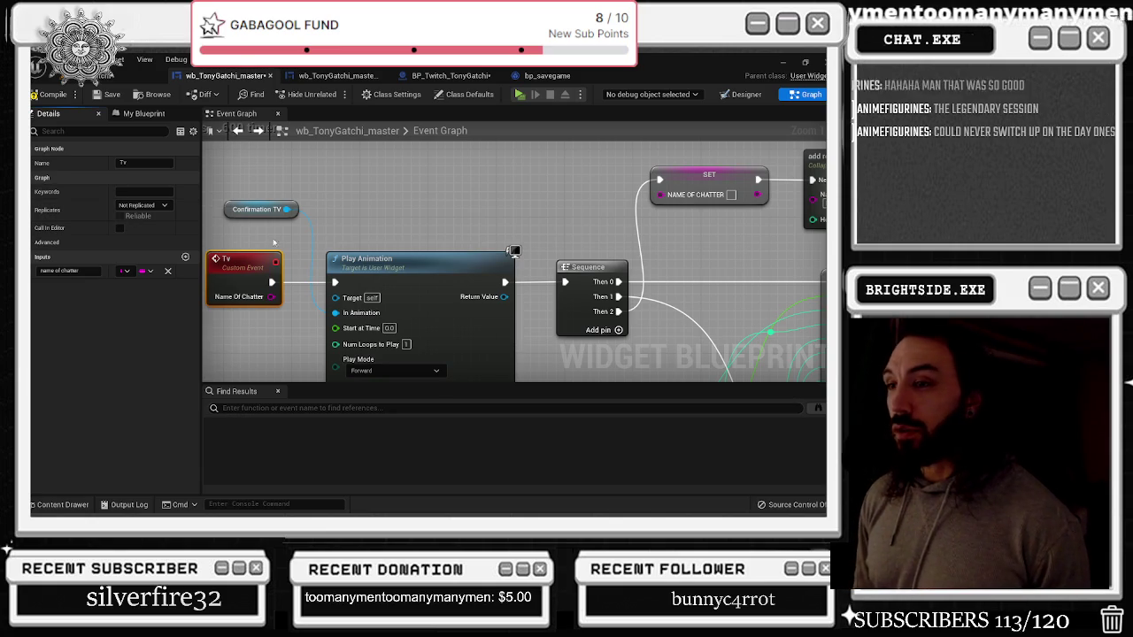
scroll(422, 266, "down", 1)
mouse_move(277, 290)
left_mouse_down()
mouse_move(305, 296)
mouse_move(592, 189)
mouse_move(619, 196)
mouse_move(320, 193)
left_mouse_up()
double_click(586, 202)
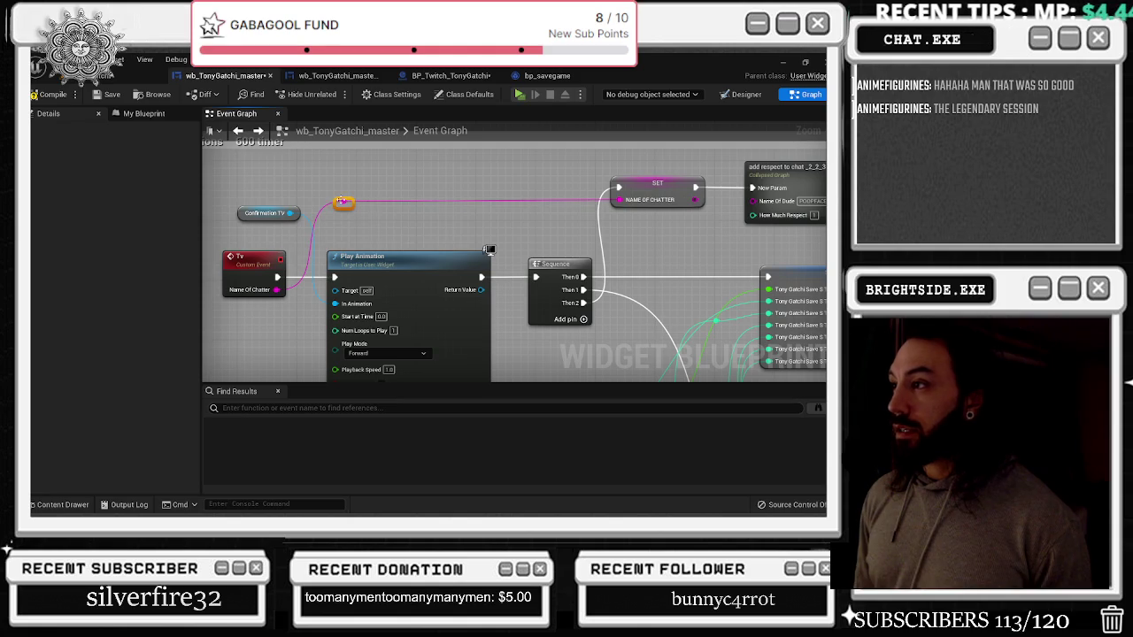
left_click_drag(457, 212, 410, 208)
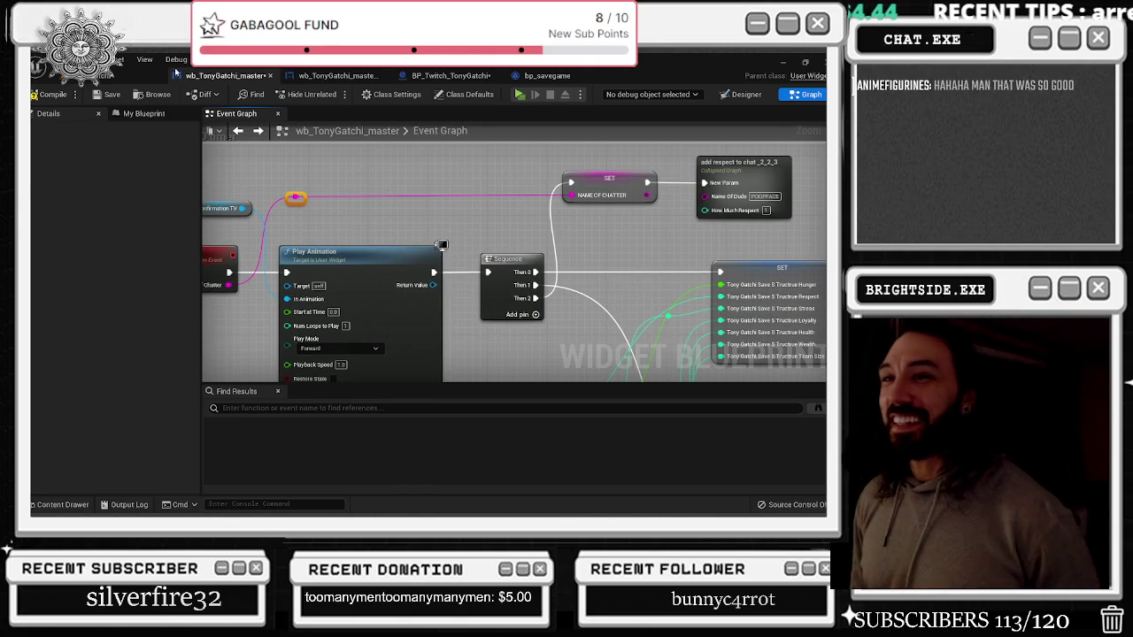
Bring up the therapy event node and move it to the left
left_click(376, 207)
scroll(376, 206, "down", 5)
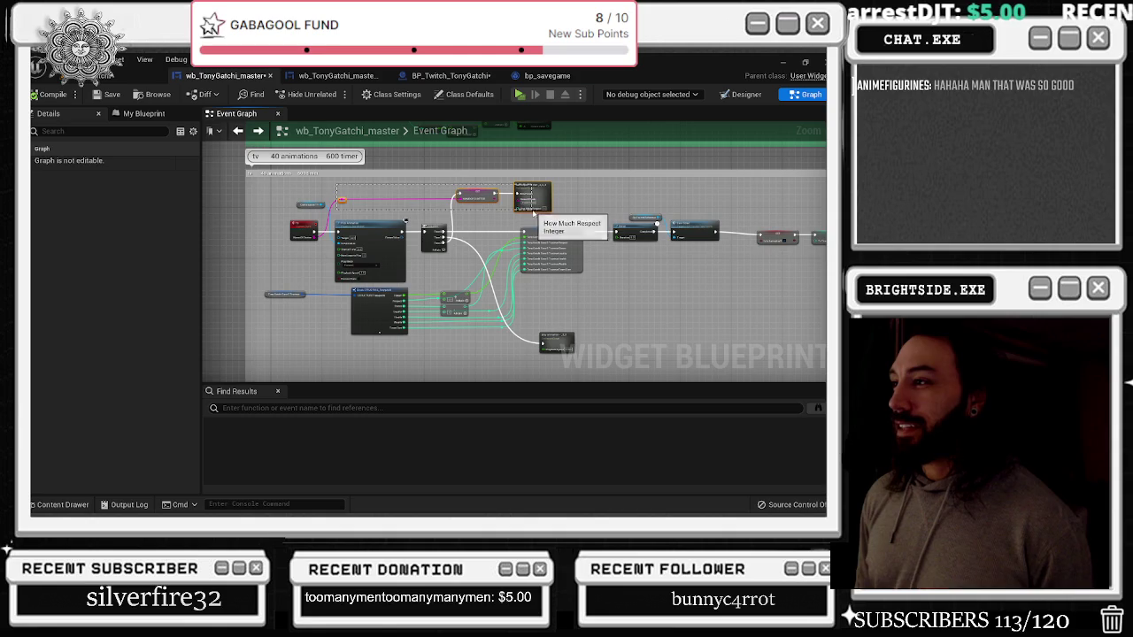
scroll(403, 203, "down", 4)
scroll(397, 203, "up", 6)
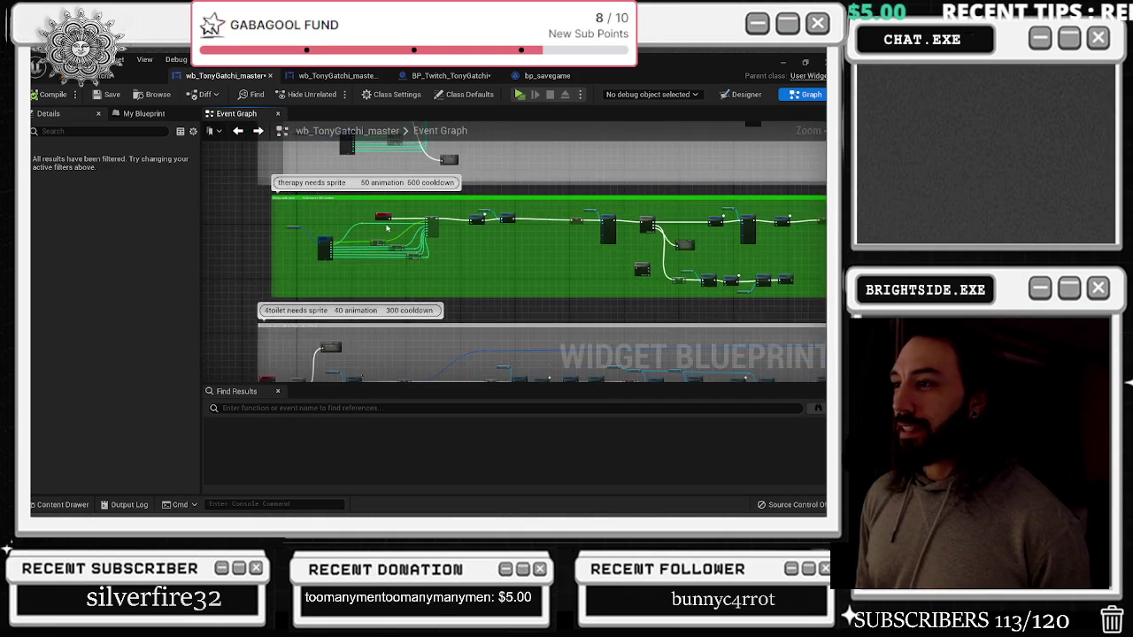
right_click(366, 206)
left_click(404, 206)
left_click_drag(404, 206, 221, 209)
Add a 'name of chatter' input to the therapy event and wire it into NAME OF CHATTER SET
left_click(185, 256)
left_click(62, 270)
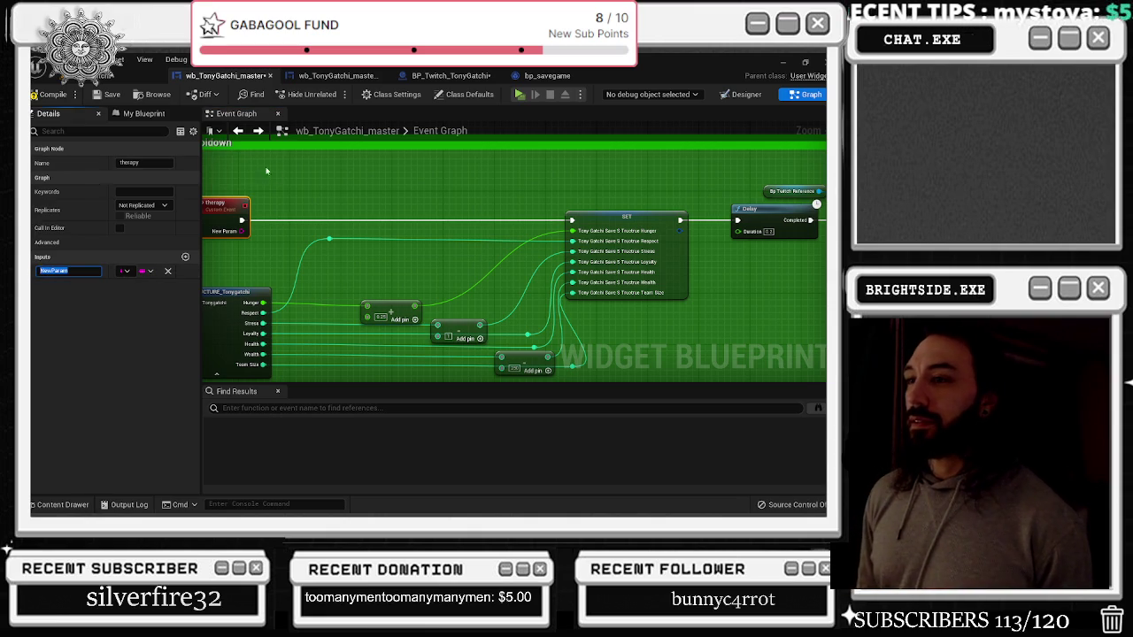
left_click(251, 163)
scroll(390, 188, "down", 1)
scroll(390, 189, "down", 3)
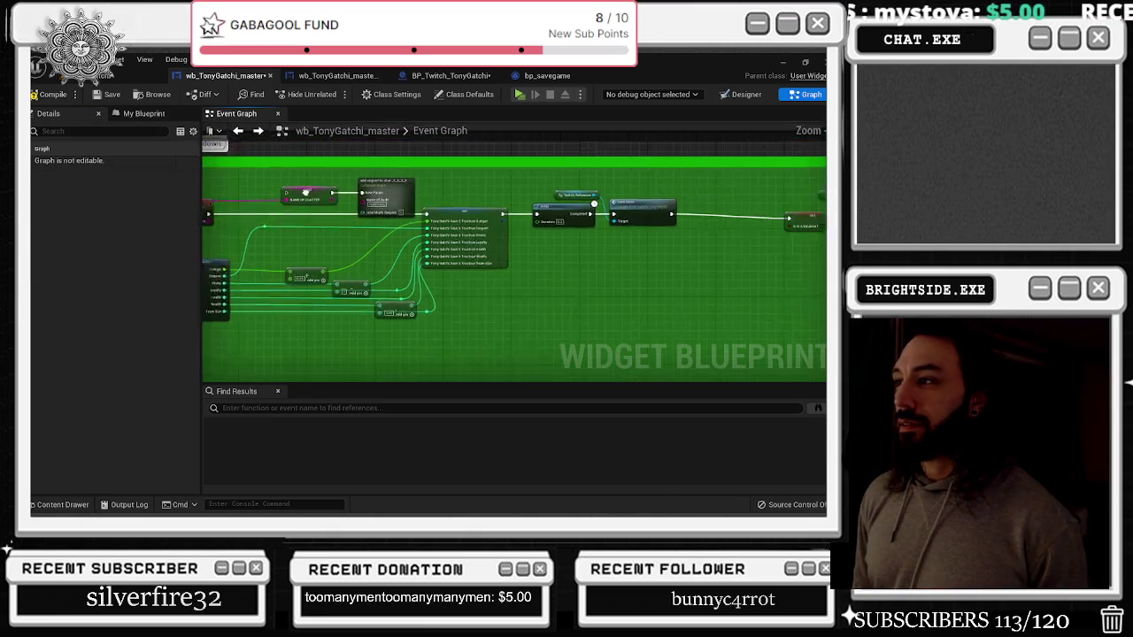
left_click(423, 242)
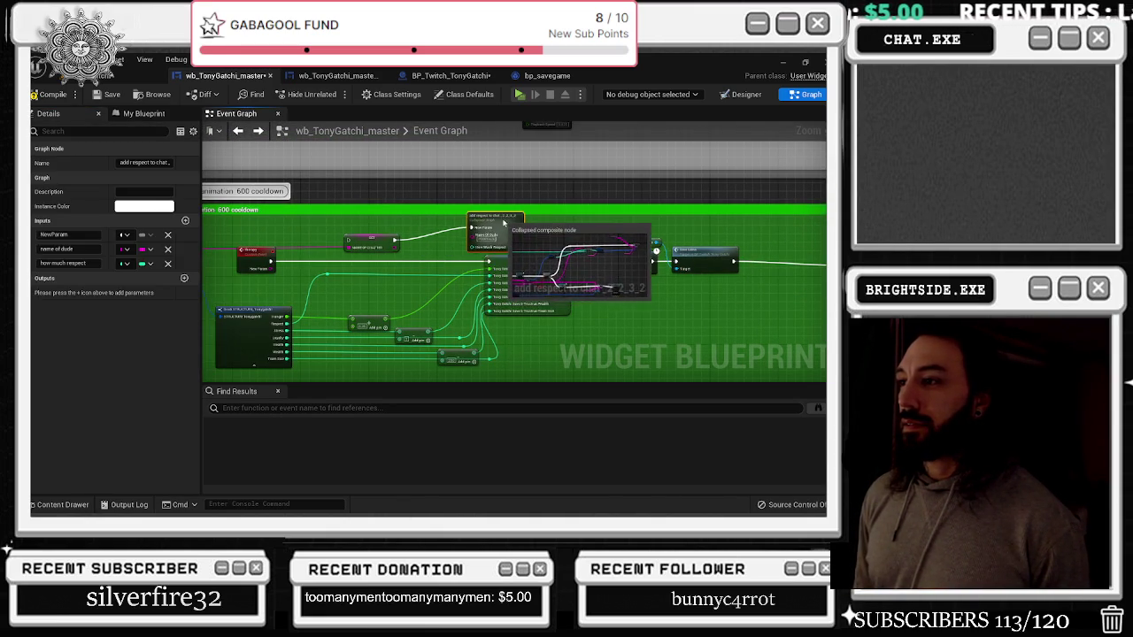
scroll(275, 267, "up", 2)
mouse_move(261, 274)
left_mouse_down()
mouse_move(405, 245)
mouse_move(380, 239)
left_mouse_up()
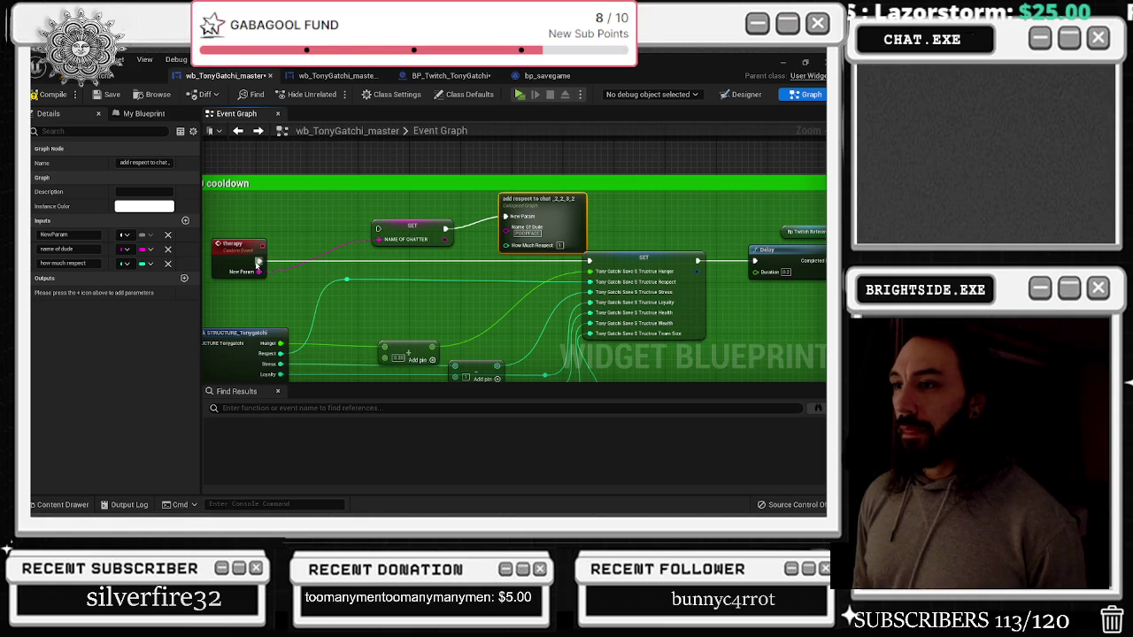
Insert a Sequence node after the therapy event and run the NAME OF CHATTER SET from it
mouse_move(257, 263)
left_mouse_down()
mouse_move(402, 266)
mouse_move(451, 243)
mouse_move(288, 265)
mouse_move(351, 275)
left_mouse_up()
left_click(304, 262)
left_click(304, 262)
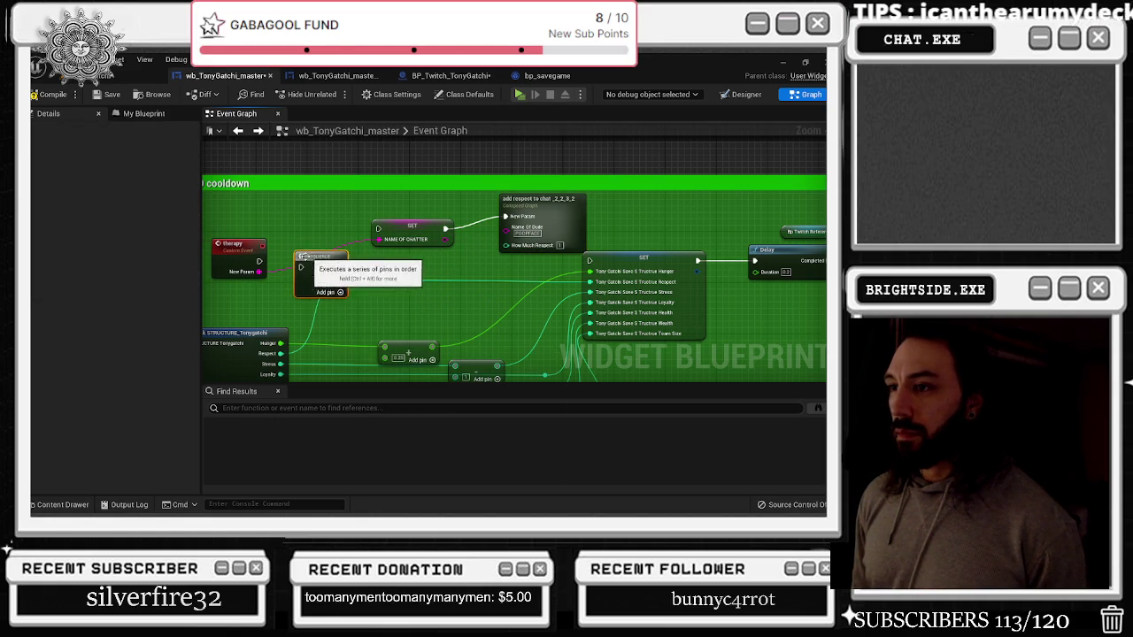
mouse_move(258, 261)
left_mouse_down()
mouse_move(301, 267)
mouse_move(330, 249)
mouse_move(447, 277)
mouse_move(589, 261)
left_mouse_up()
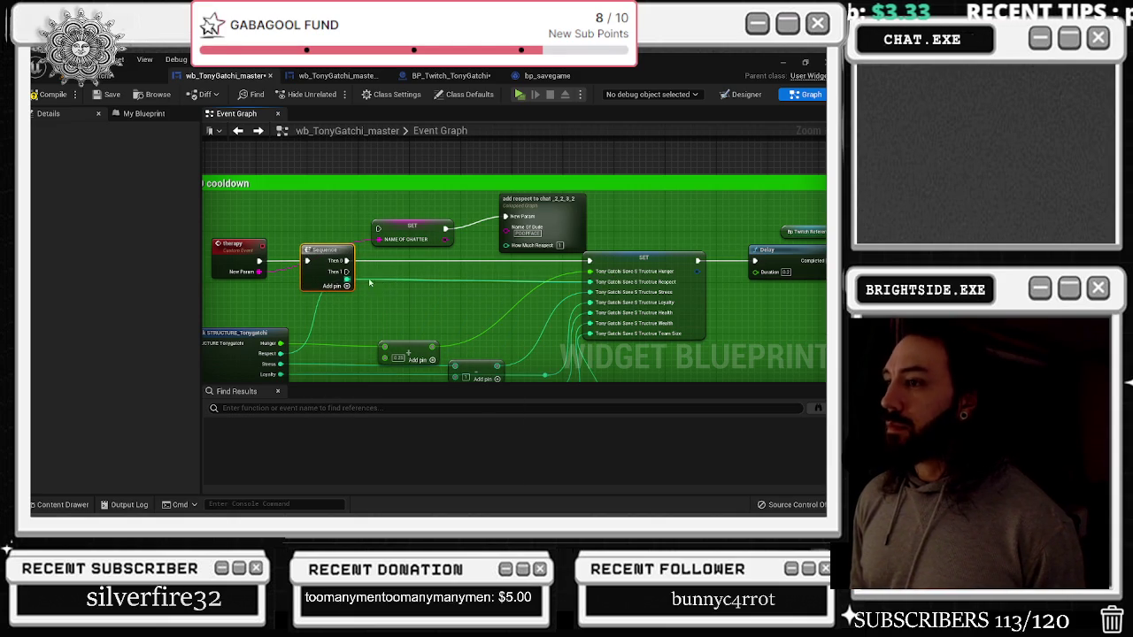
mouse_move(347, 271)
left_mouse_down()
mouse_move(378, 228)
mouse_move(413, 212)
left_mouse_up()
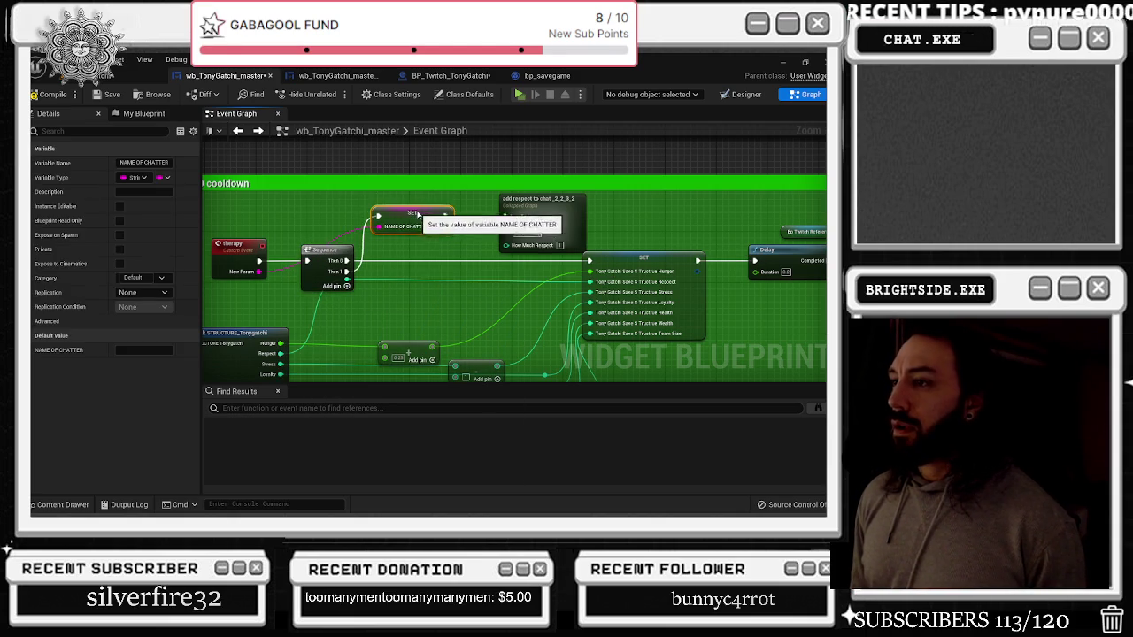
left_click_drag(559, 193, 551, 193)
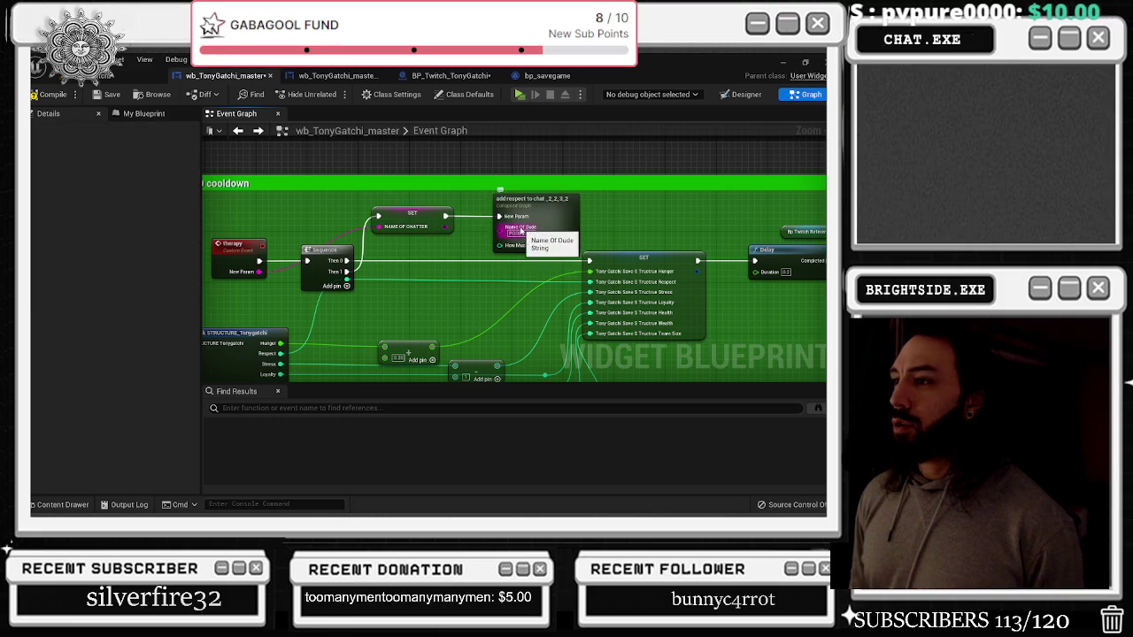
Select the SET and add-respect nodes to copy them
scroll(519, 232, "down", 2)
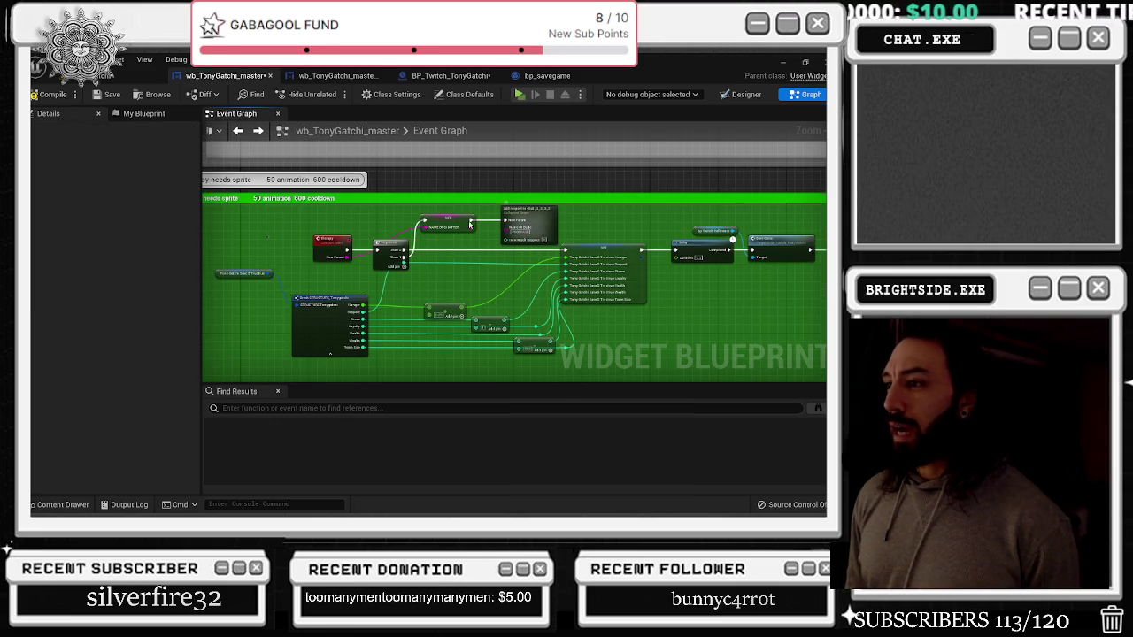
left_click_drag(416, 211, 576, 250)
left_click(333, 253)
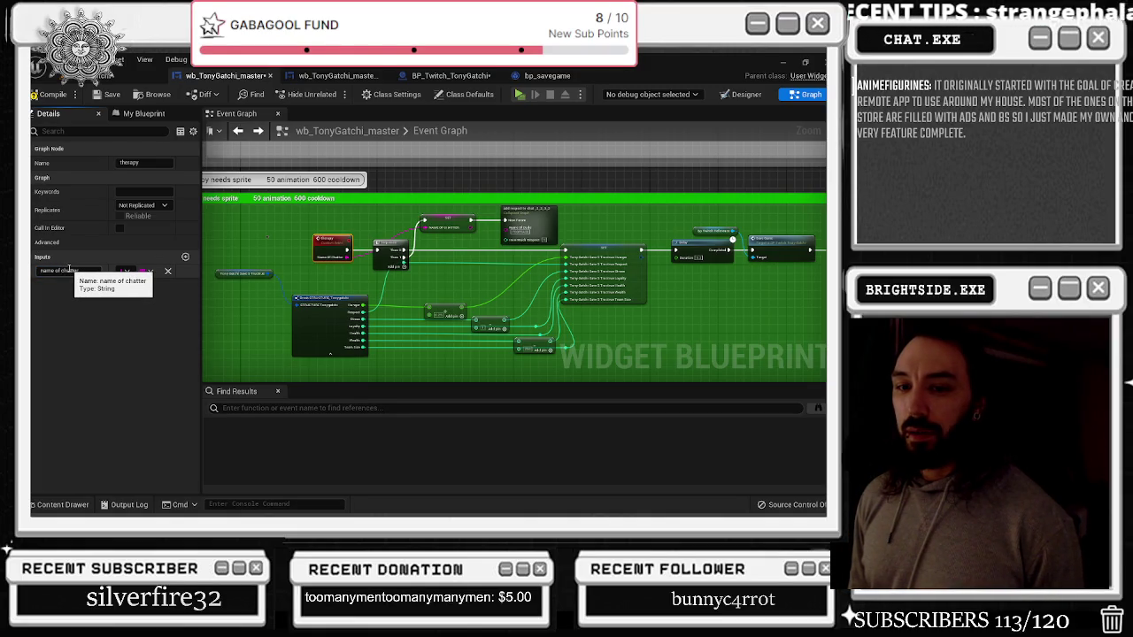
left_click_drag(454, 209, 511, 244)
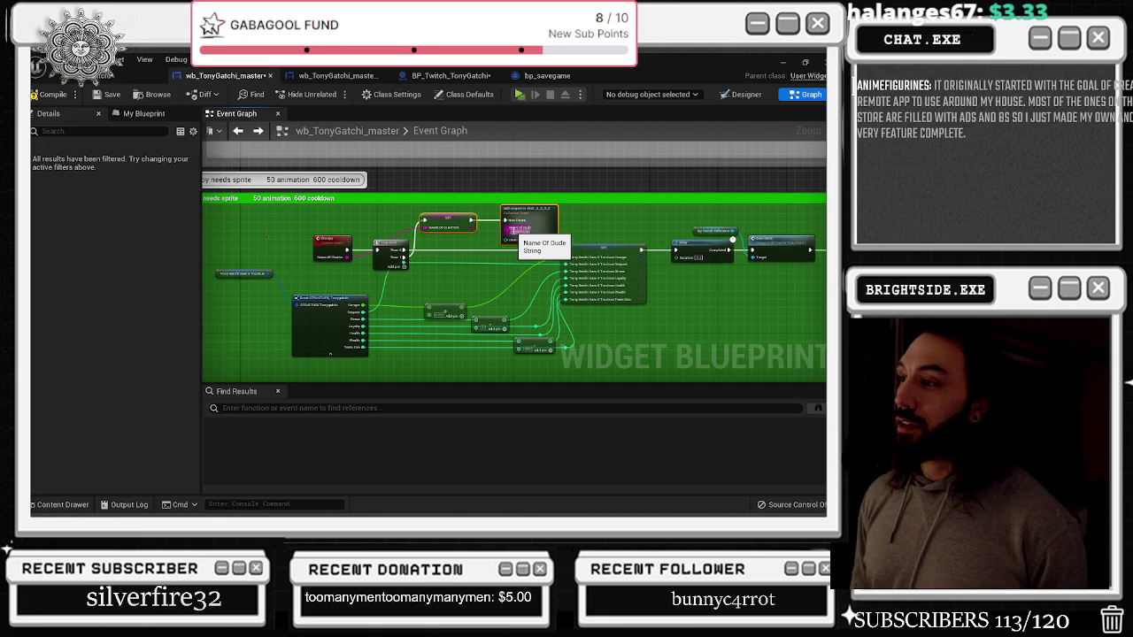
scroll(476, 210, "down", 4)
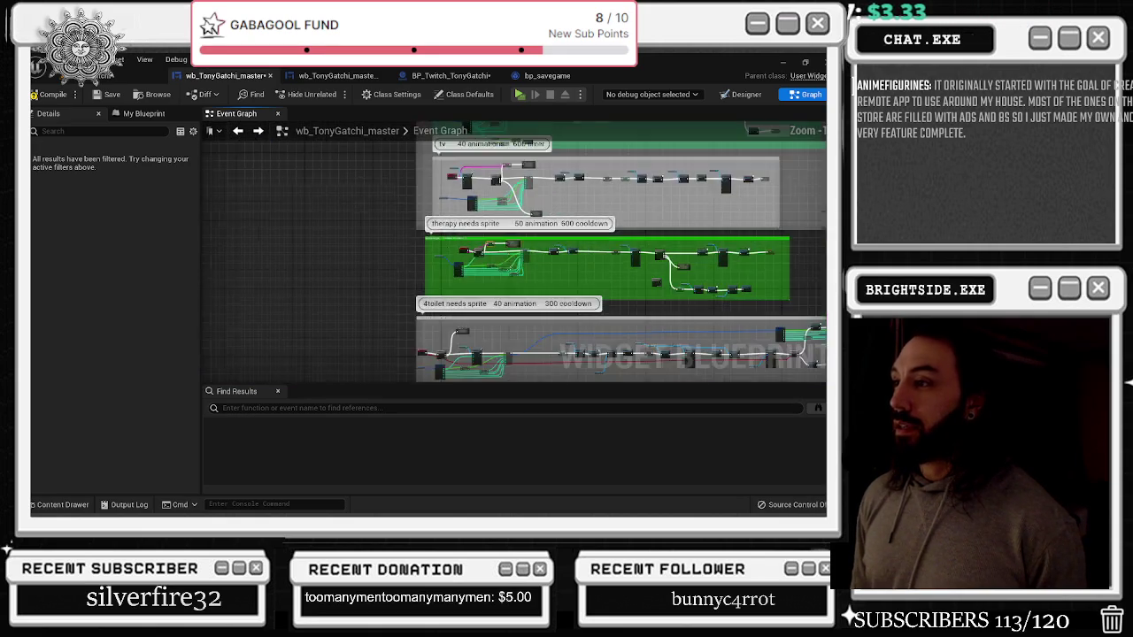
Paste the SET and add-respect nodes by Toilet and run them from Sequence Then 2
scroll(374, 222, "up", 4)
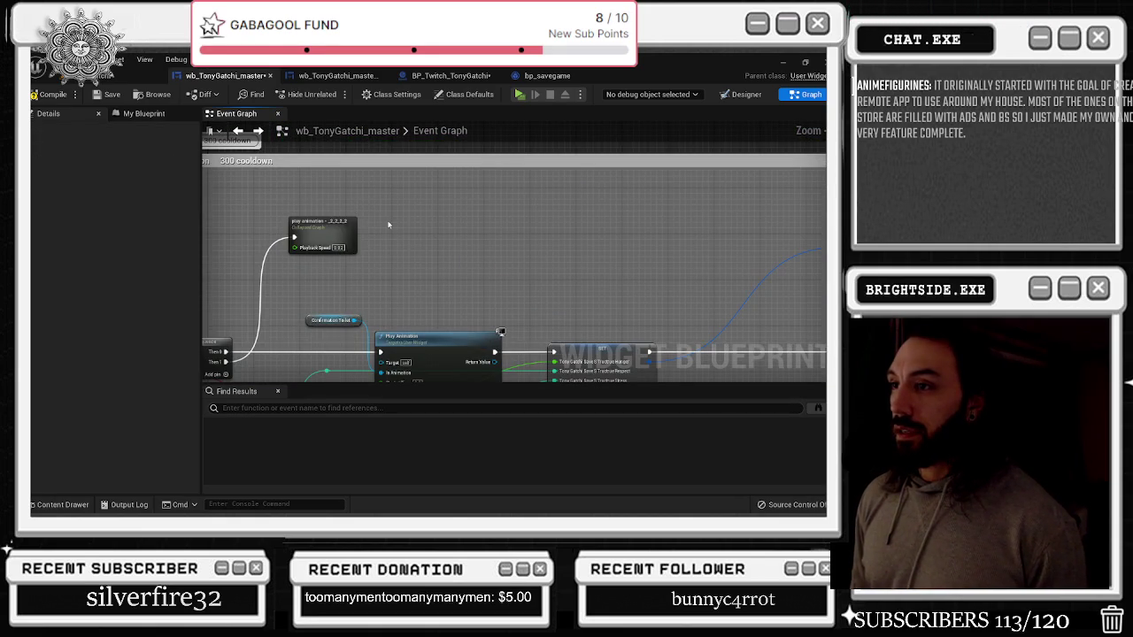
key("ctrl+v")
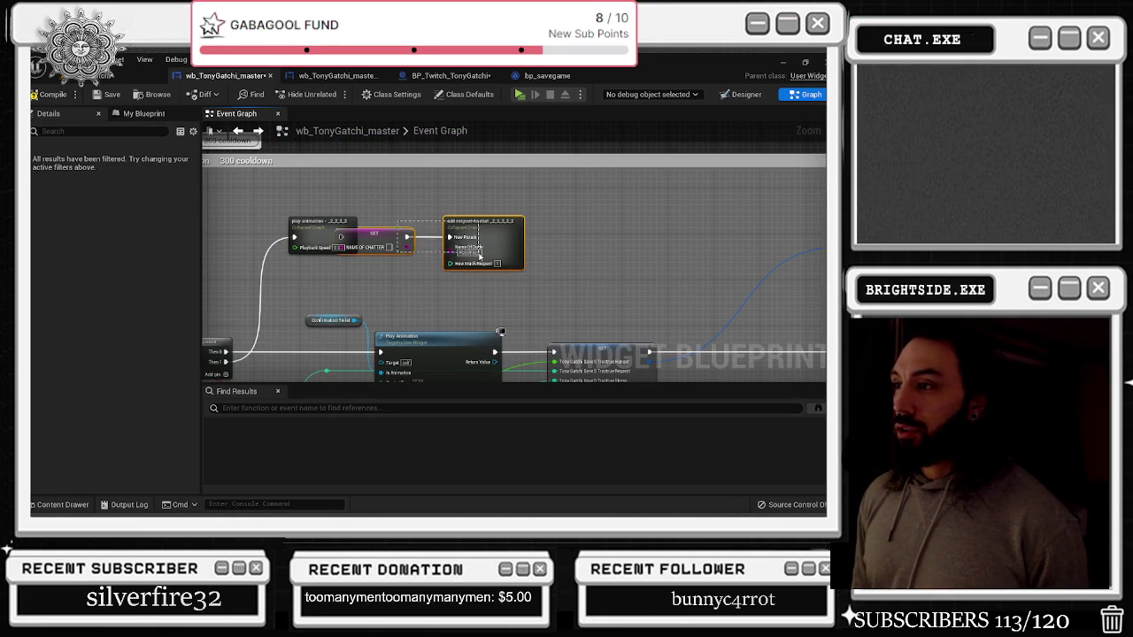
left_click_drag(479, 256, 516, 258)
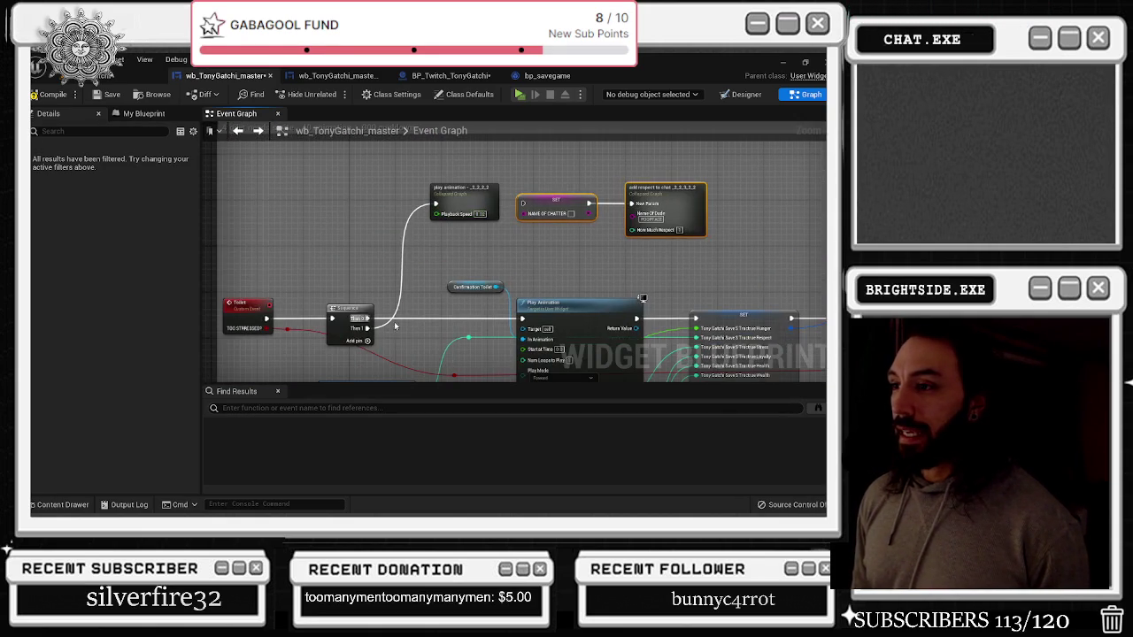
left_click(367, 342)
mouse_move(366, 339)
left_mouse_down()
mouse_move(569, 182)
mouse_move(521, 207)
mouse_move(535, 207)
left_mouse_up()
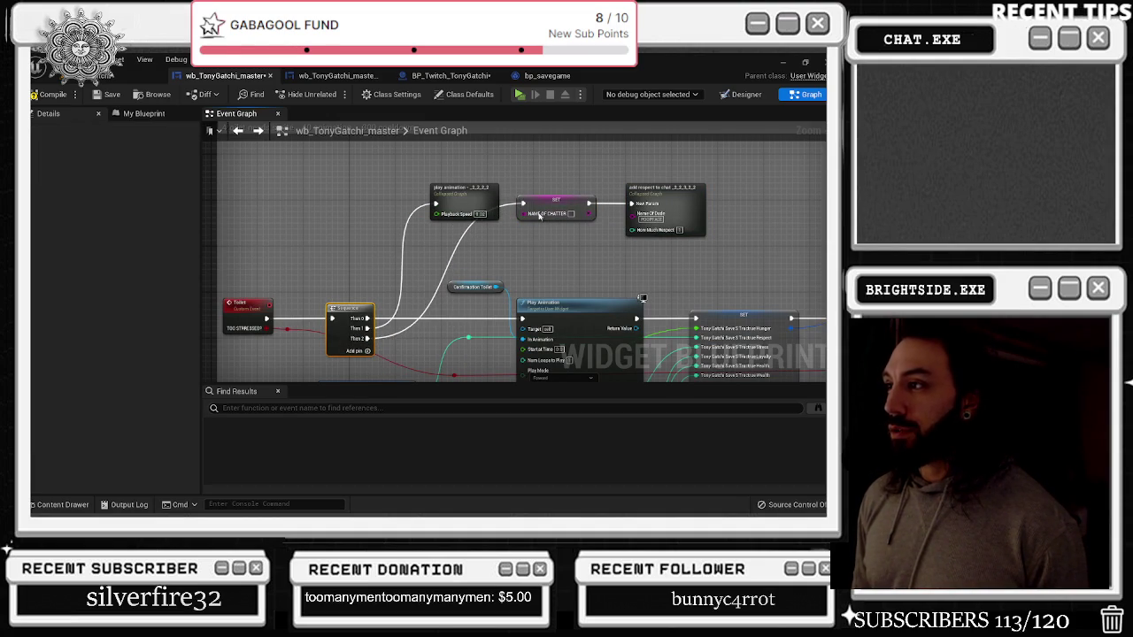
Add a 'name of chatter' input to the Toilet event and wire it into the NAME OF CHATTER SET
left_click(250, 314)
left_click(185, 257)
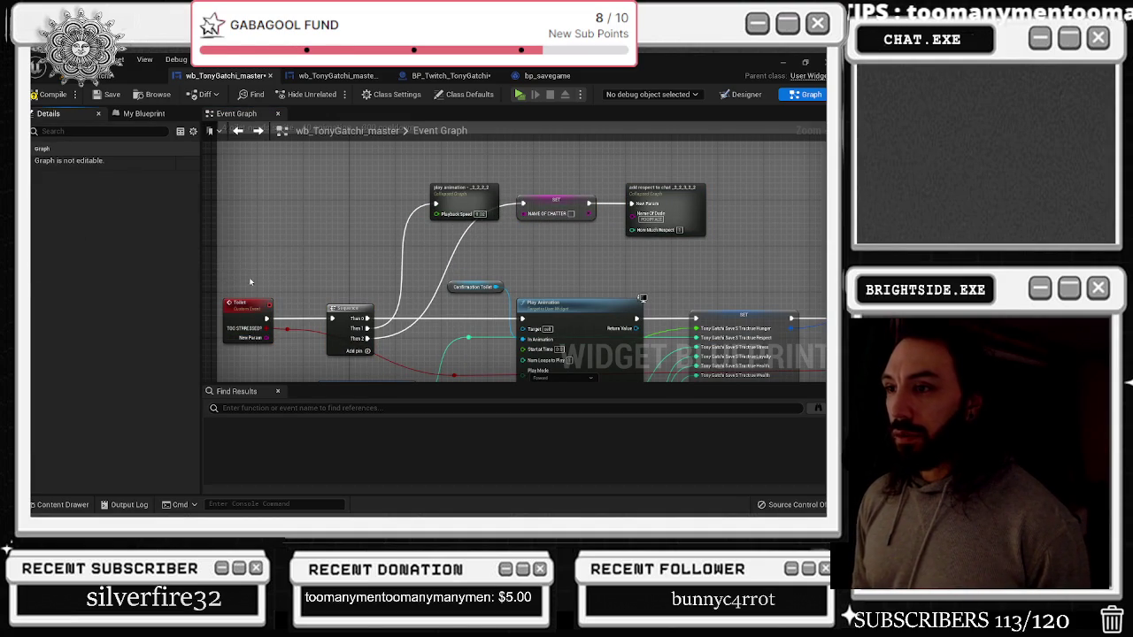
left_click(243, 308)
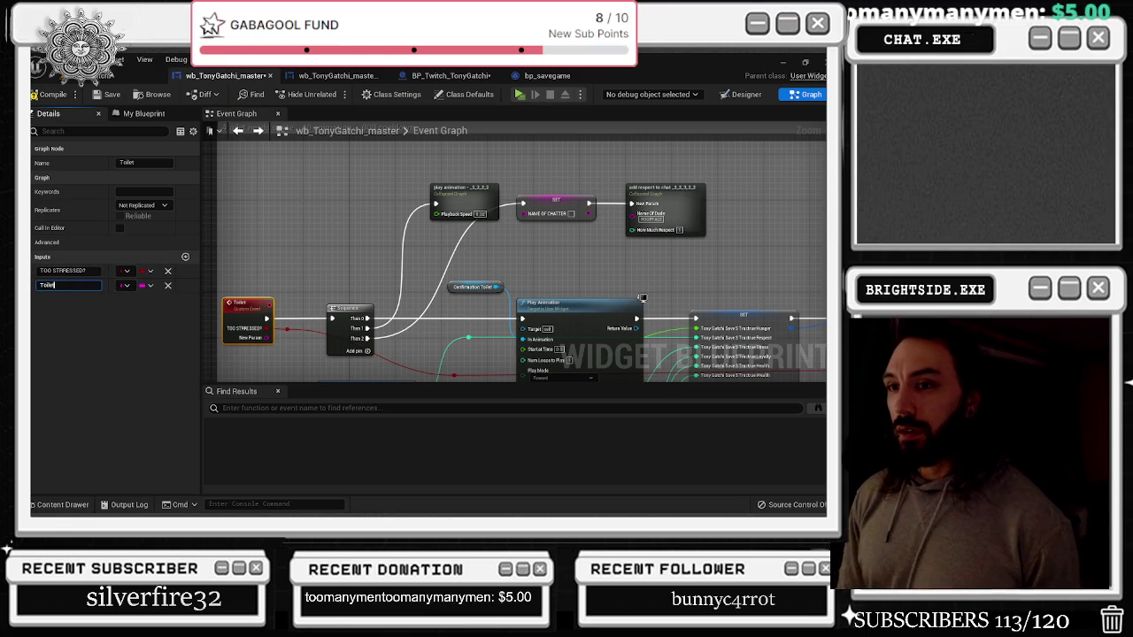
key("Return")
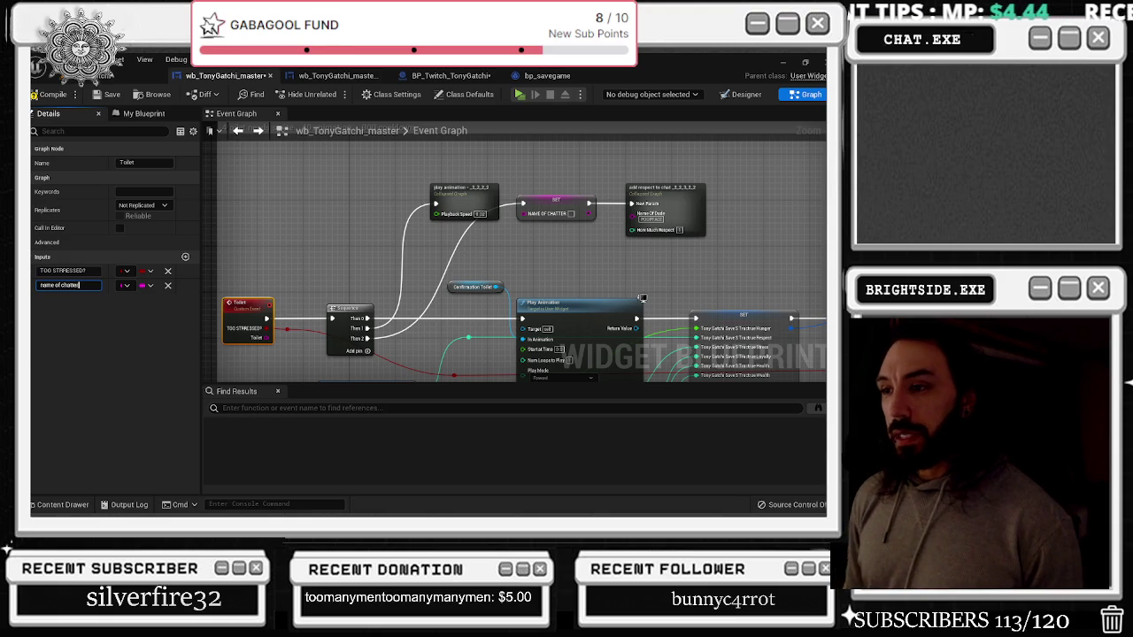
left_click(266, 345)
left_click(267, 343)
mouse_move(267, 338)
left_mouse_down()
mouse_move(483, 248)
mouse_move(529, 214)
left_mouse_up()
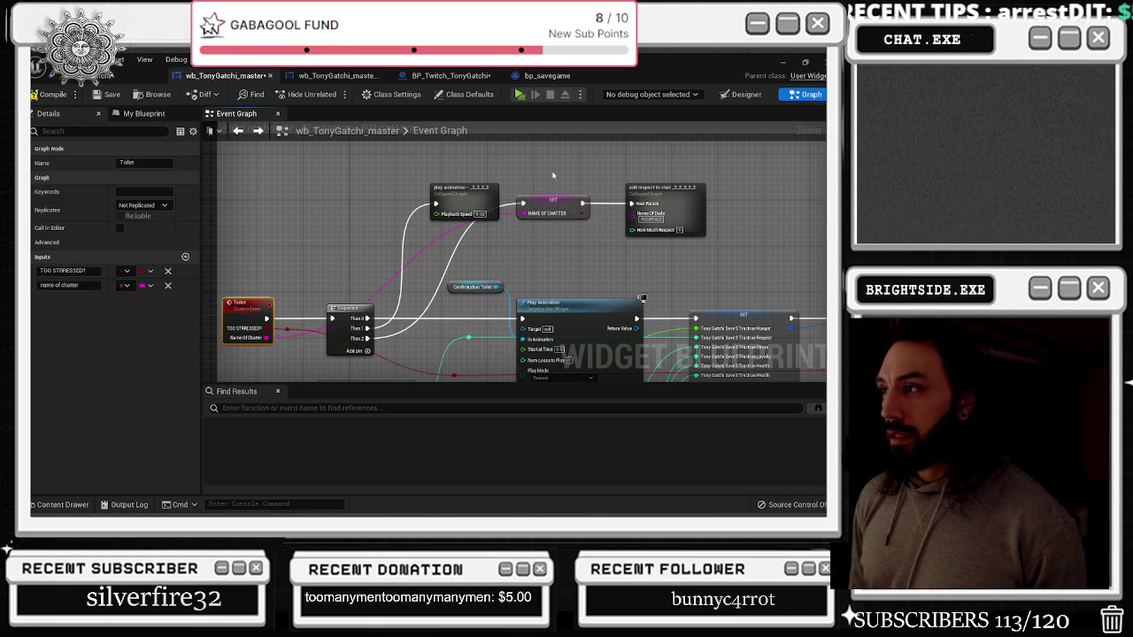
Move the SET and add-respect nodes down-right and bring the mob activities comment into view
left_click_drag(552, 175, 708, 239)
left_click_drag(515, 218, 553, 246)
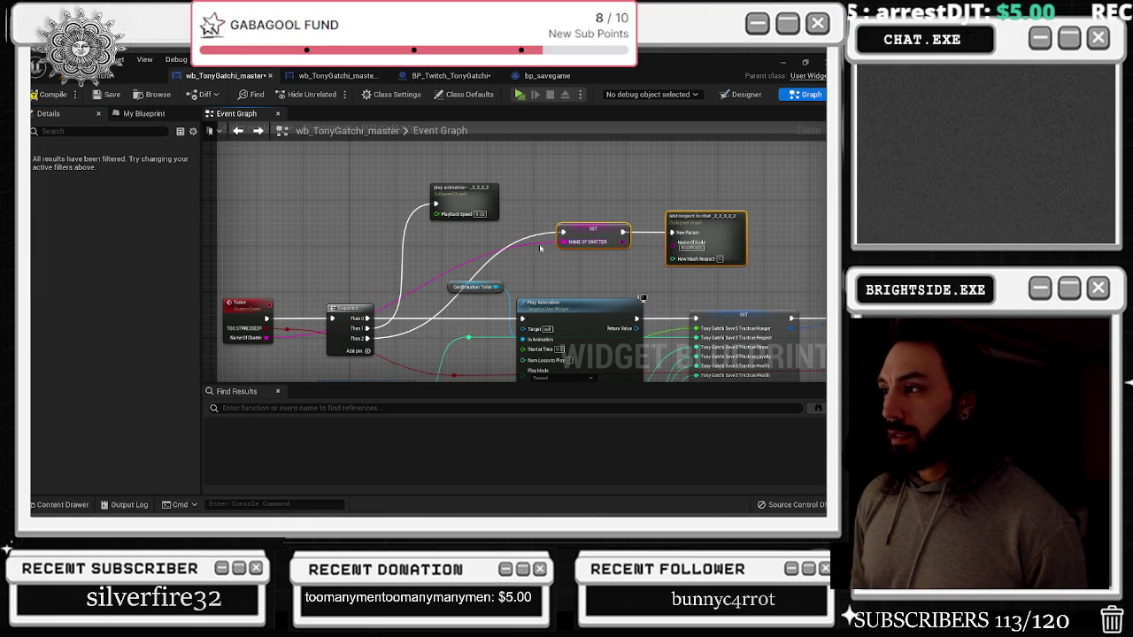
left_click(481, 258)
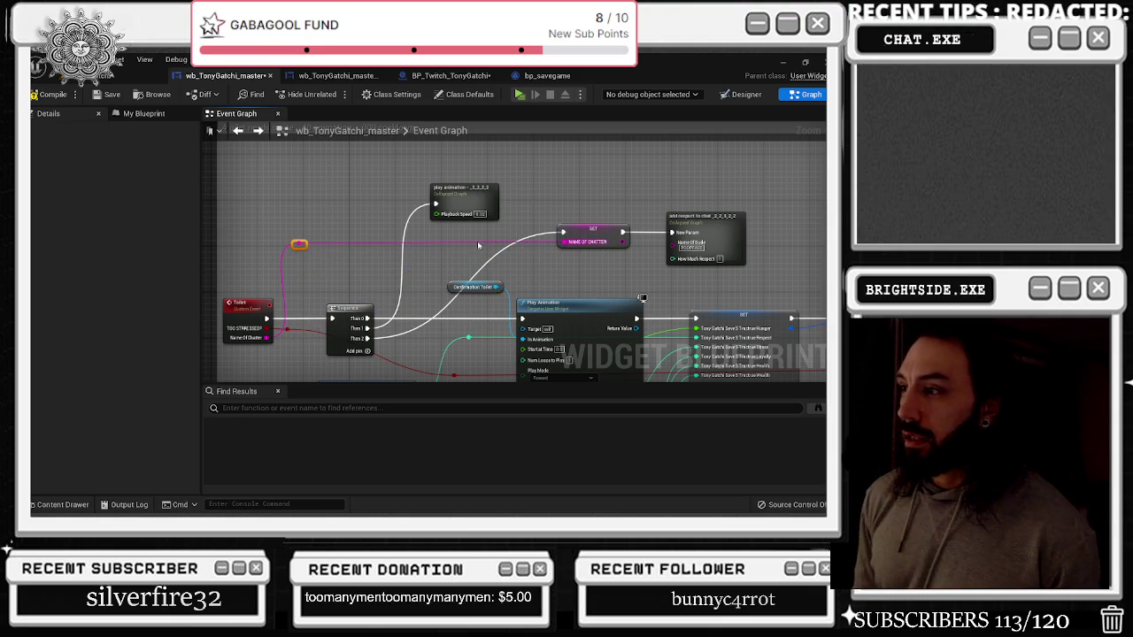
scroll(484, 261, "down", 5)
left_click_drag(484, 262, 480, 108)
Inspect the activity's play animation collapsed graph, then return to the Event Graph
scroll(466, 219, "up", 5)
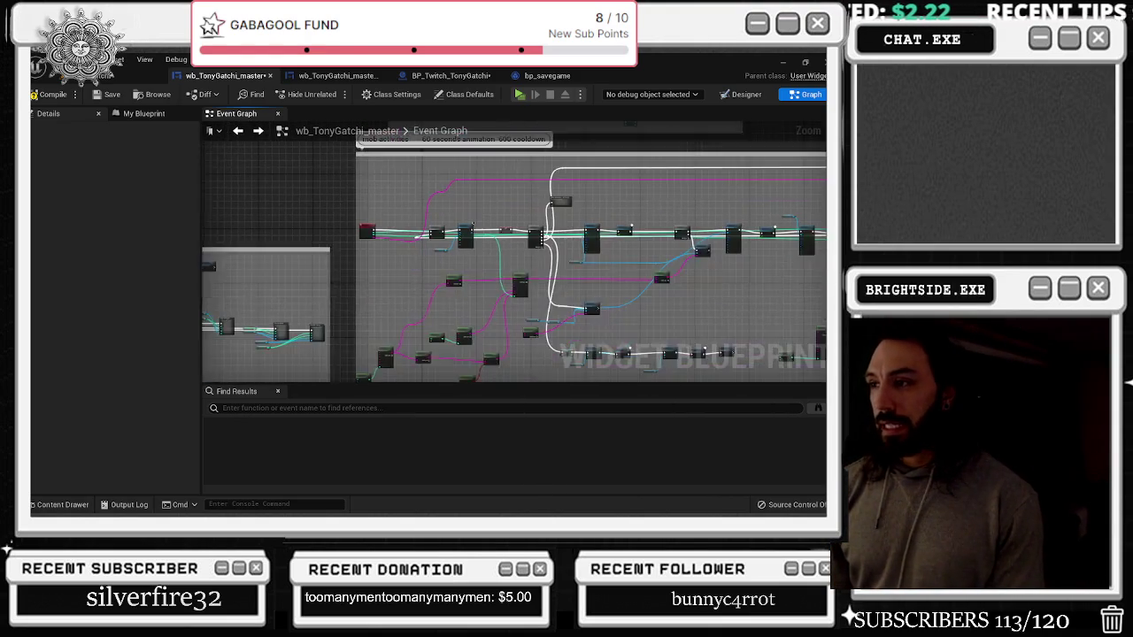
left_click_drag(503, 191, 334, 274)
scroll(265, 187, "up", 3)
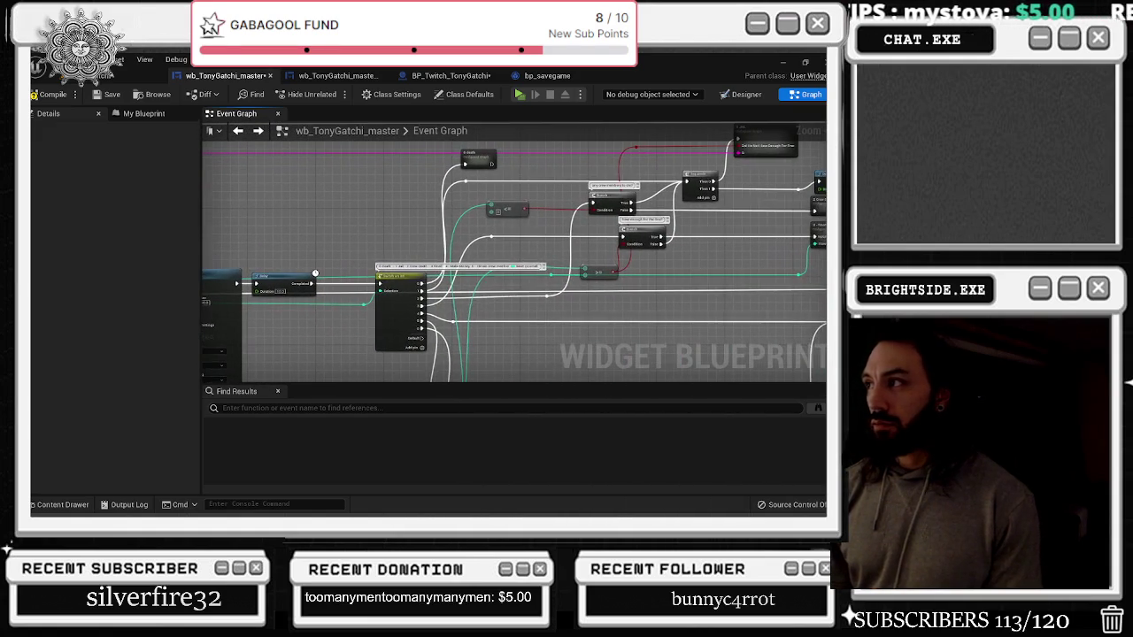
mouse_move(264, 186)
left_mouse_down()
mouse_move(241, 257)
mouse_move(219, 261)
left_mouse_up()
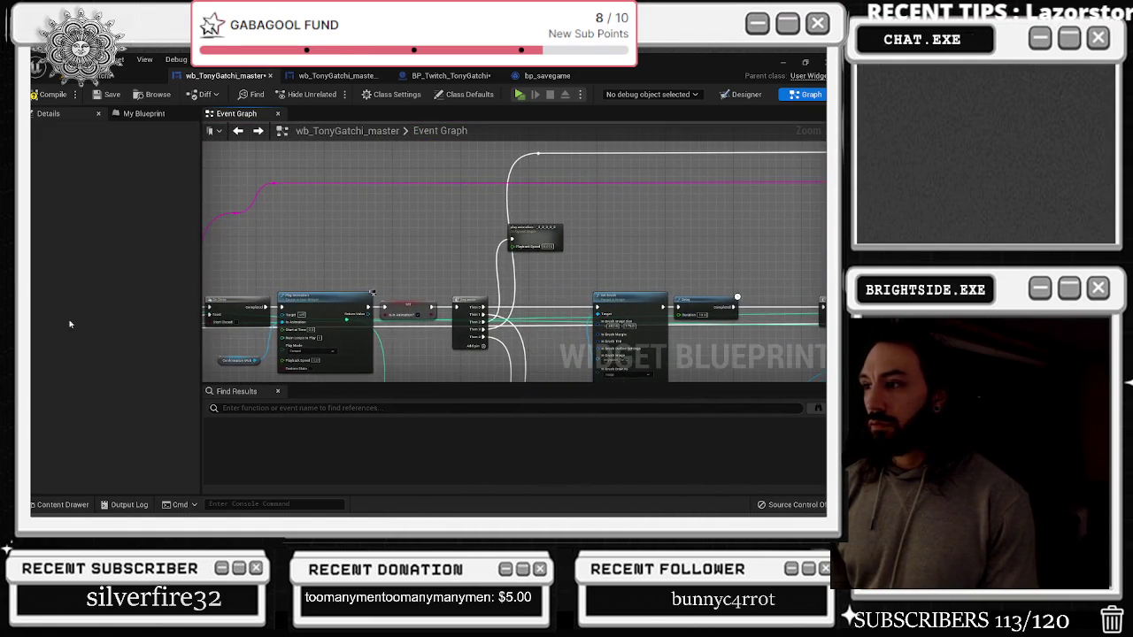
double_click(525, 251)
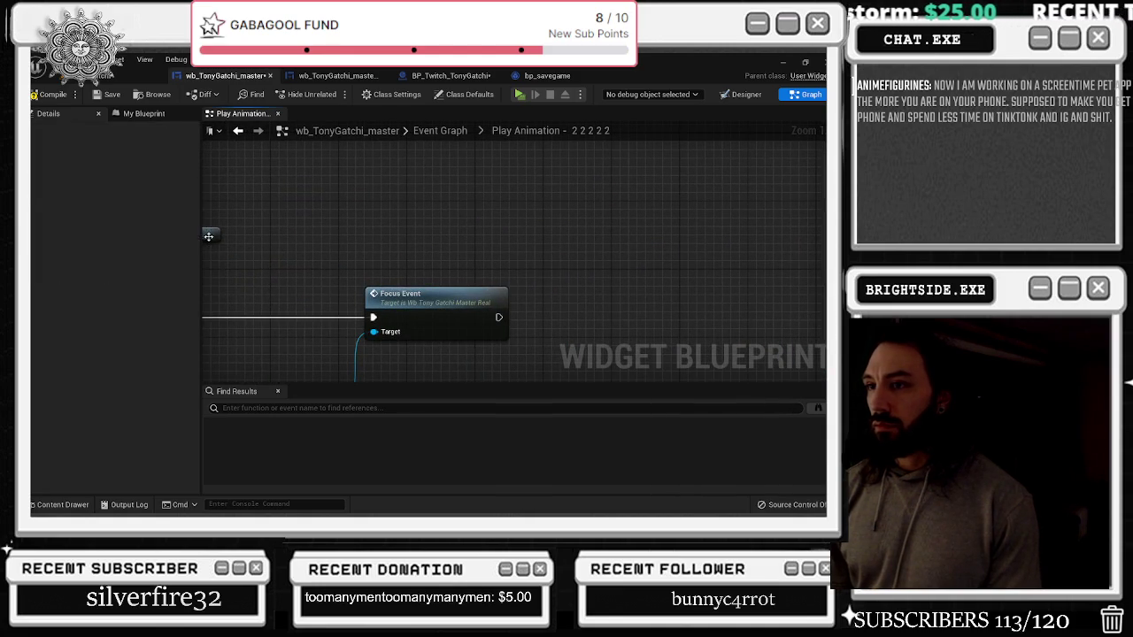
left_click(237, 130)
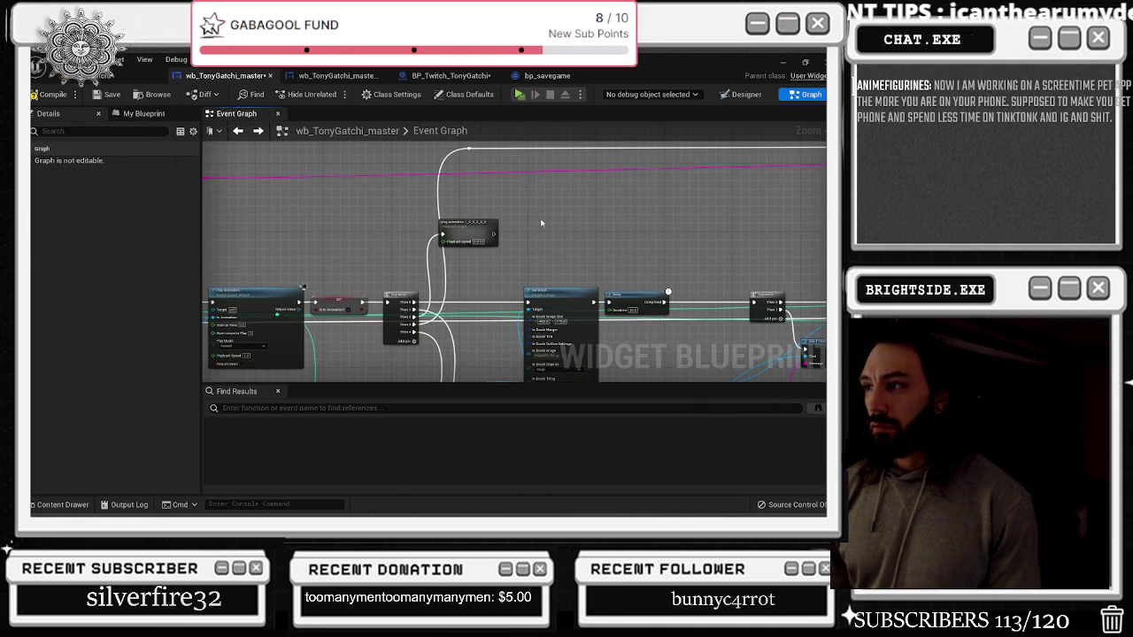
Paste the SET and add respect to chat nodes beside it and start wiring the SET input
scroll(596, 236, "up", 1)
key("ctrl+v")
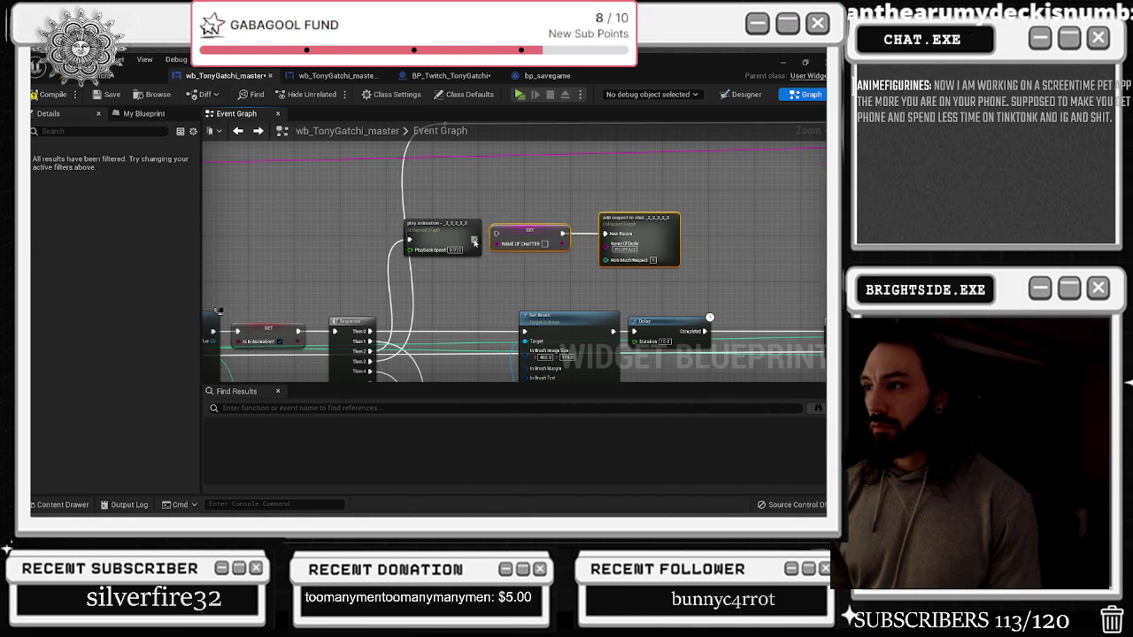
left_click_drag(660, 237, 682, 236)
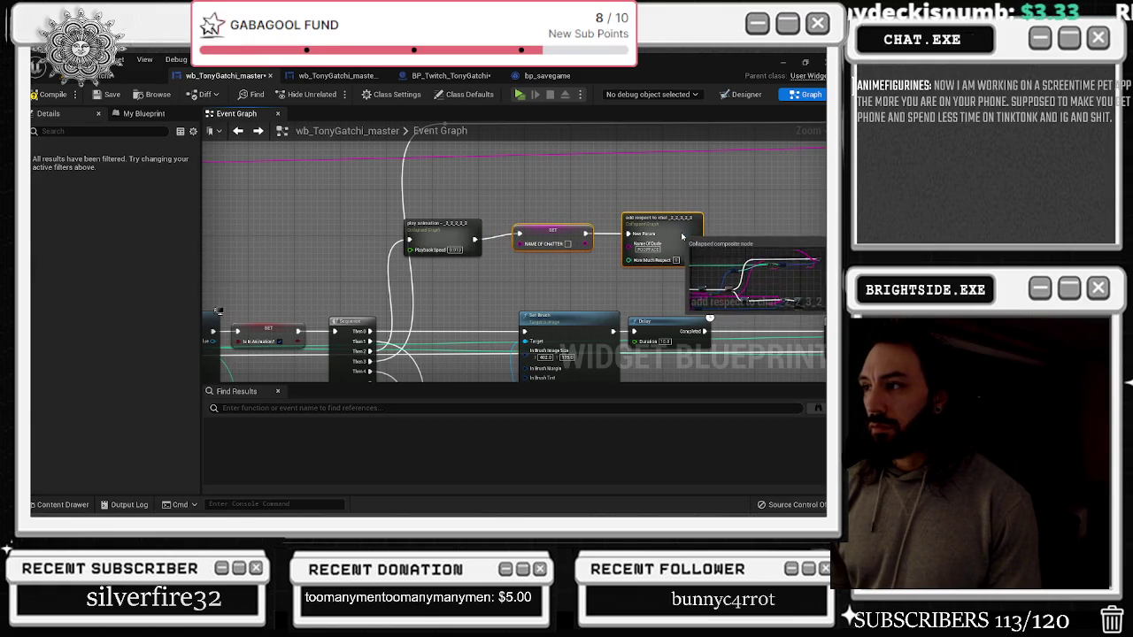
mouse_move(633, 198)
left_mouse_down()
mouse_move(230, 301)
mouse_move(511, 318)
left_mouse_up()
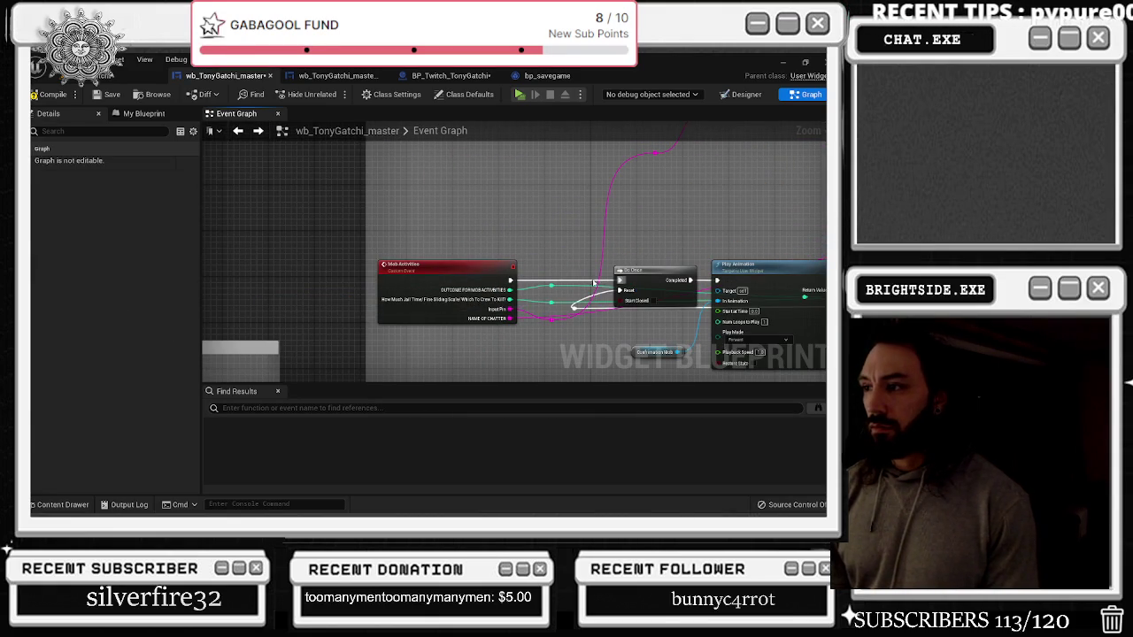
Save the widget blueprint
left_click(111, 94)
scroll(575, 211, "down", 5)
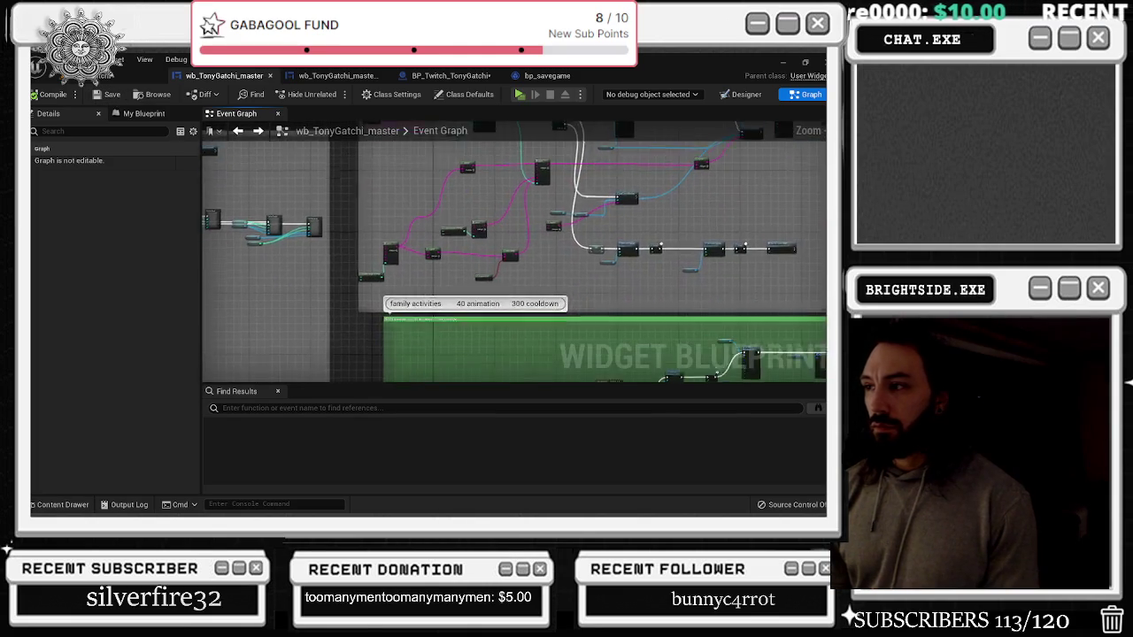
scroll(345, 263, "up", 6)
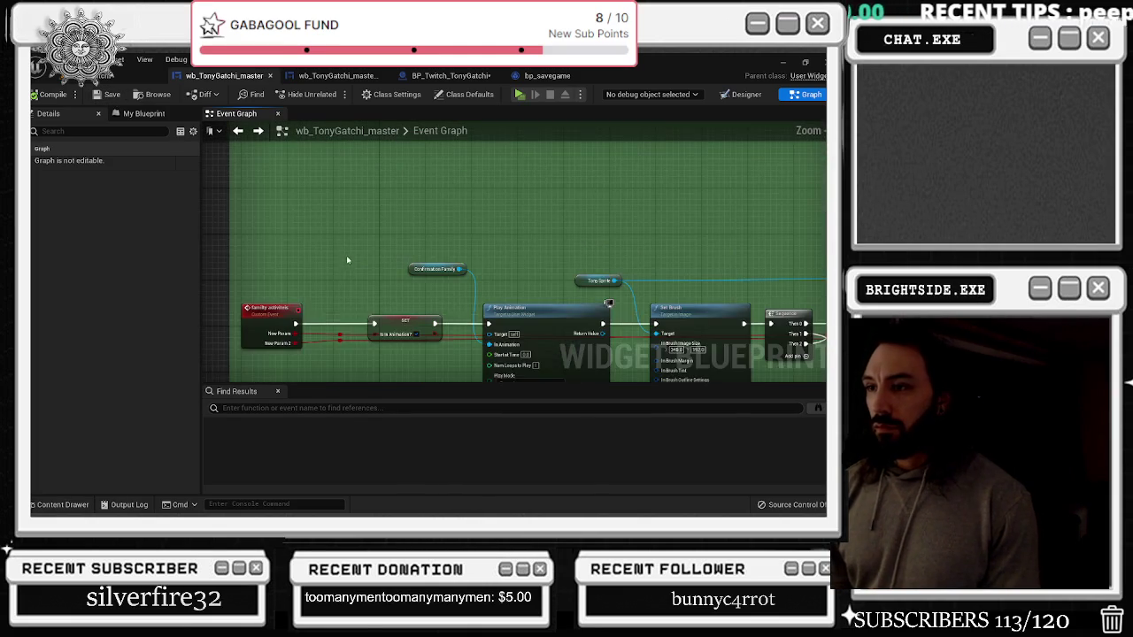
scroll(345, 263, "down", 1)
left_click_drag(530, 151, 269, 190)
In family activities' play animation graph, wire Focus Event and the NAME OF CHATTER input into SET
left_click(507, 249)
double_click(507, 249)
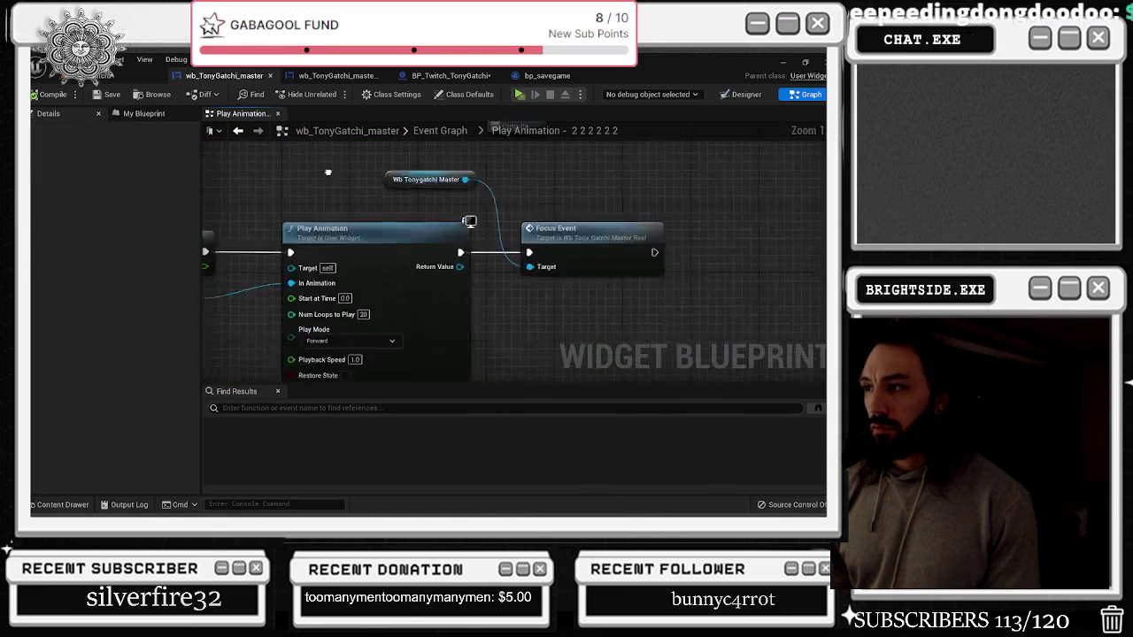
left_click(472, 172)
left_click(619, 161, "ctrl")
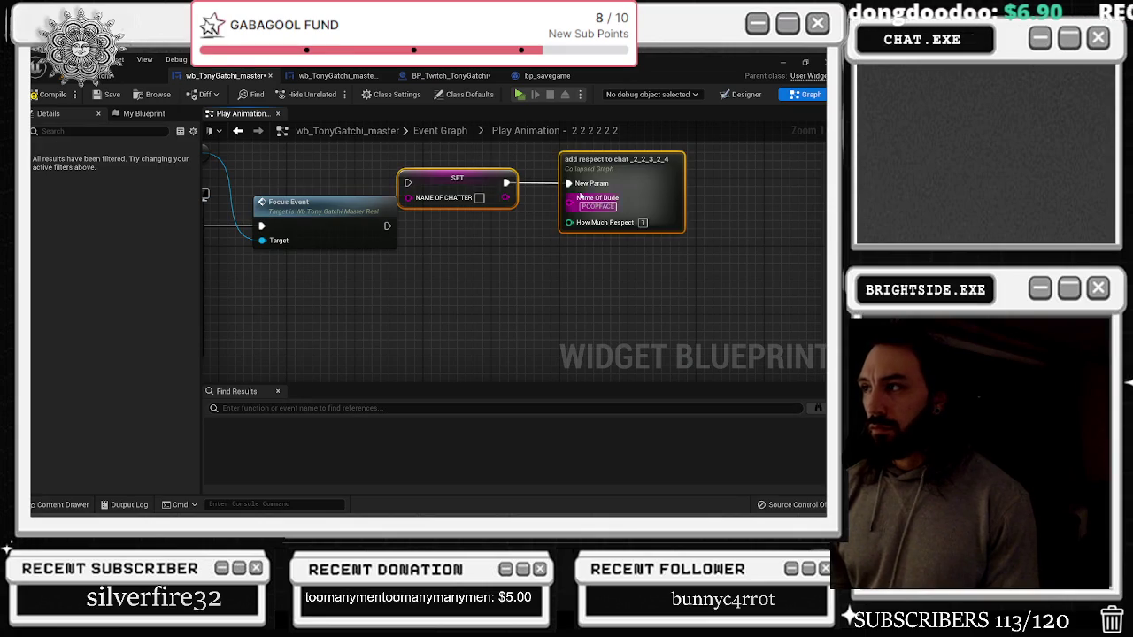
mouse_move(403, 195)
left_mouse_down()
mouse_move(452, 208)
mouse_move(454, 229)
left_mouse_up()
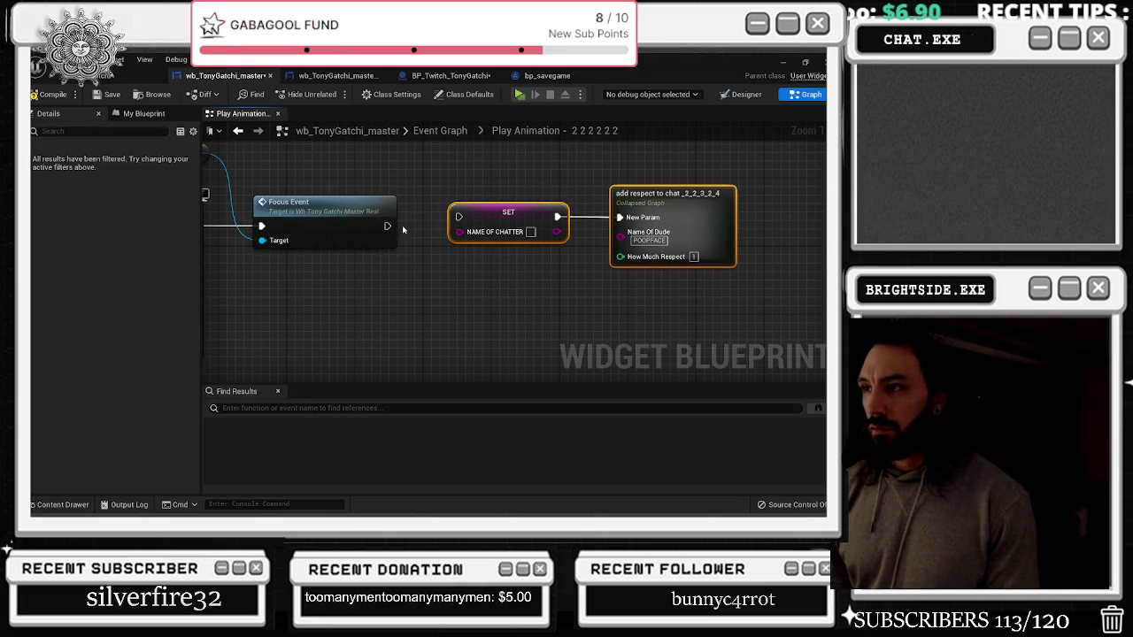
left_click_drag(310, 205, 325, 206)
left_click_drag(404, 226, 460, 217)
left_click(478, 216)
left_click(668, 200, "ctrl")
left_click_drag(668, 199, 685, 207)
mouse_move(600, 254)
left_mouse_down()
mouse_move(189, 242)
mouse_move(696, 260)
left_mouse_up()
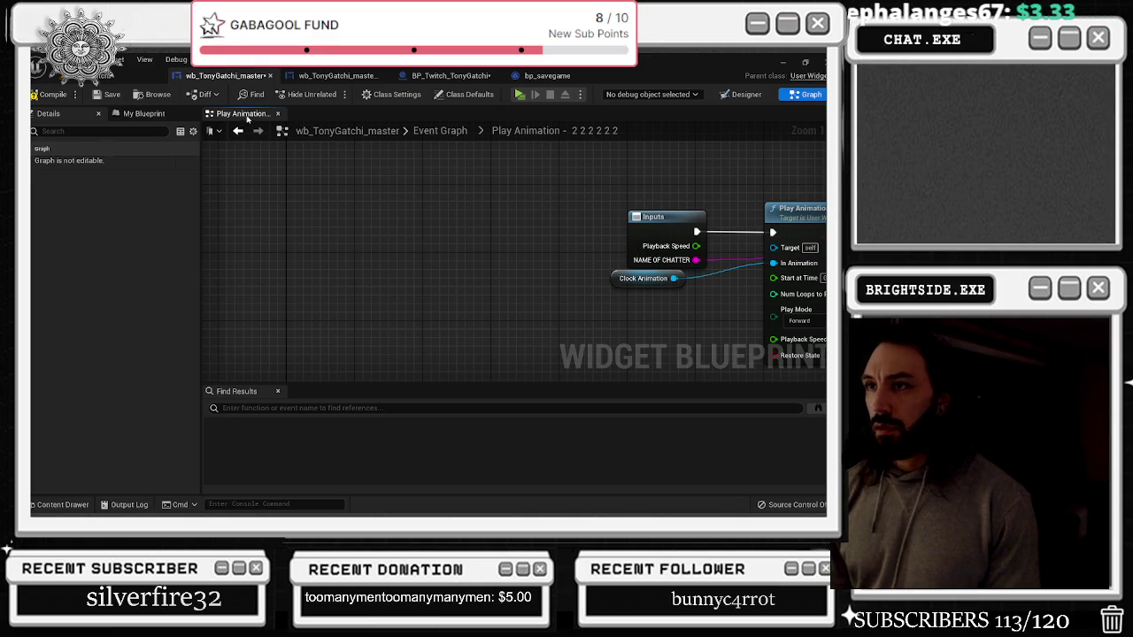
Connect the event's NAME OF CHATTER to the play animation node and compile
left_click(440, 131)
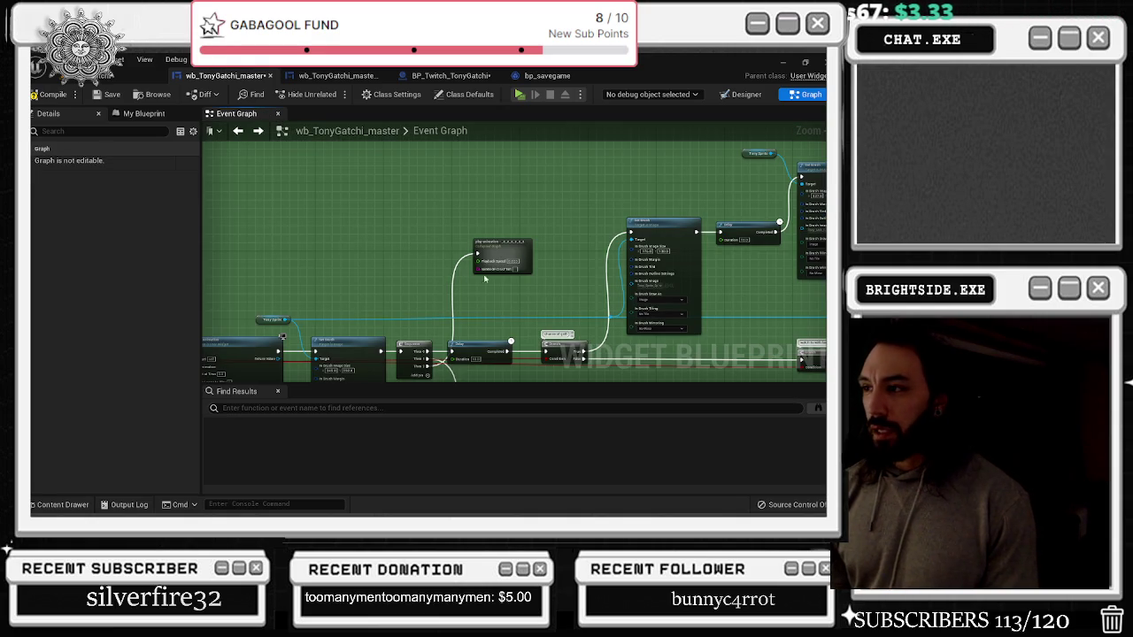
mouse_move(478, 268)
left_mouse_down()
mouse_move(159, 318)
mouse_move(335, 364)
left_mouse_up()
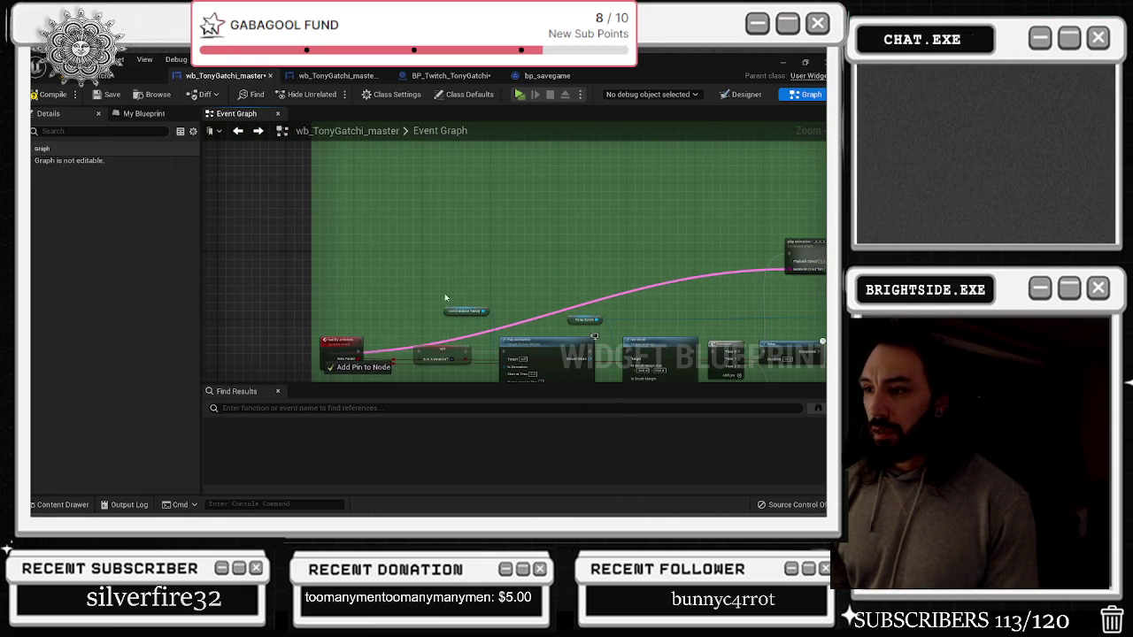
left_click(41, 93)
Paste a SET and add-respect pair into gamble and run it from Sequence Then 3
left_click_drag(538, 231, 297, 118)
scroll(351, 223, "down", 5)
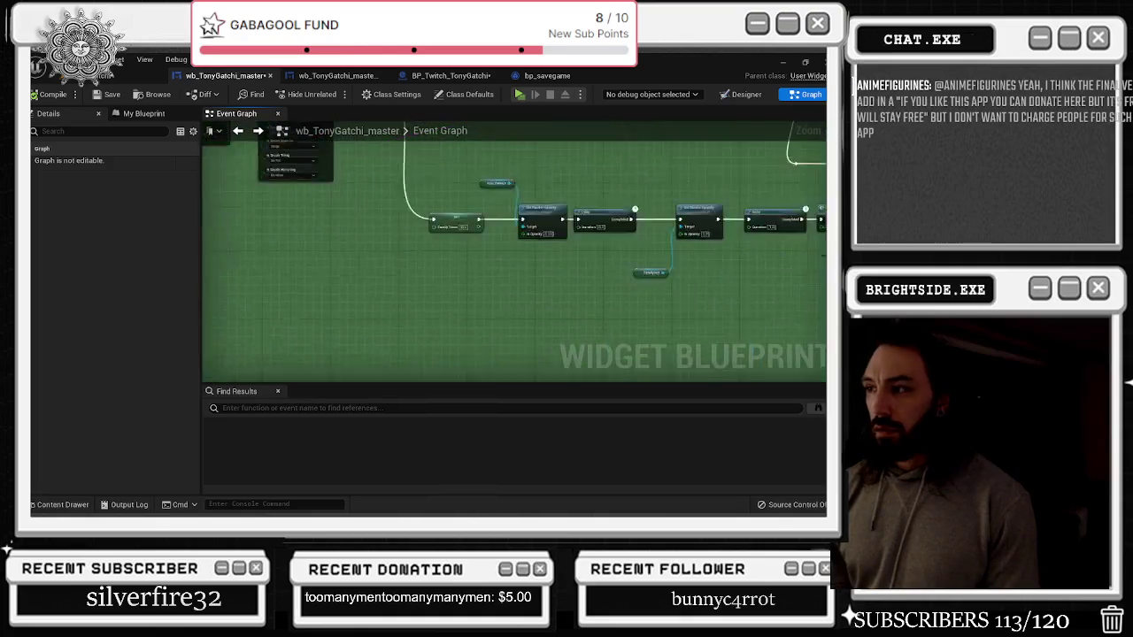
scroll(372, 245, "up", 3)
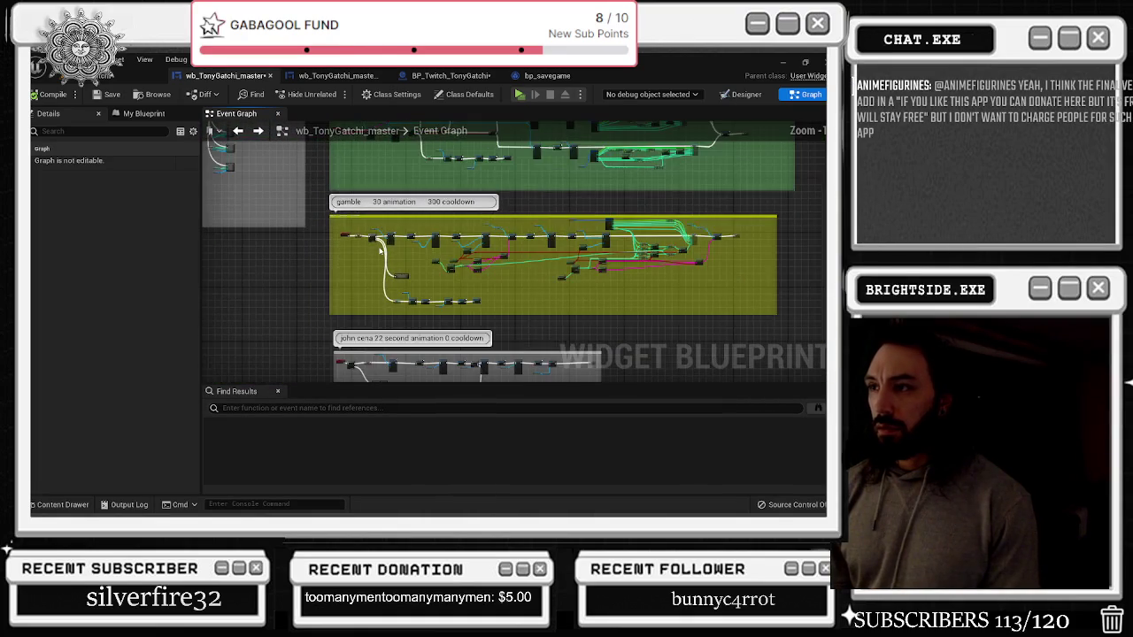
scroll(372, 252, "up", 4)
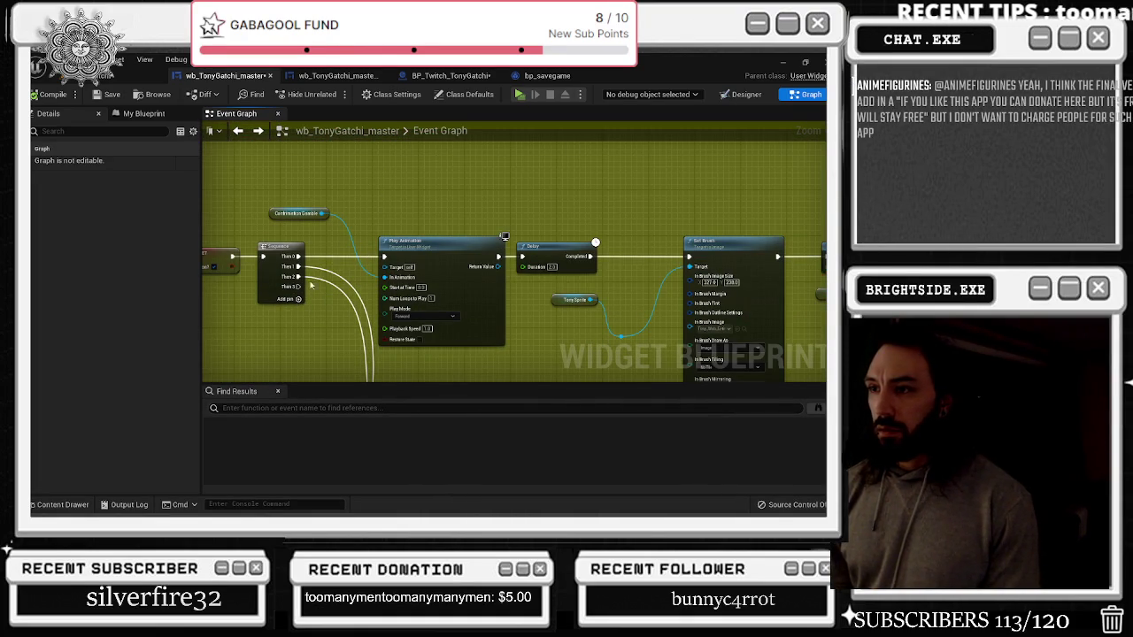
key("ctrl+v")
mouse_move(298, 287)
left_mouse_down()
mouse_move(377, 282)
mouse_move(339, 188)
mouse_move(499, 198)
mouse_move(372, 268)
mouse_move(291, 281)
mouse_move(282, 273)
left_mouse_up()
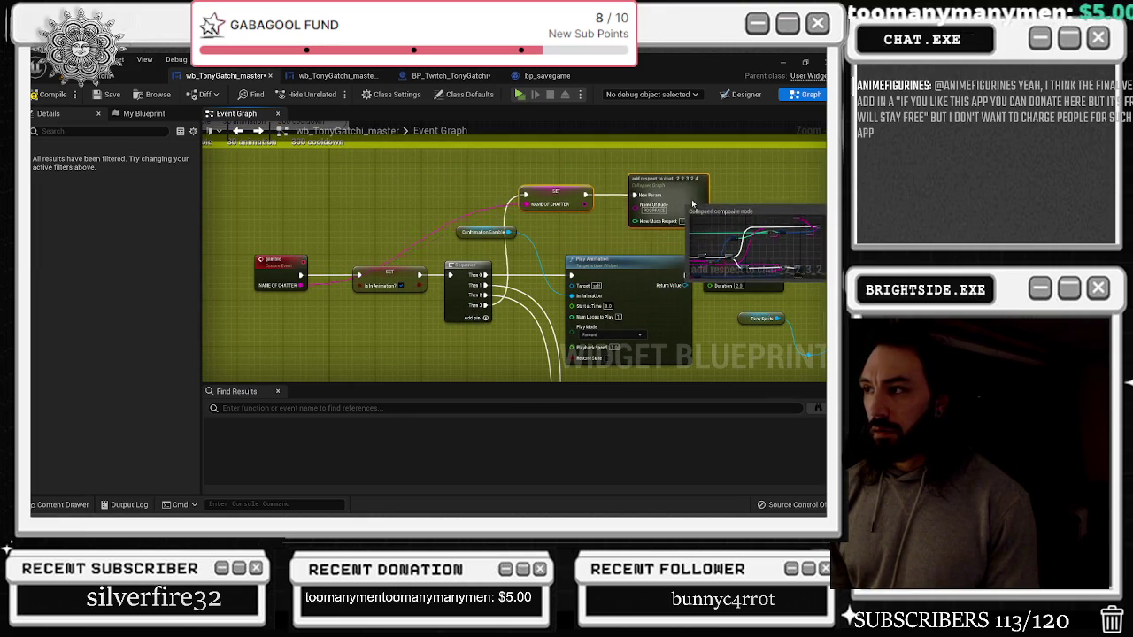
Paste a SET and add-respect pair under john cena's play animation and rewire the Then output to it
scroll(650, 206, "down", 3)
scroll(365, 324, "up", 4)
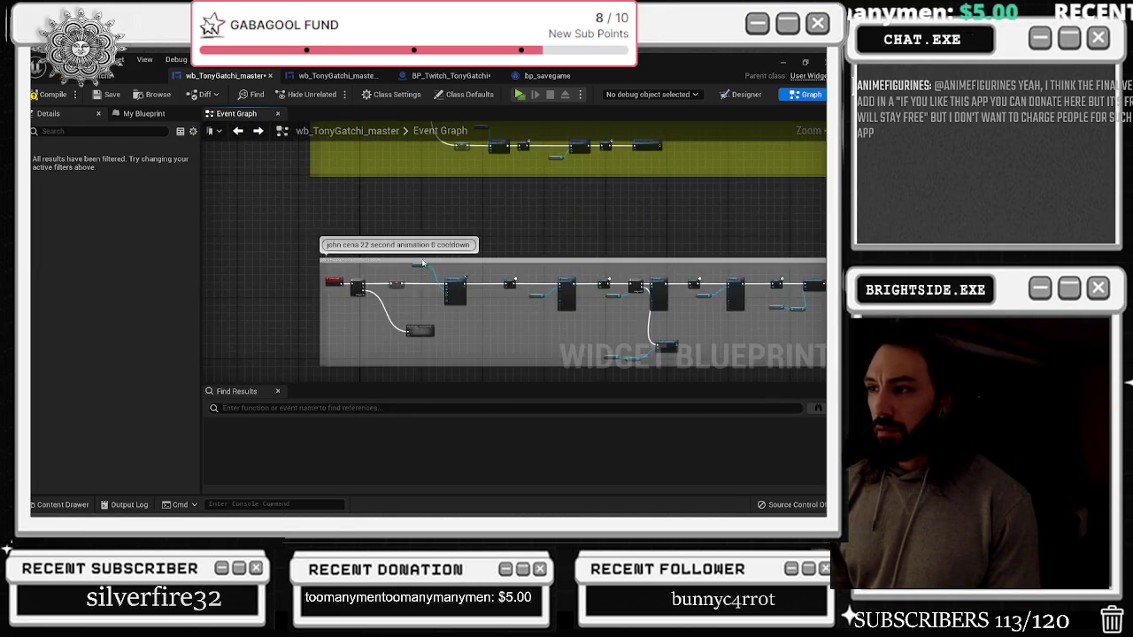
mouse_move(365, 325)
left_mouse_down()
mouse_move(381, 318)
mouse_move(395, 278)
left_mouse_up()
key("ctrl+v")
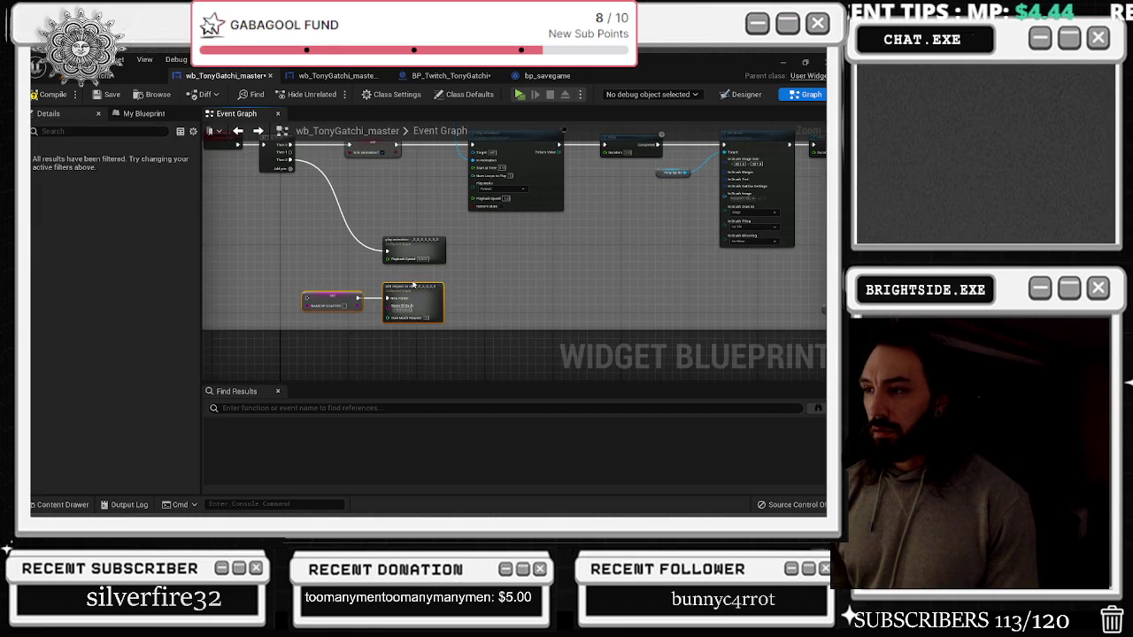
mouse_move(287, 157)
left_mouse_down()
mouse_move(342, 292)
mouse_move(215, 152)
mouse_move(309, 157)
mouse_move(341, 189)
left_mouse_up()
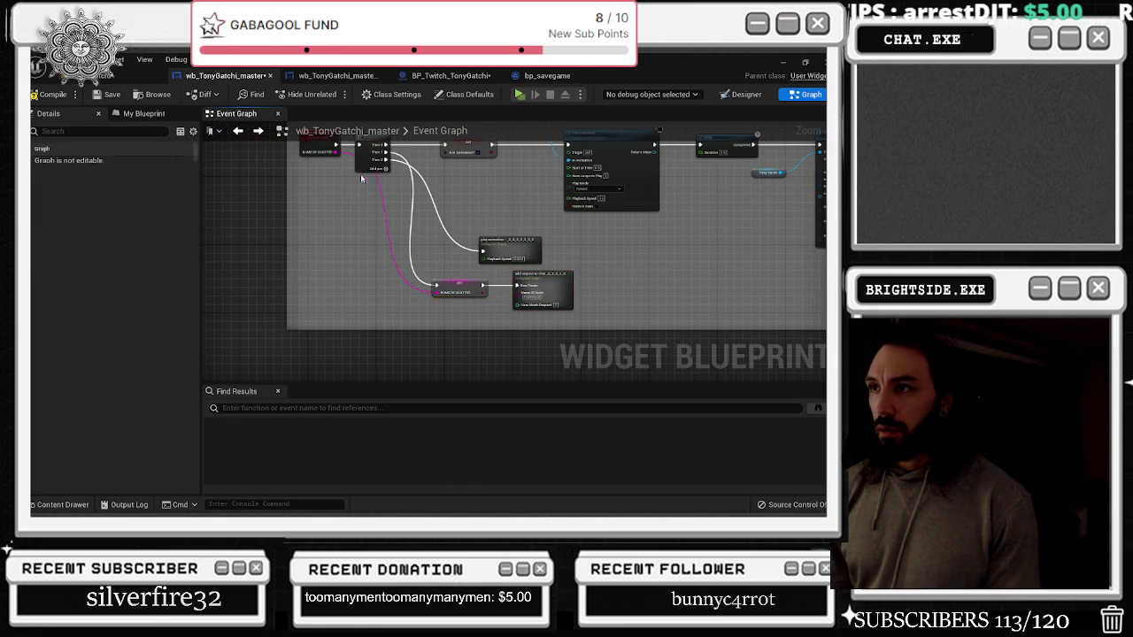
left_click(362, 184)
scroll(363, 184, "down", 6)
left_click_drag(436, 163, 419, 325)
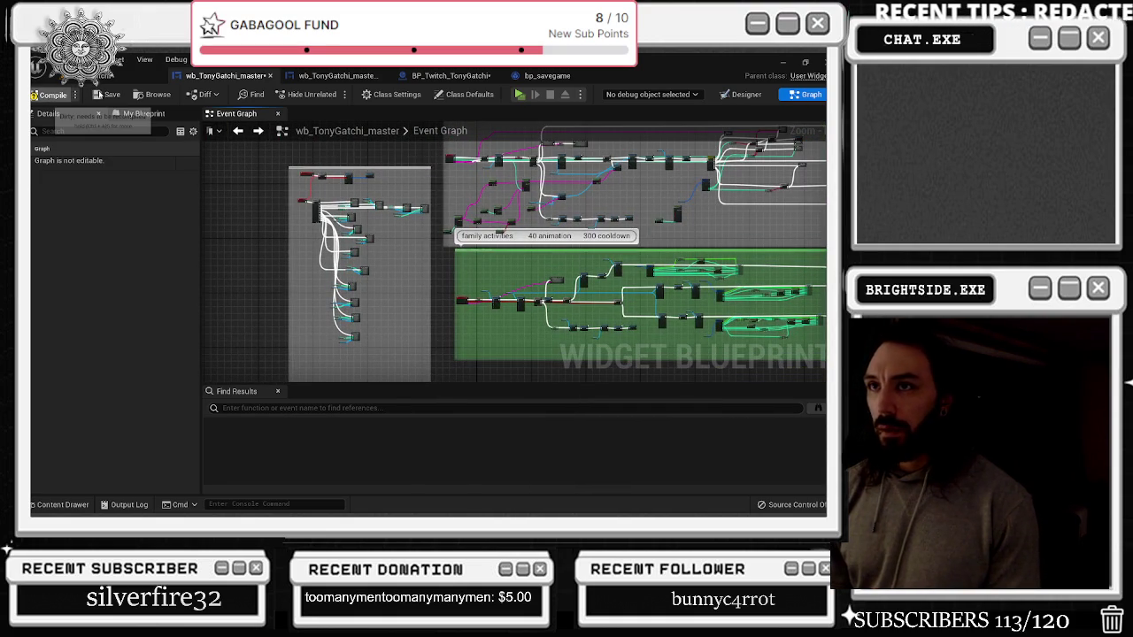
Compile, then add a reroute point on the family activities pink Name of Chatter wire
left_click(49, 94)
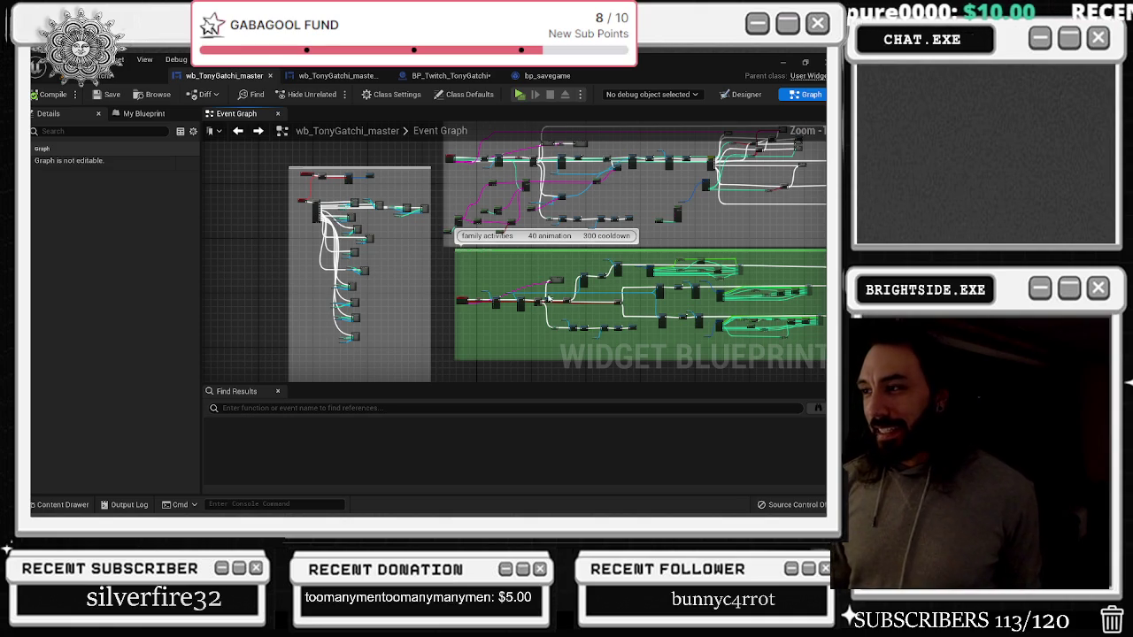
scroll(557, 246, "up", 5)
scroll(558, 245, "up", 1)
double_click(563, 258)
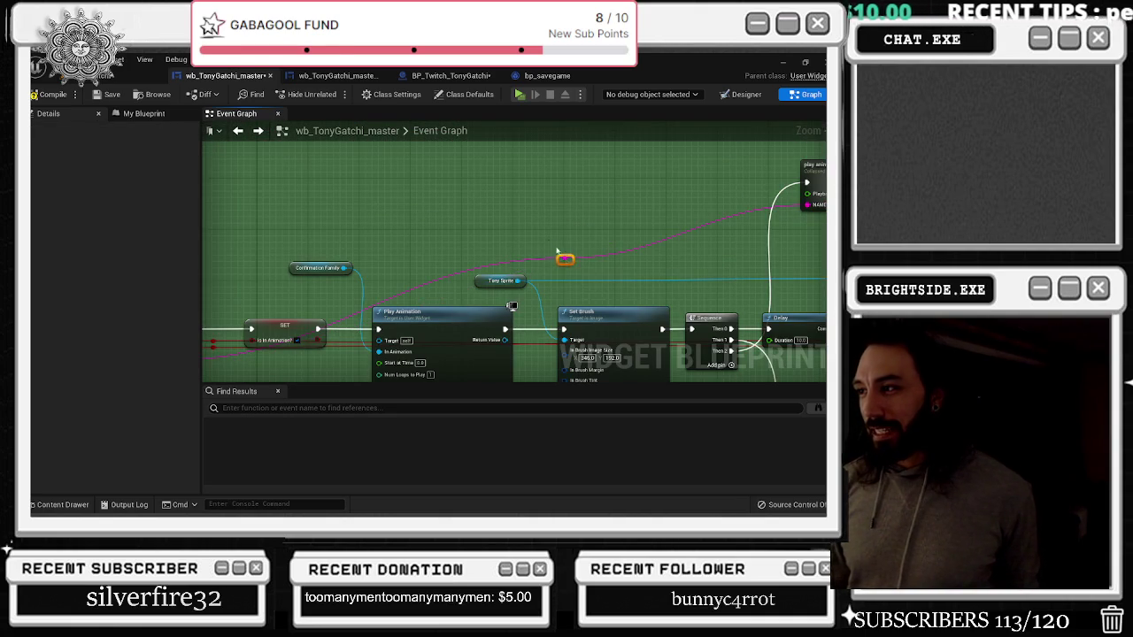
Drag the reroute point up above the family activities nodes and pan to check the wire
mouse_move(566, 259)
left_mouse_down()
mouse_move(389, 200)
mouse_move(438, 187)
mouse_move(559, 260)
mouse_move(252, 219)
mouse_move(254, 206)
left_mouse_up()
left_click_drag(461, 190, 616, 204)
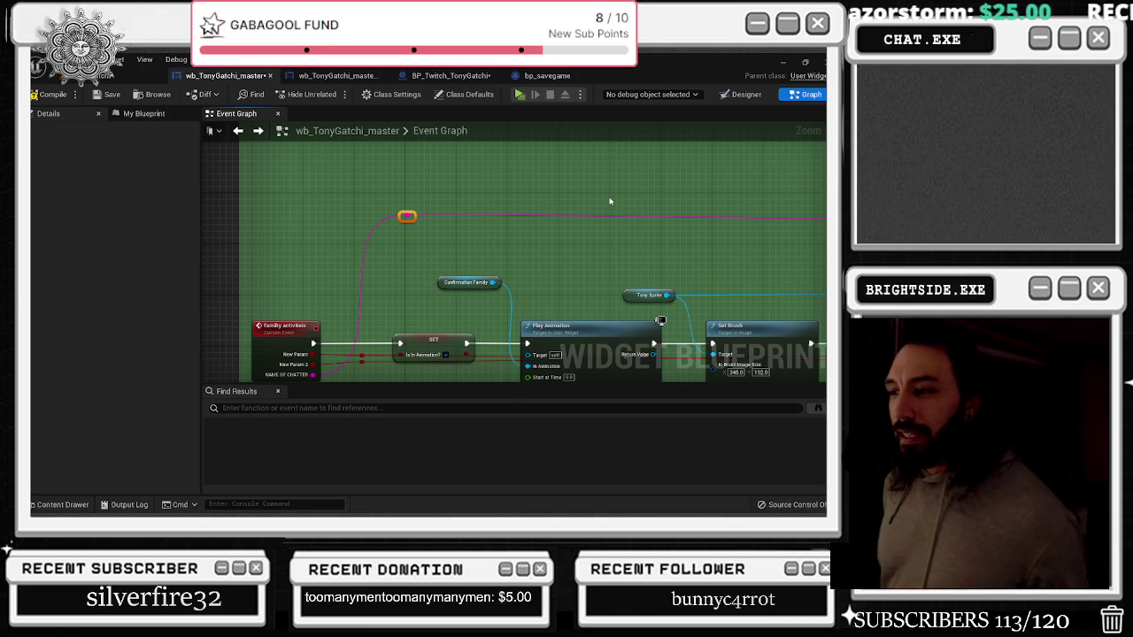
scroll(538, 191, "down", 3)
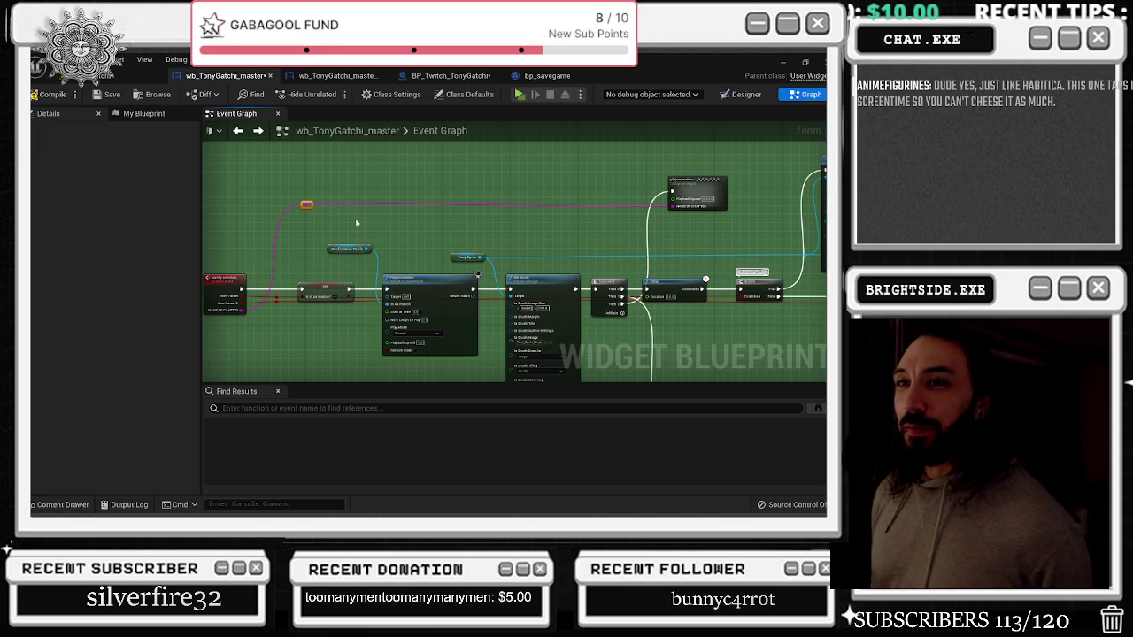
Reroute gamble's Name of Chatter wire up and left, save, and return to the level's Message Log
left_click(101, 100)
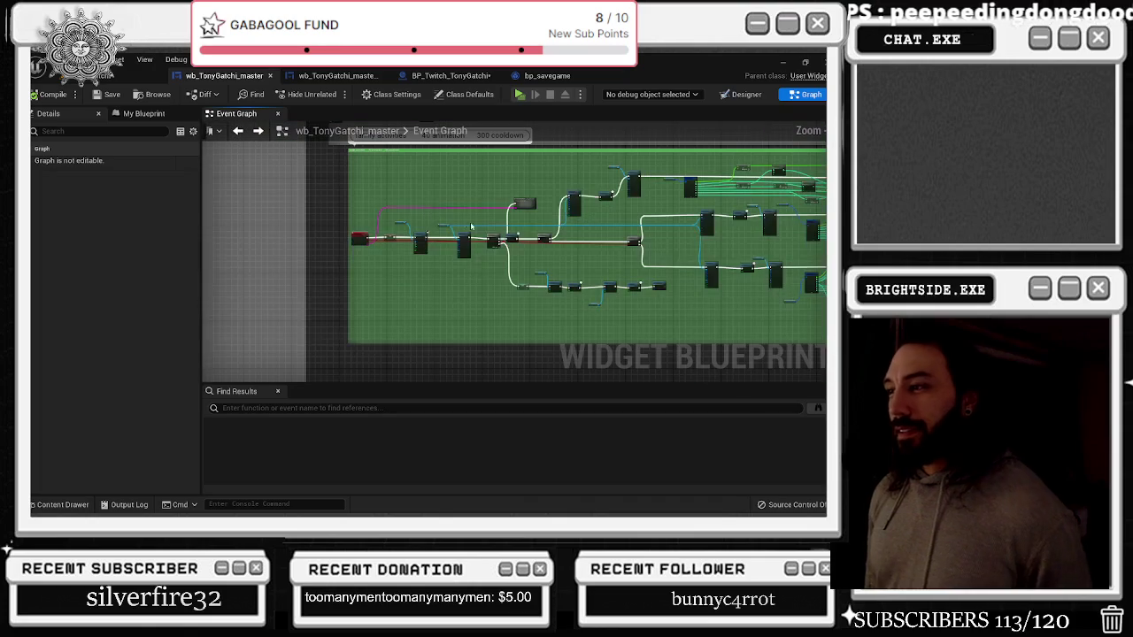
scroll(448, 292, "up", 4)
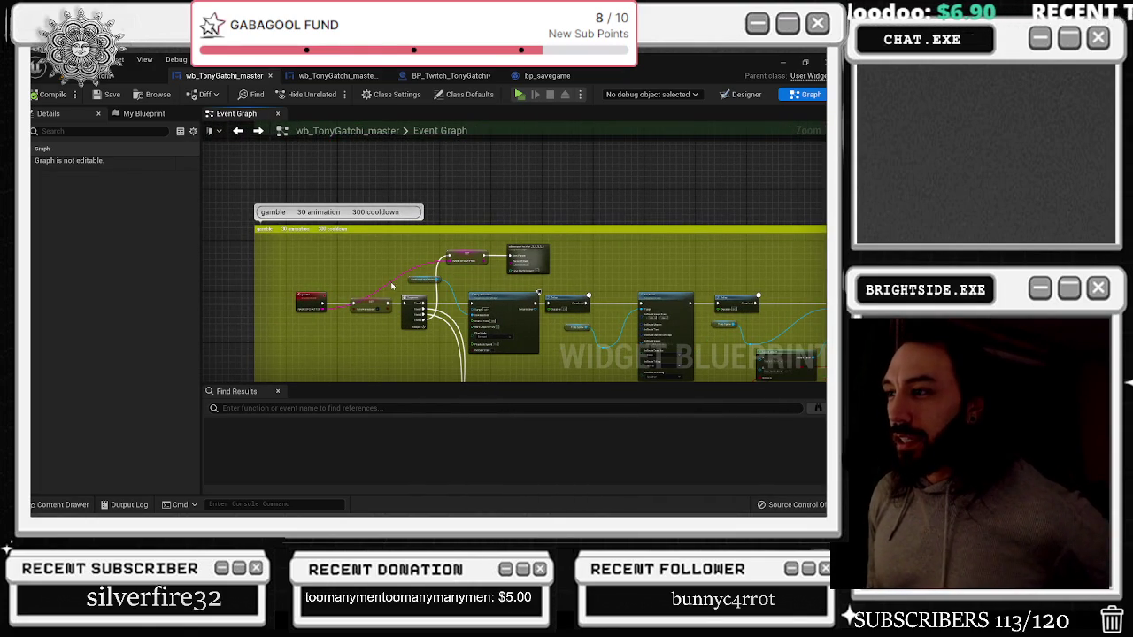
double_click(389, 285)
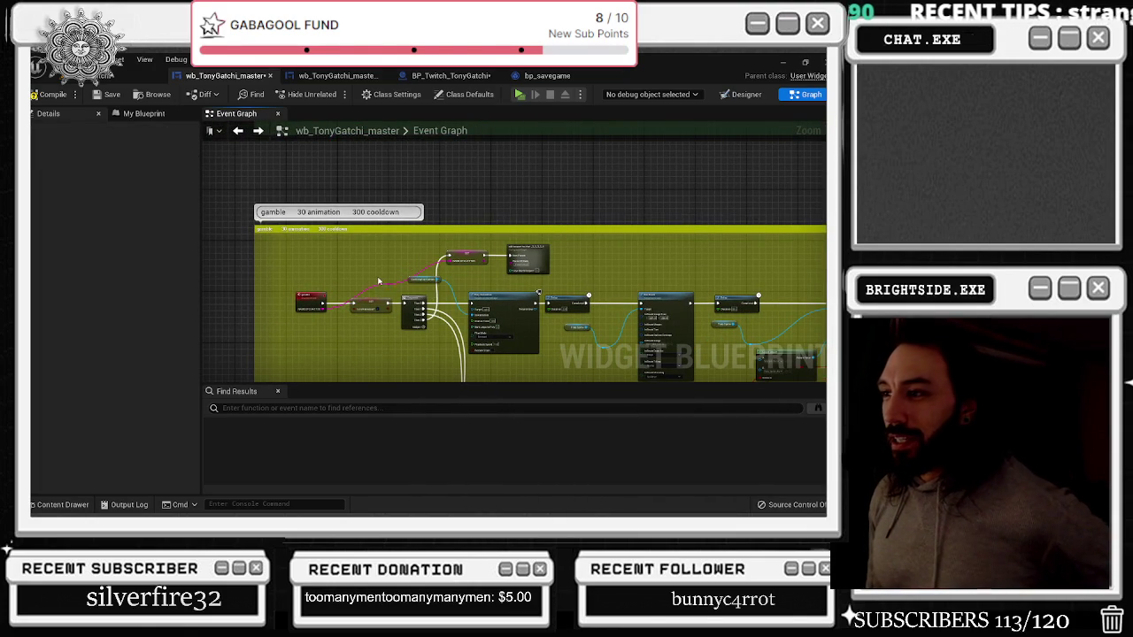
mouse_move(388, 285)
left_mouse_down()
mouse_move(355, 277)
mouse_move(347, 262)
left_mouse_up()
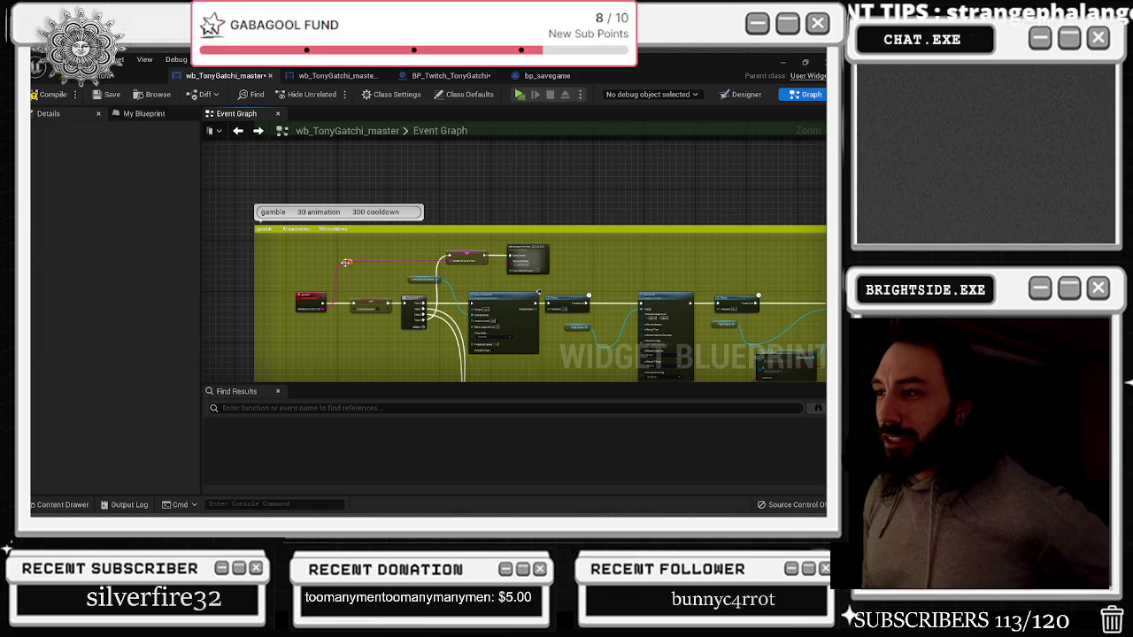
left_click(102, 97)
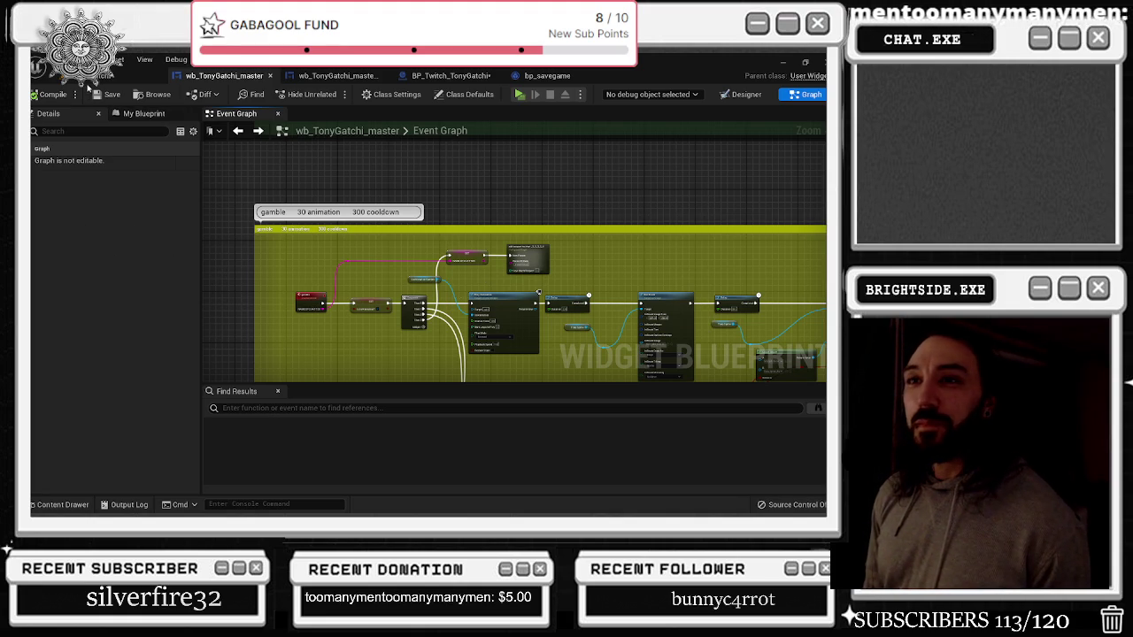
left_click(88, 78)
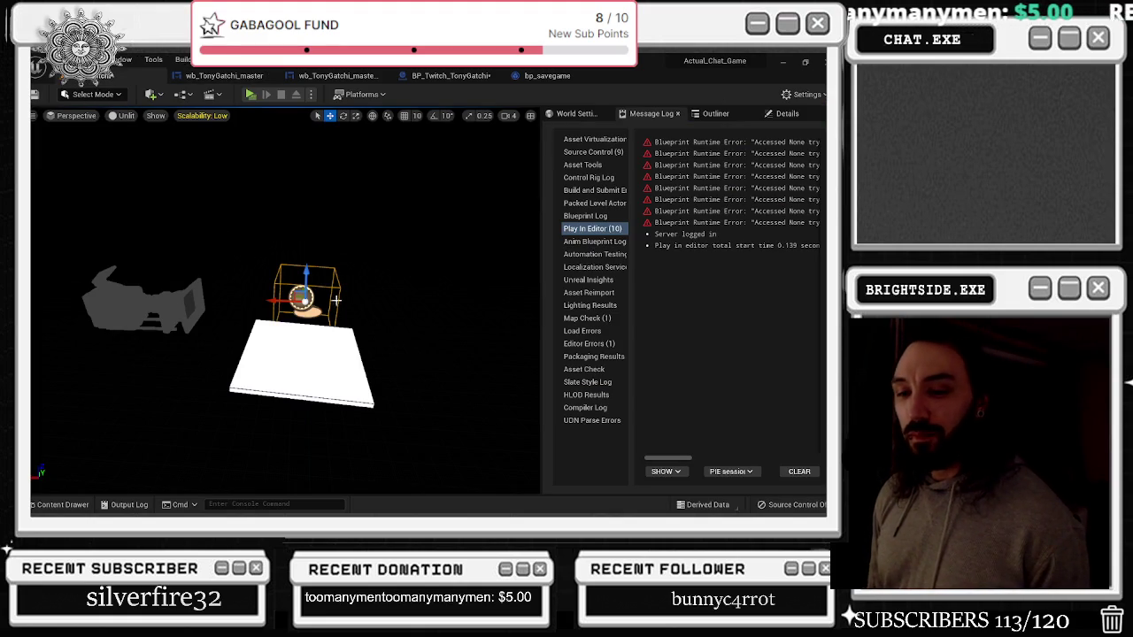
Inspect the TonyGatchi device layout in wb_TonyGatchi_master_Real, then switch it to Graph view
left_click(334, 75)
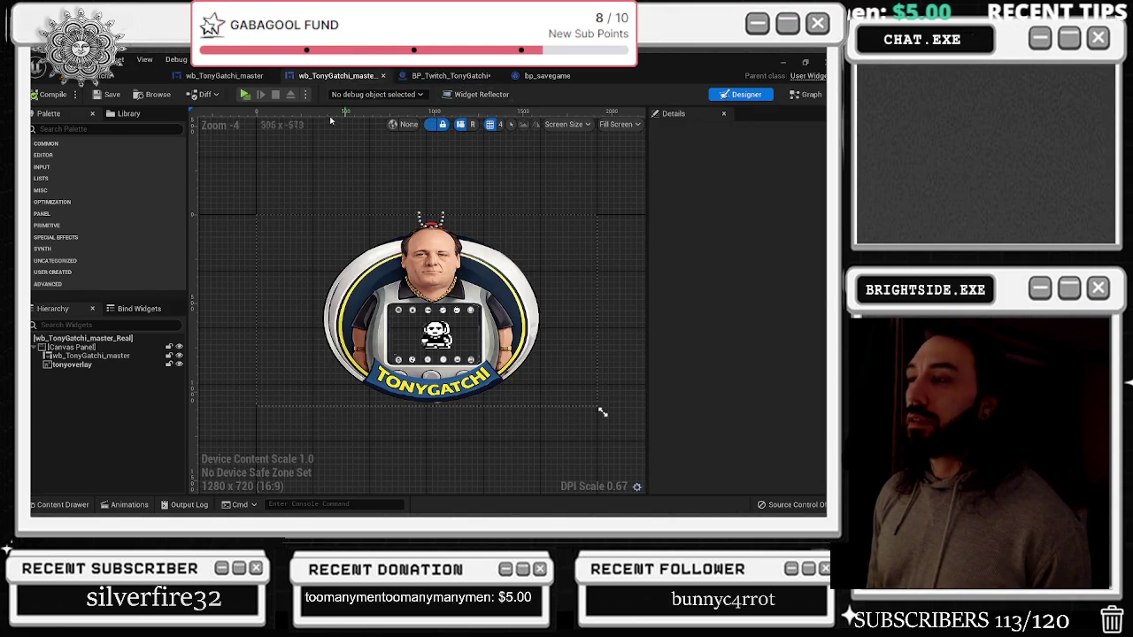
key("alt+Tab")
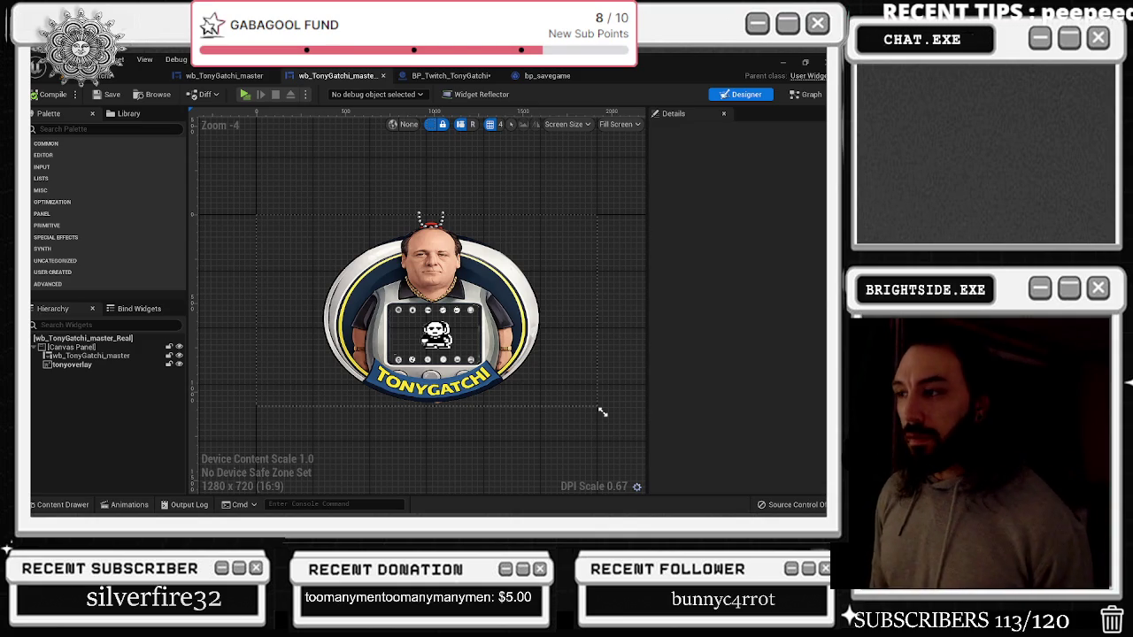
scroll(521, 294, "up", 2)
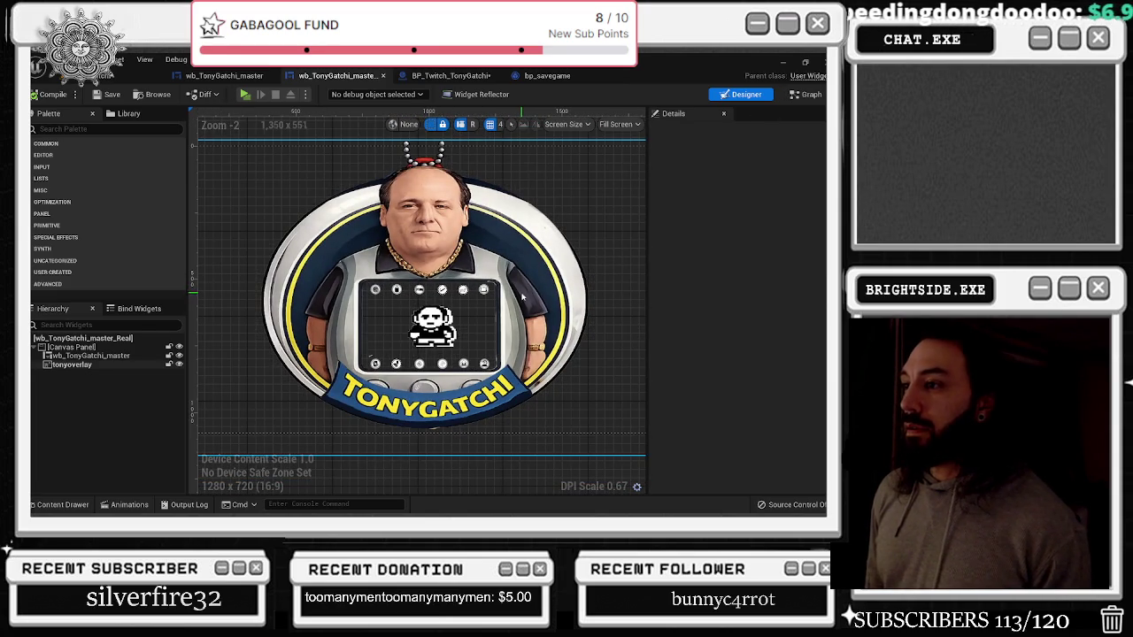
scroll(522, 296, "down", 1)
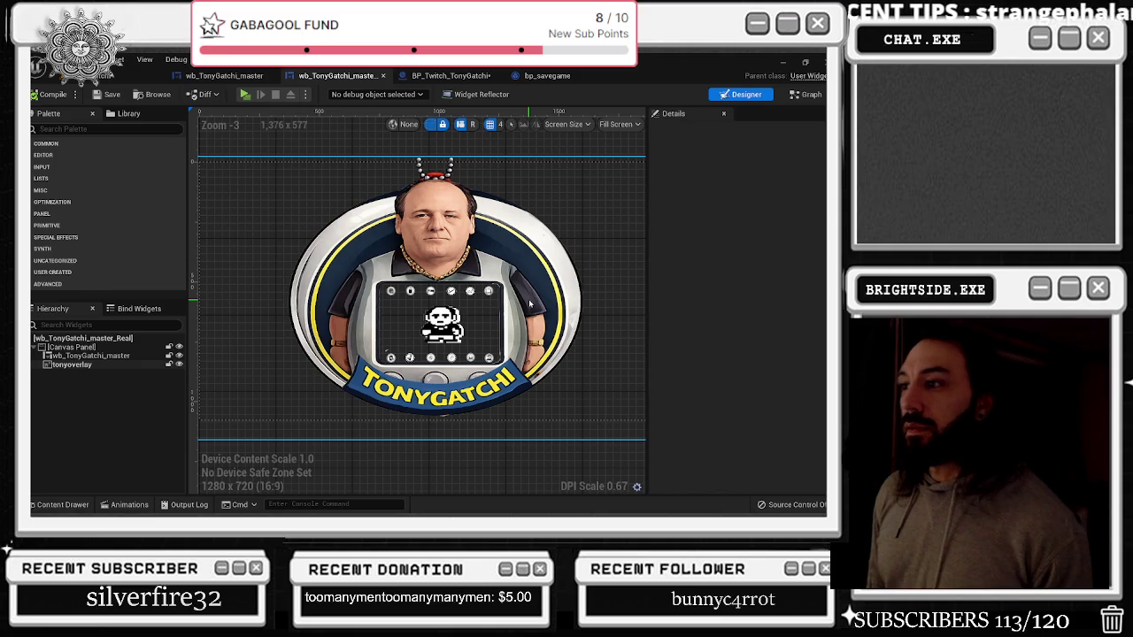
left_click_drag(529, 303, 520, 320)
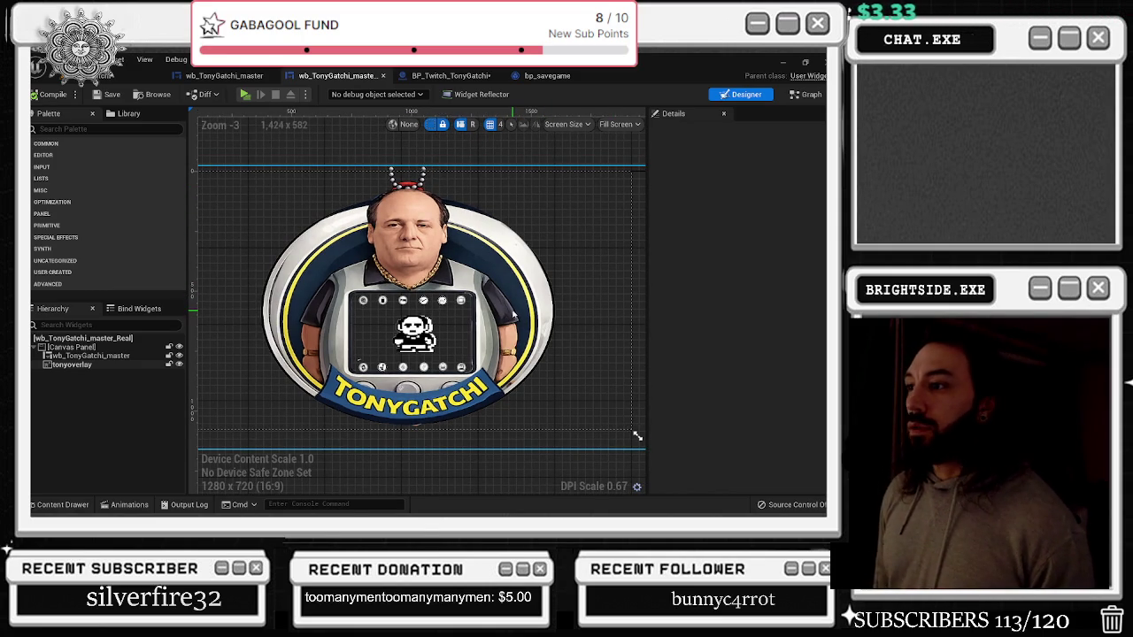
scroll(434, 326, "up", 2)
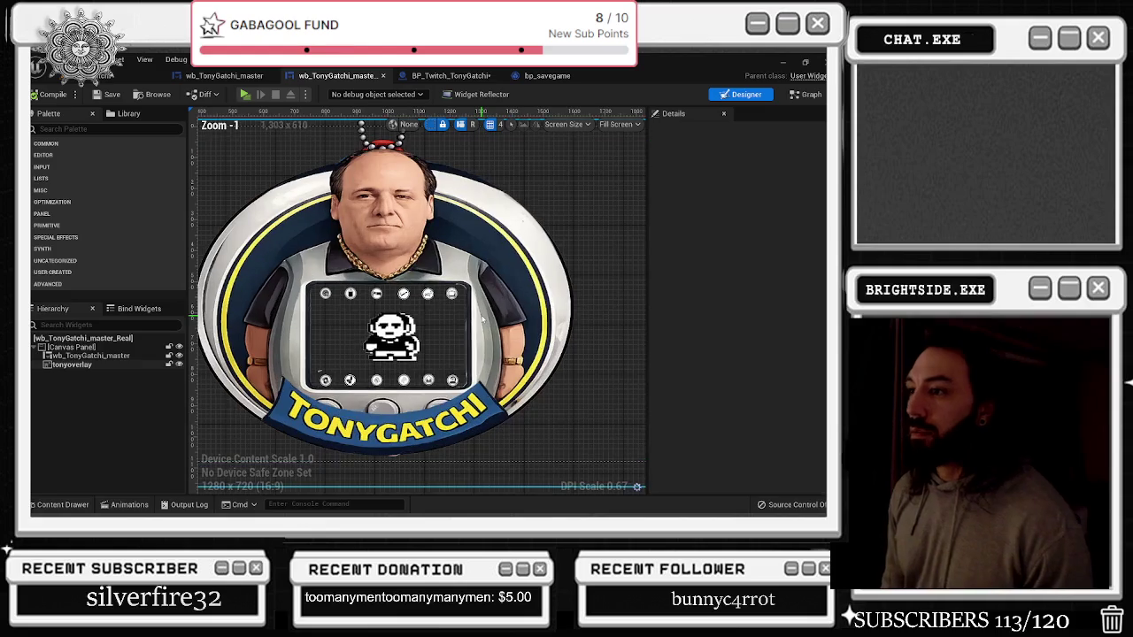
left_click(807, 93)
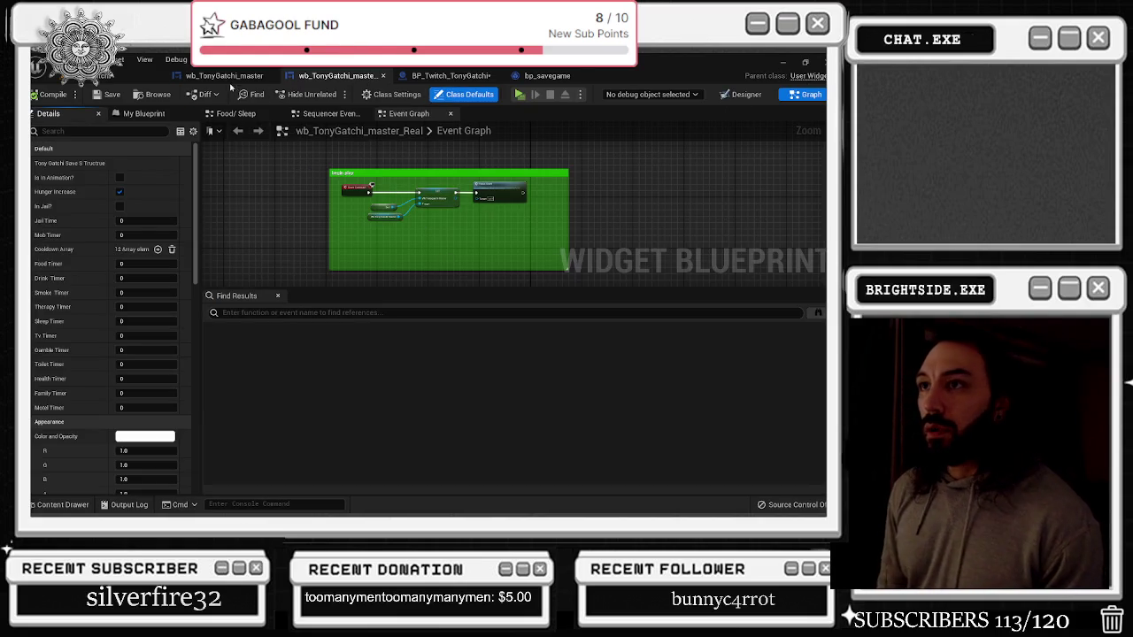
Pan the wb_TonyGatchi_master event graph across the therapy, event tick, hunger, sleep and smoke blocks
left_click(225, 76)
scroll(441, 295, "down", 3)
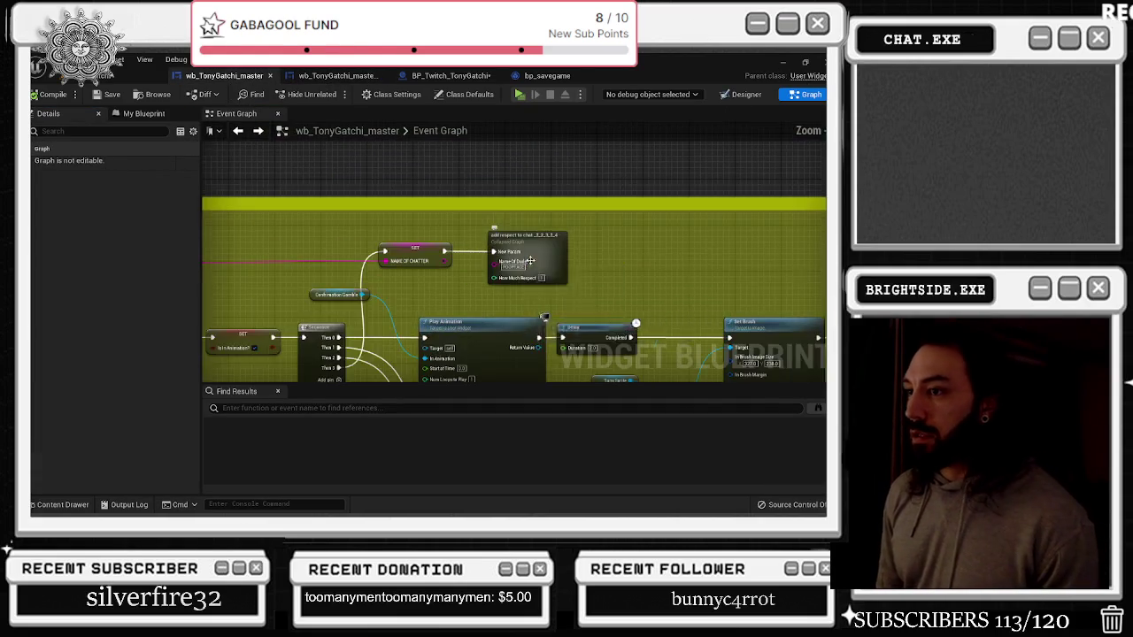
right_click(519, 157)
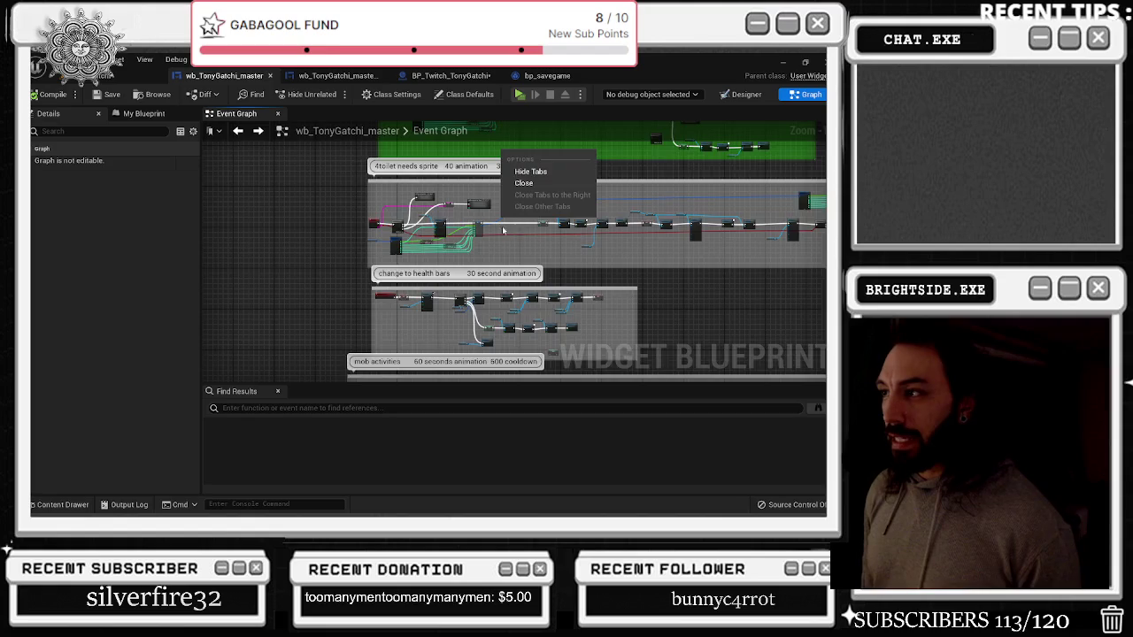
left_click_drag(554, 265, 446, 300)
left_click_drag(398, 224, 402, 142)
mouse_move(404, 325)
left_mouse_down()
mouse_move(398, 254)
mouse_move(364, 189)
left_mouse_up()
Zoom in on the smoke and ducks blocks to check their add respect to chat nodes
scroll(394, 307, "up", 5)
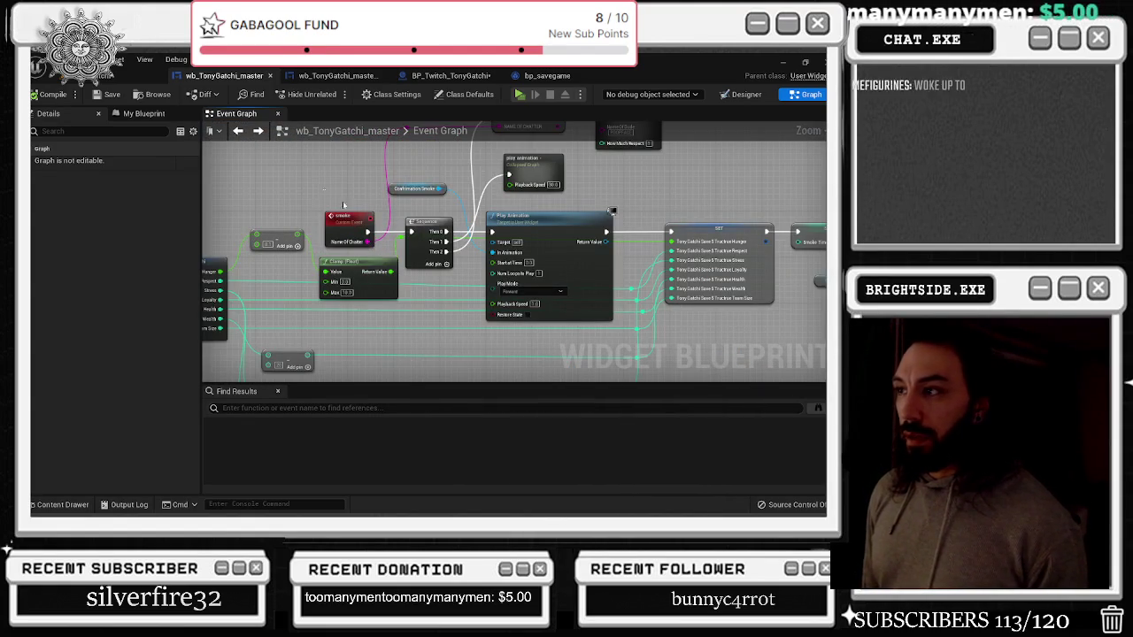
scroll(567, 269, "up", 2)
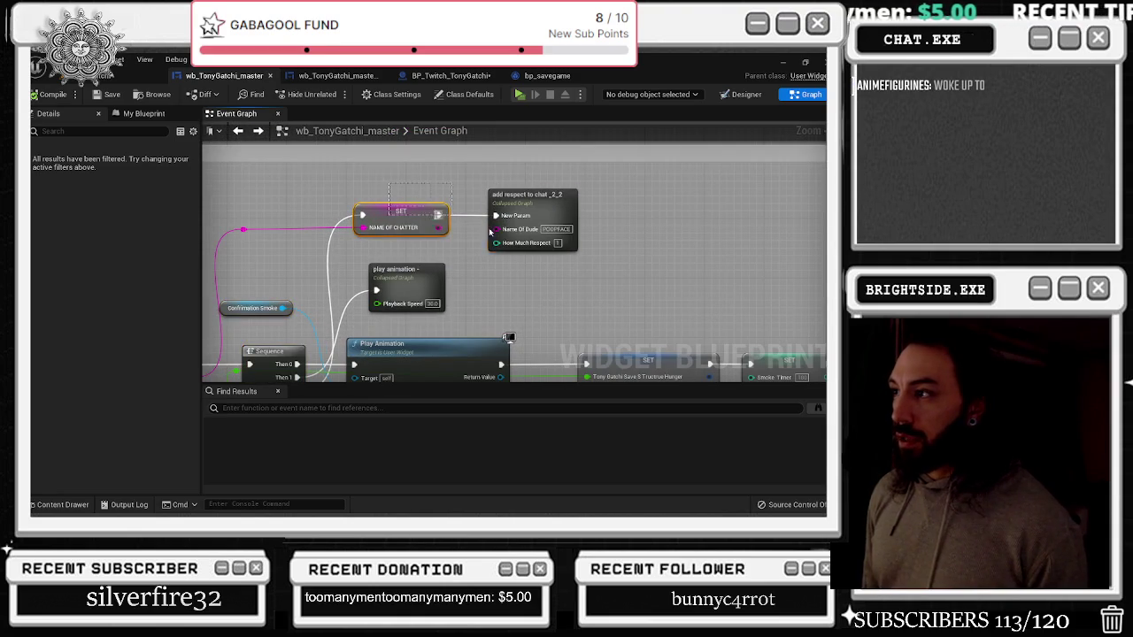
scroll(563, 281, "down", 6)
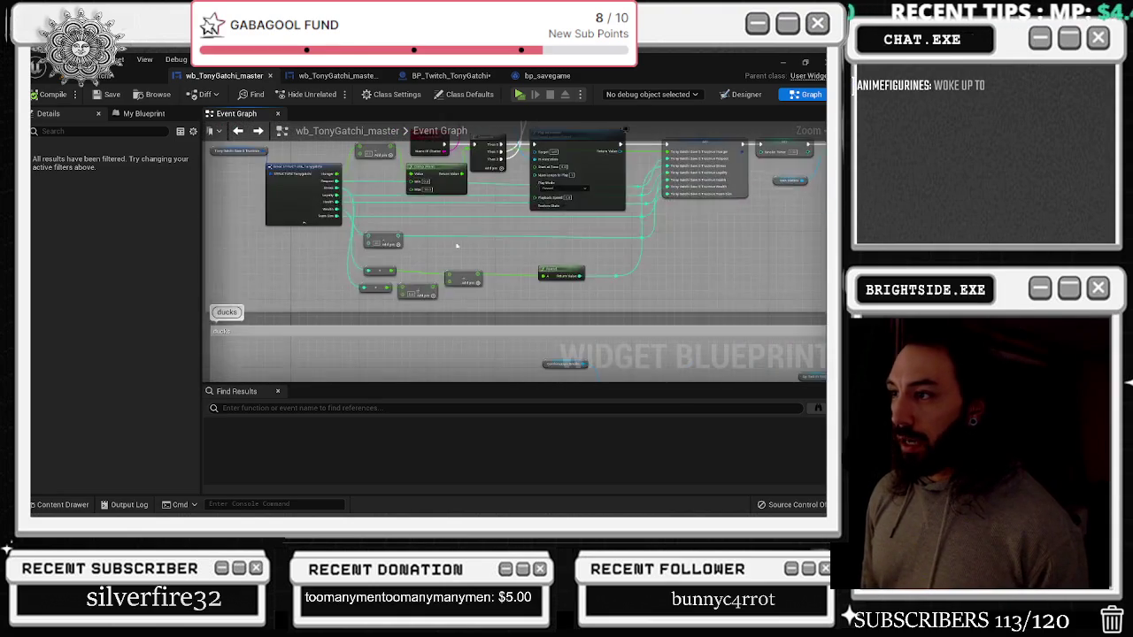
scroll(572, 183, "up", 2)
scroll(423, 196, "down", 2)
scroll(340, 188, "up", 4)
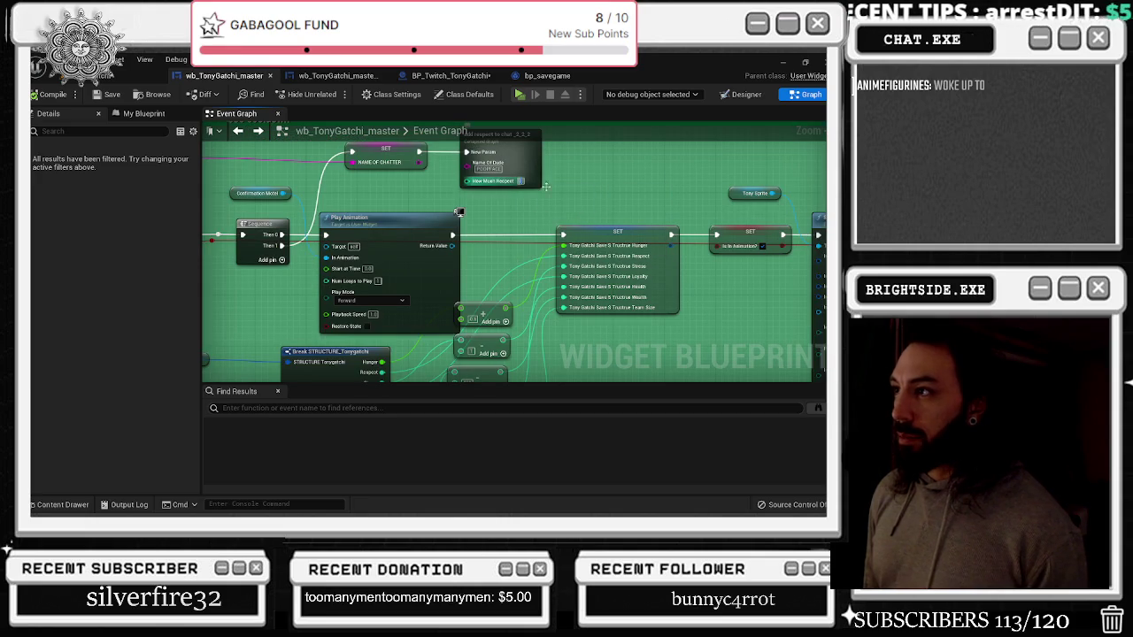
scroll(538, 232, "down", 3)
scroll(538, 233, "down", 1)
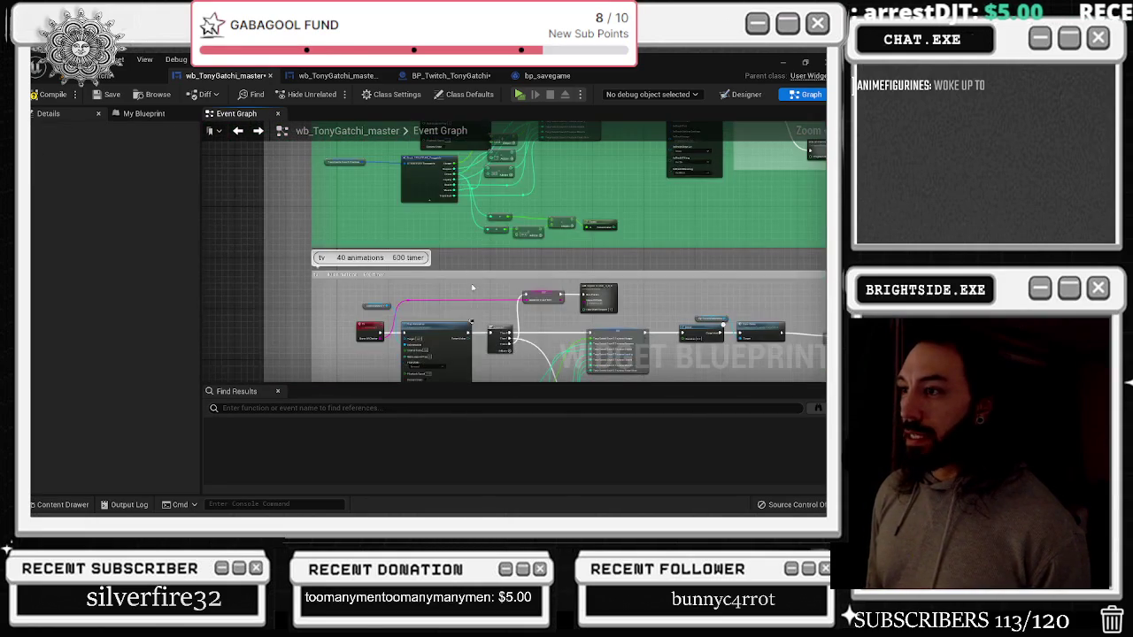
scroll(564, 196, "up", 2)
scroll(564, 196, "up", 2)
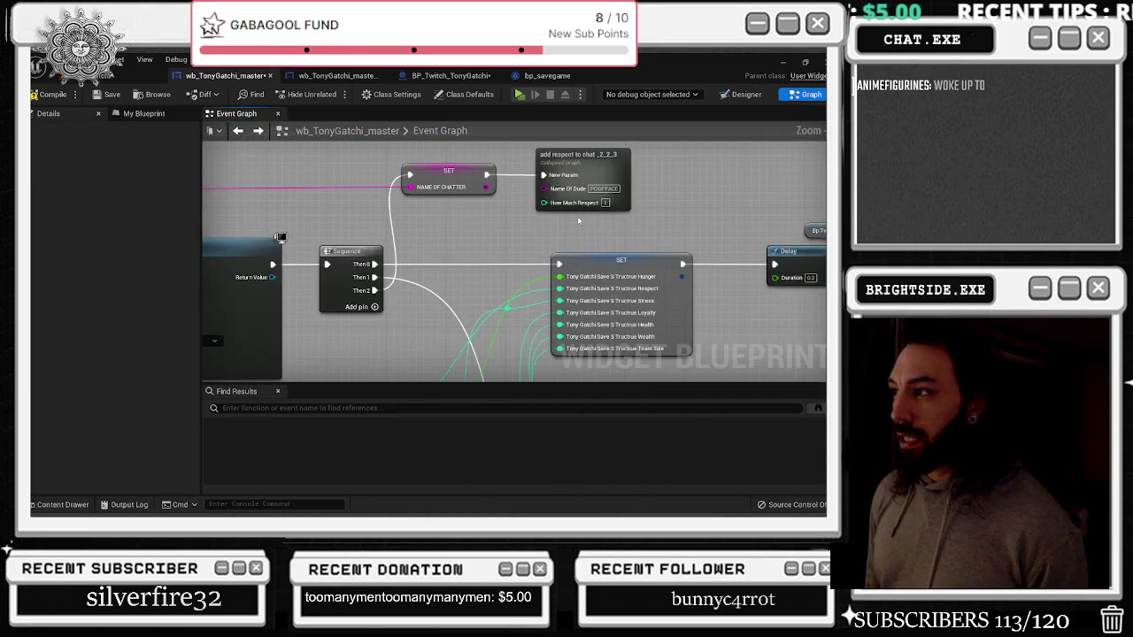
scroll(336, 238, "down", 4)
scroll(336, 237, "up", 5)
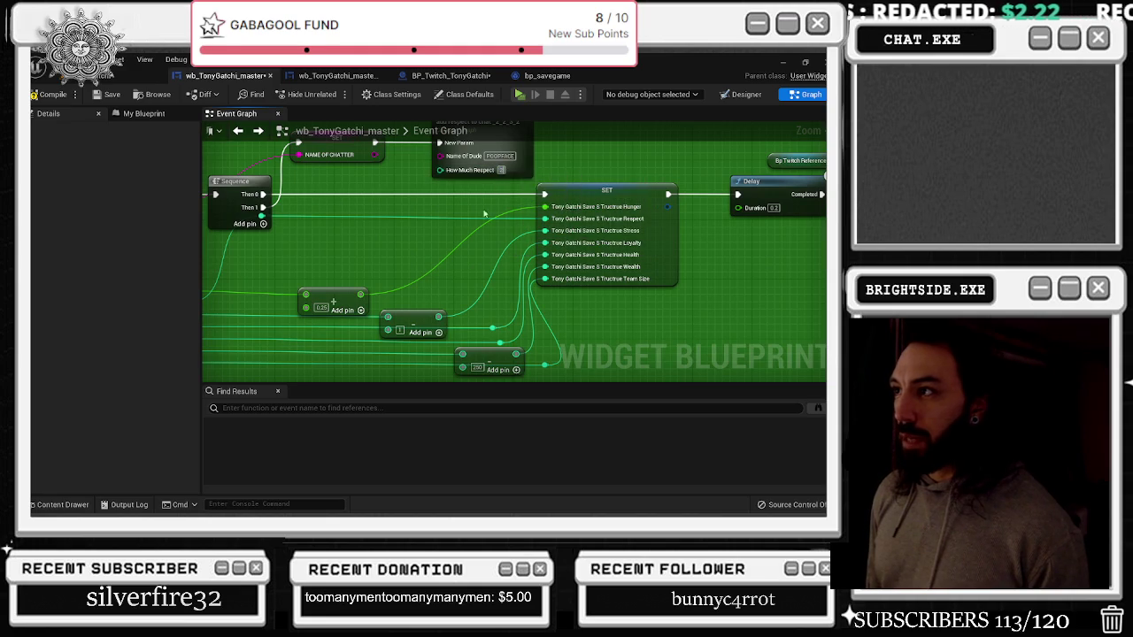
scroll(460, 230, "down", 5)
scroll(403, 280, "up", 1)
scroll(404, 279, "up", 5)
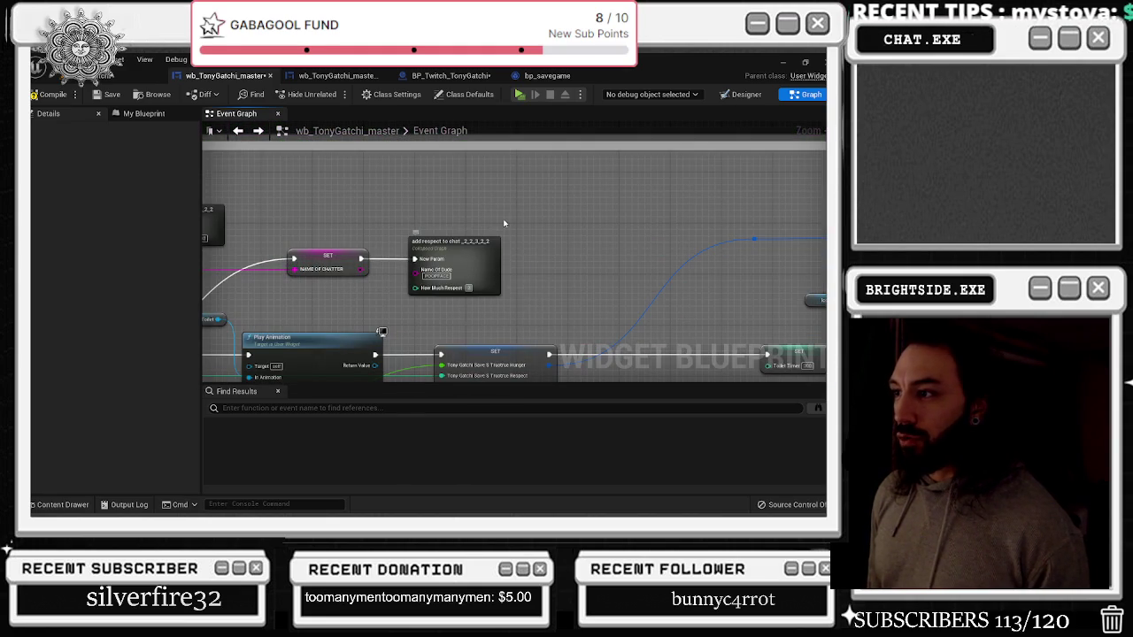
scroll(503, 211, "down", 5)
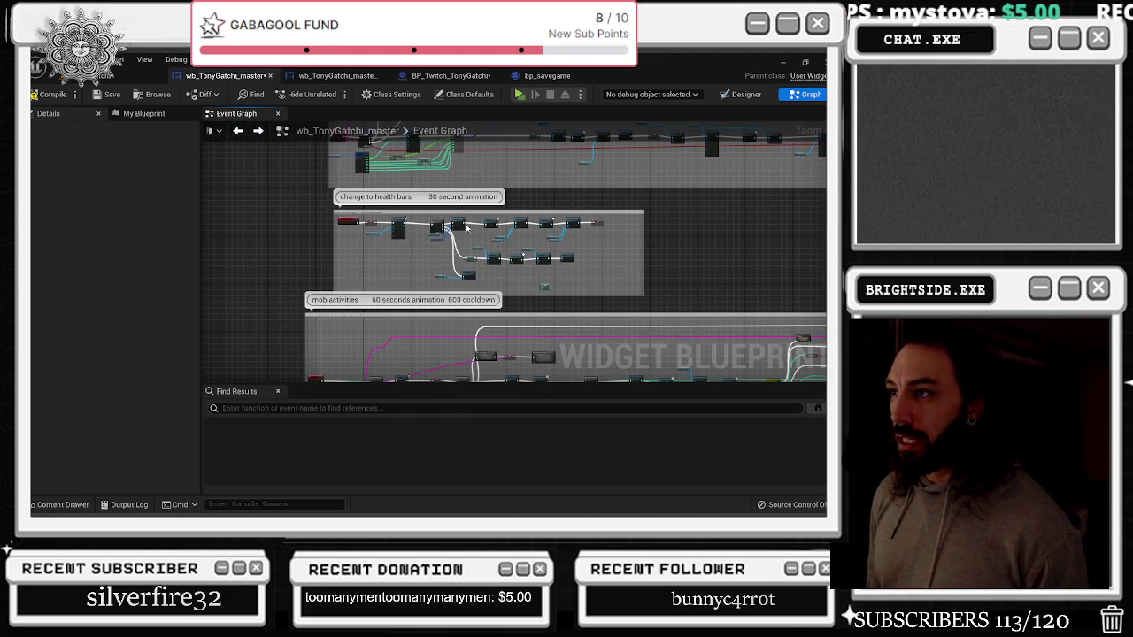
Bring the mob activities block into view and zoom to inspect its routed wires
left_click_drag(478, 241, 476, 132)
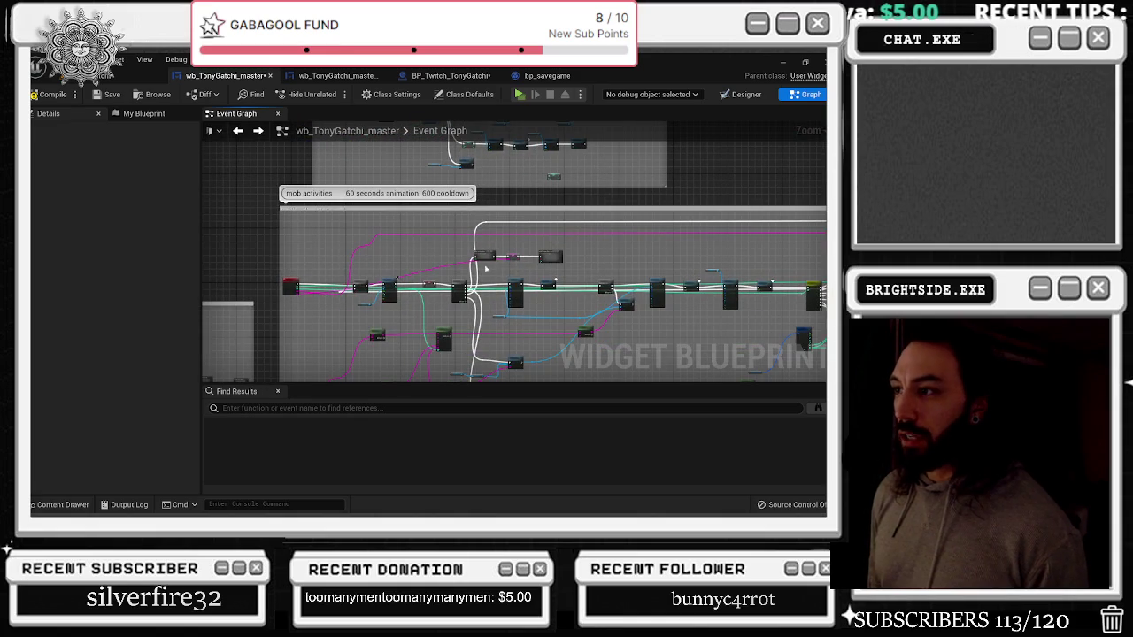
scroll(540, 259, "up", 3)
scroll(671, 289, "down", 2)
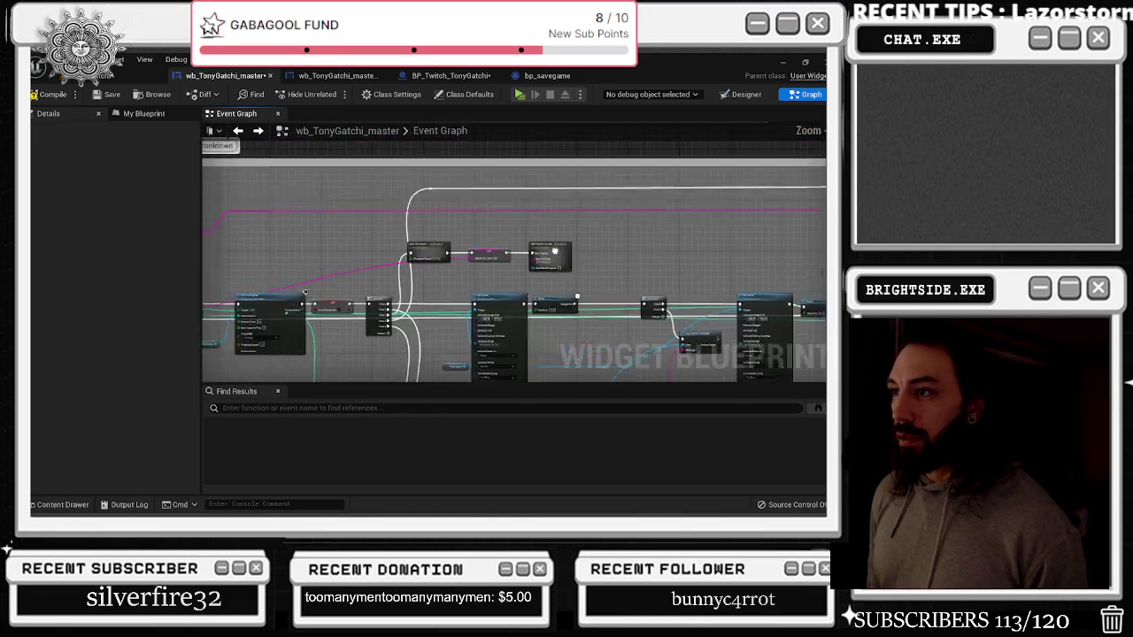
scroll(801, 340, "up", 4)
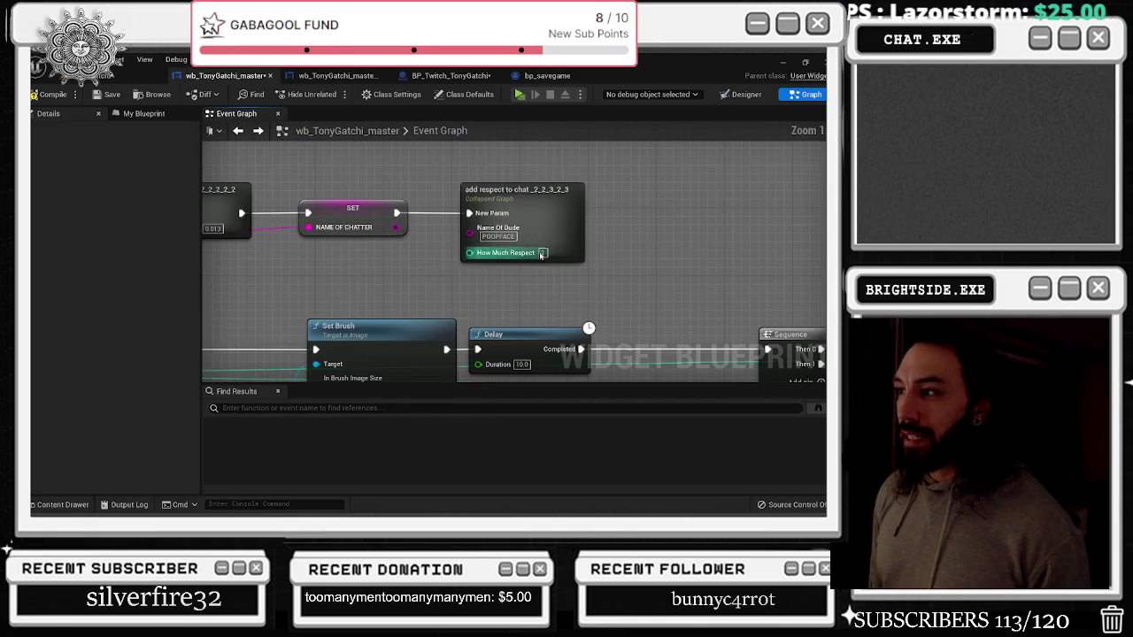
scroll(543, 253, "up", 2)
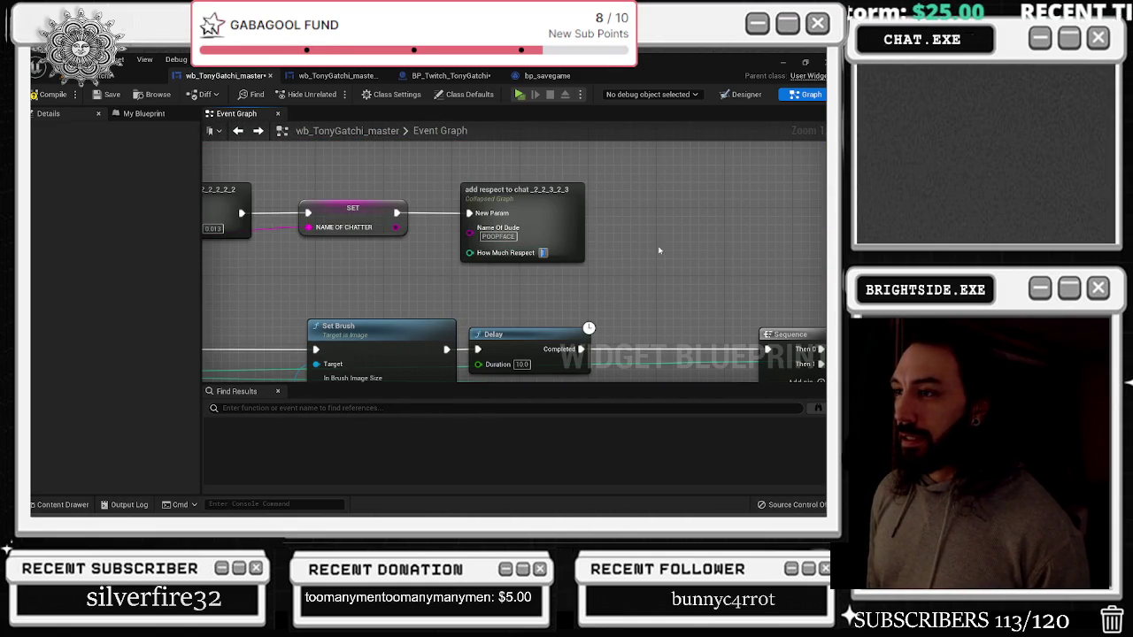
scroll(574, 247, "down", 6)
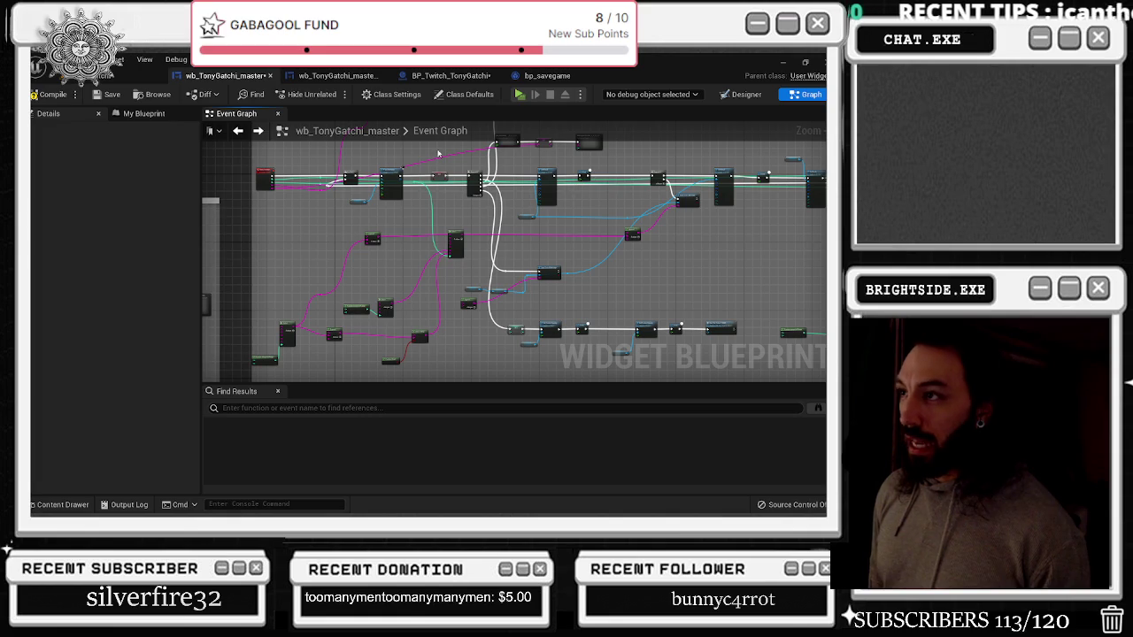
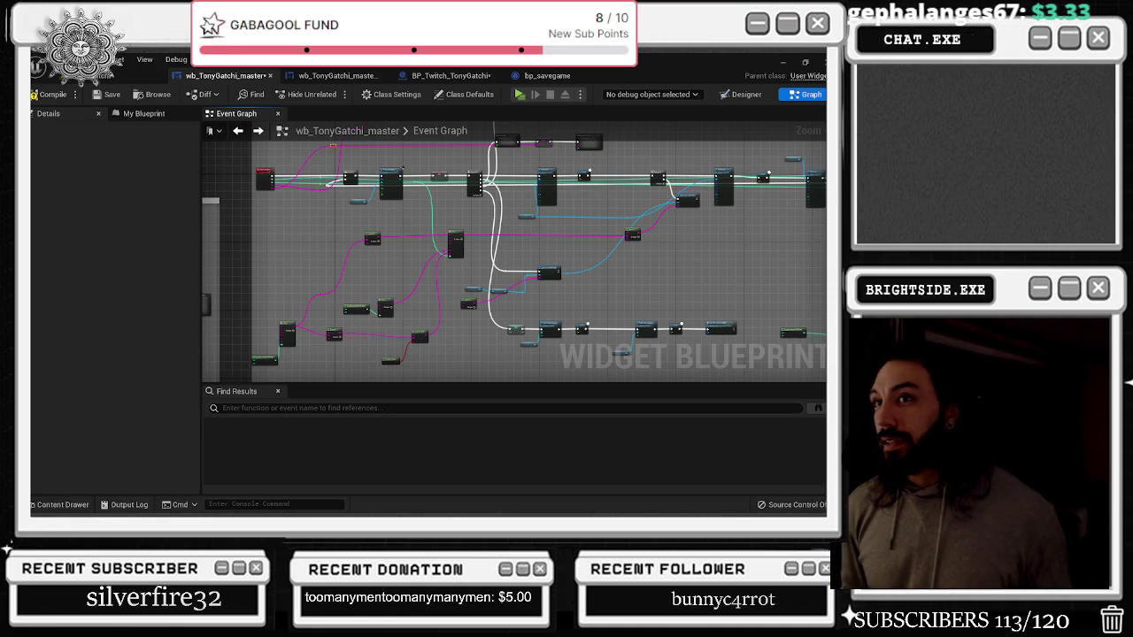
Compile and save wb_TonyGatchi_master, then save bp_savegame and return to the level
left_click(66, 101)
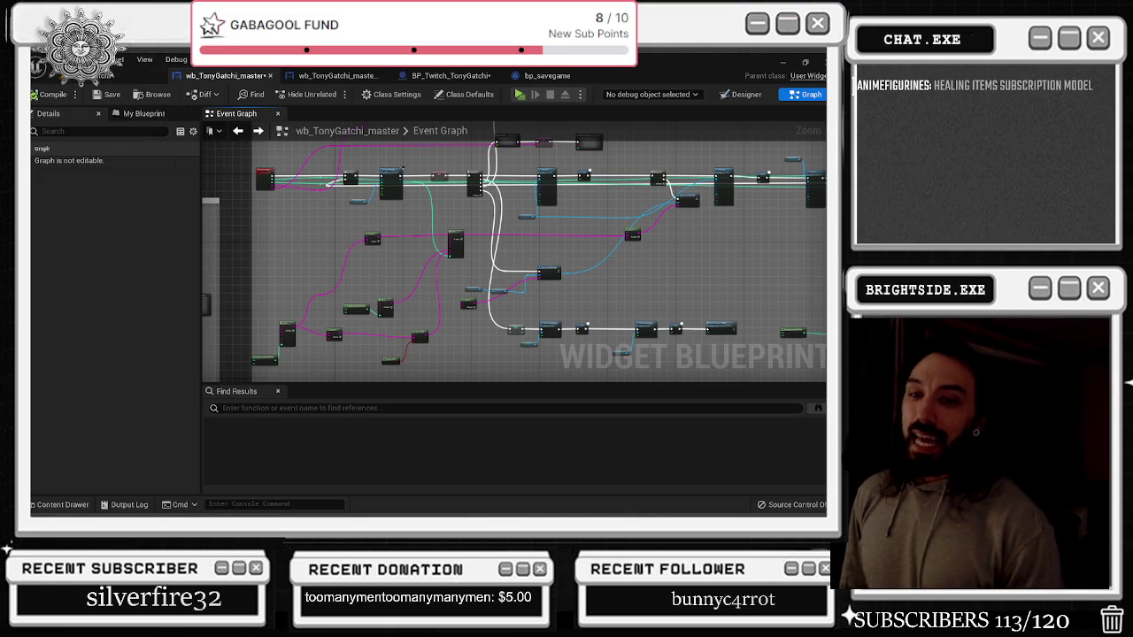
left_click(106, 94)
left_click(336, 75)
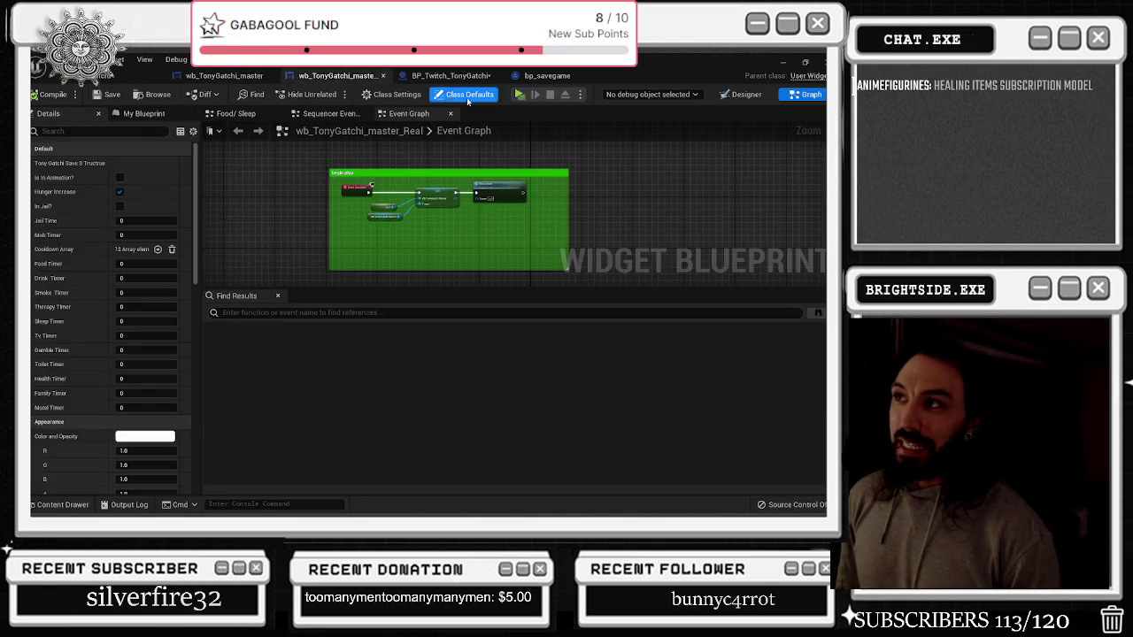
left_click(450, 75)
left_click(547, 75)
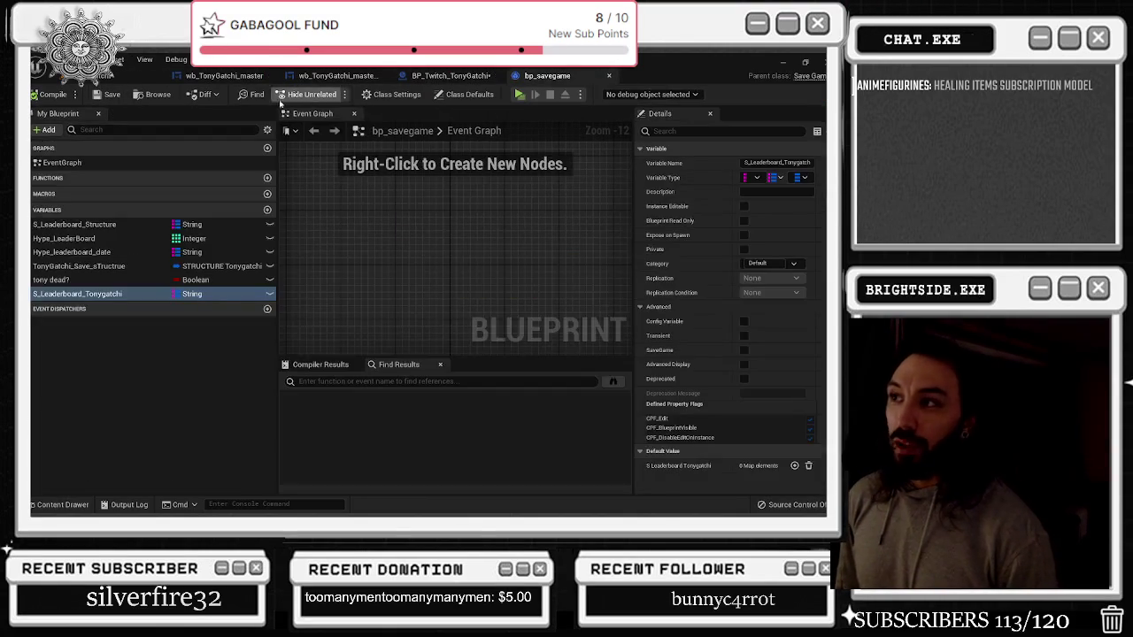
left_click(107, 94)
left_click(54, 76)
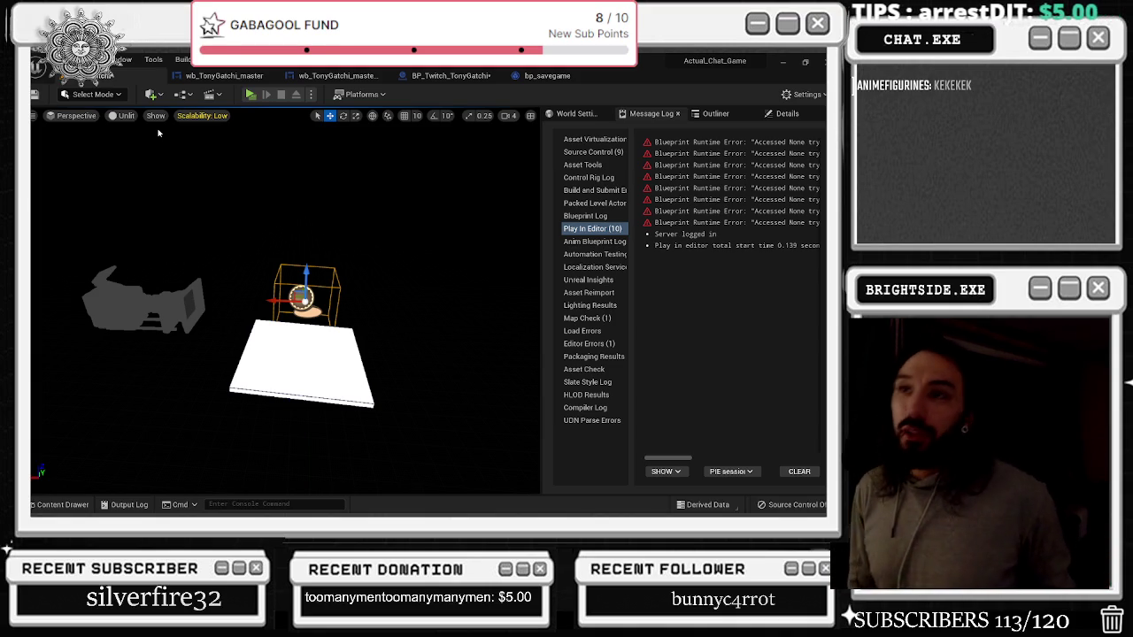
Review the master, master_Real, BP_Twitch_TonyGatchi and bp_savegame graphs against the level's Message Log
left_click(232, 78)
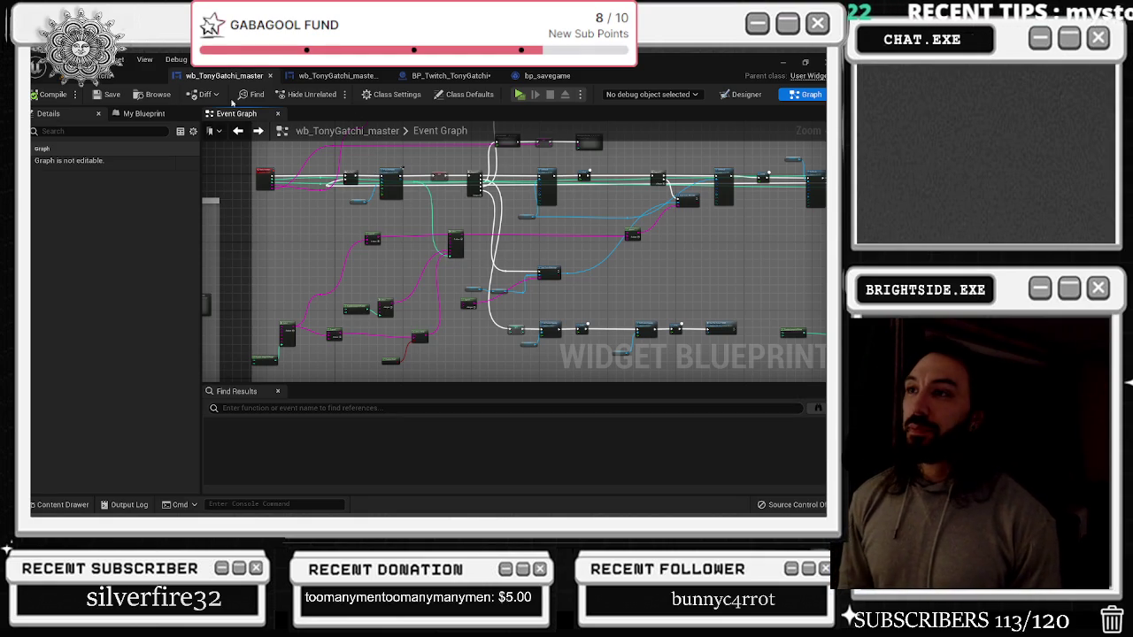
left_click(335, 76)
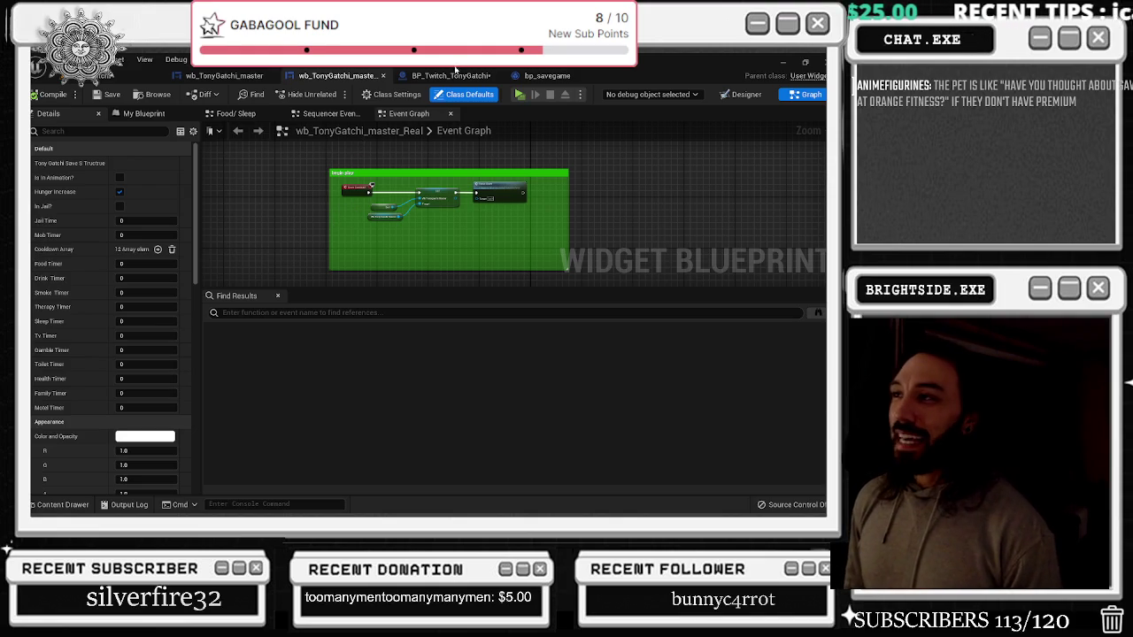
left_click(447, 76)
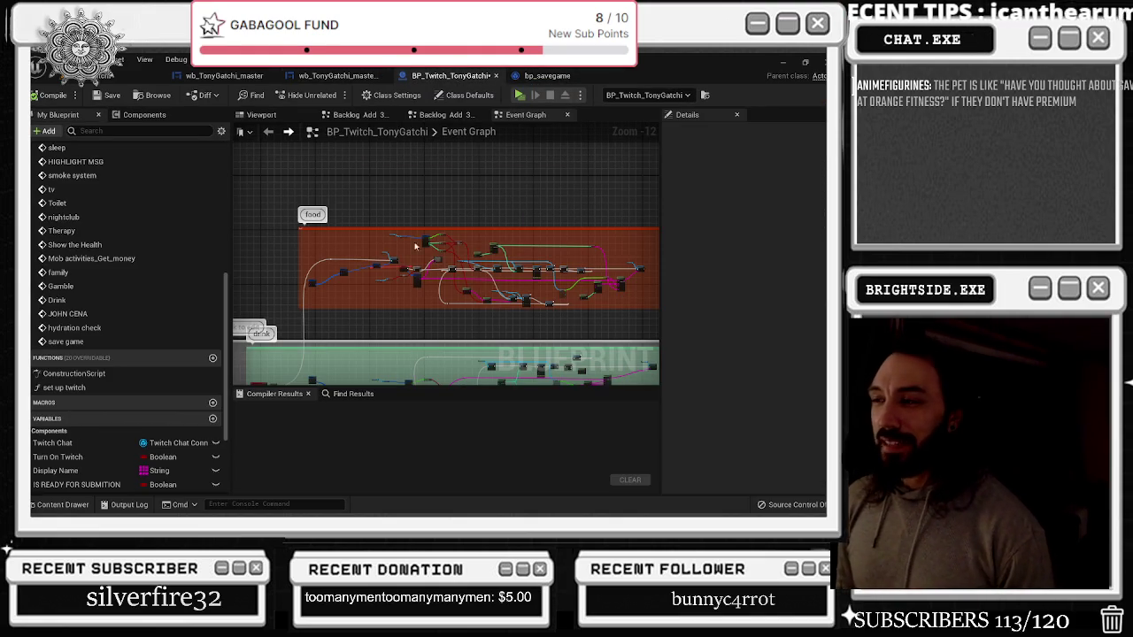
left_click(133, 76)
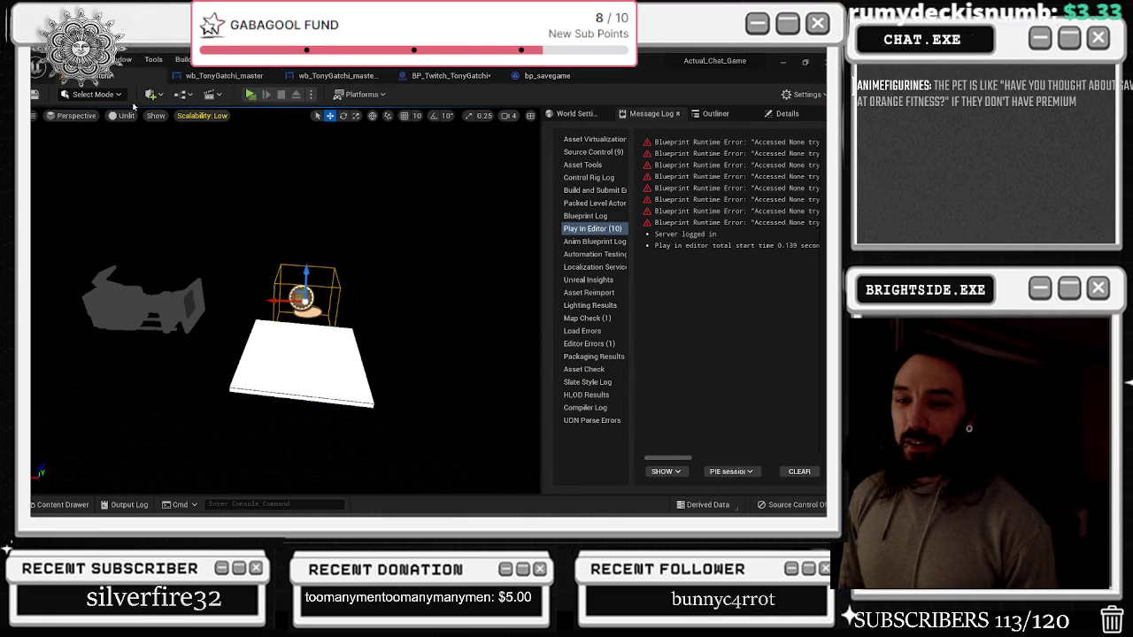
left_click(226, 75)
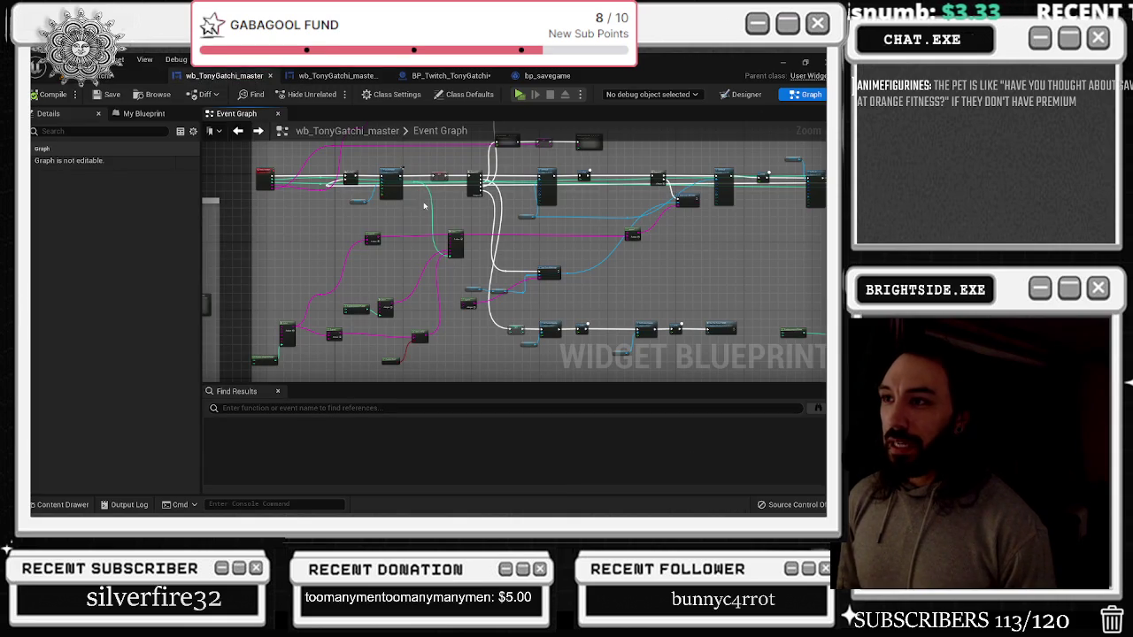
left_click(337, 76)
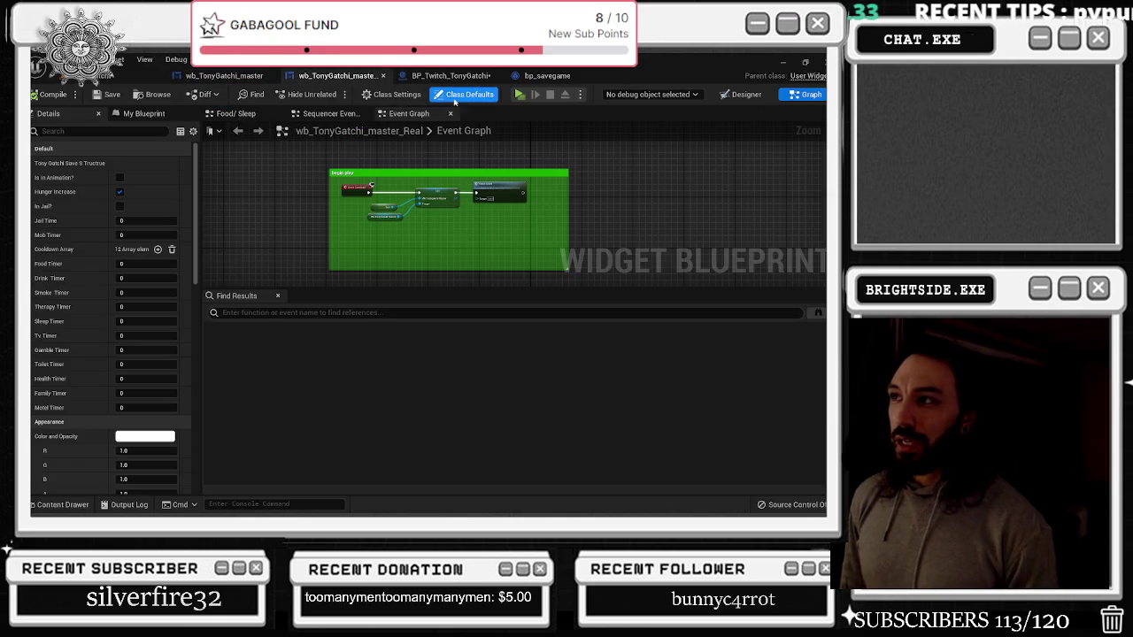
left_click(449, 75)
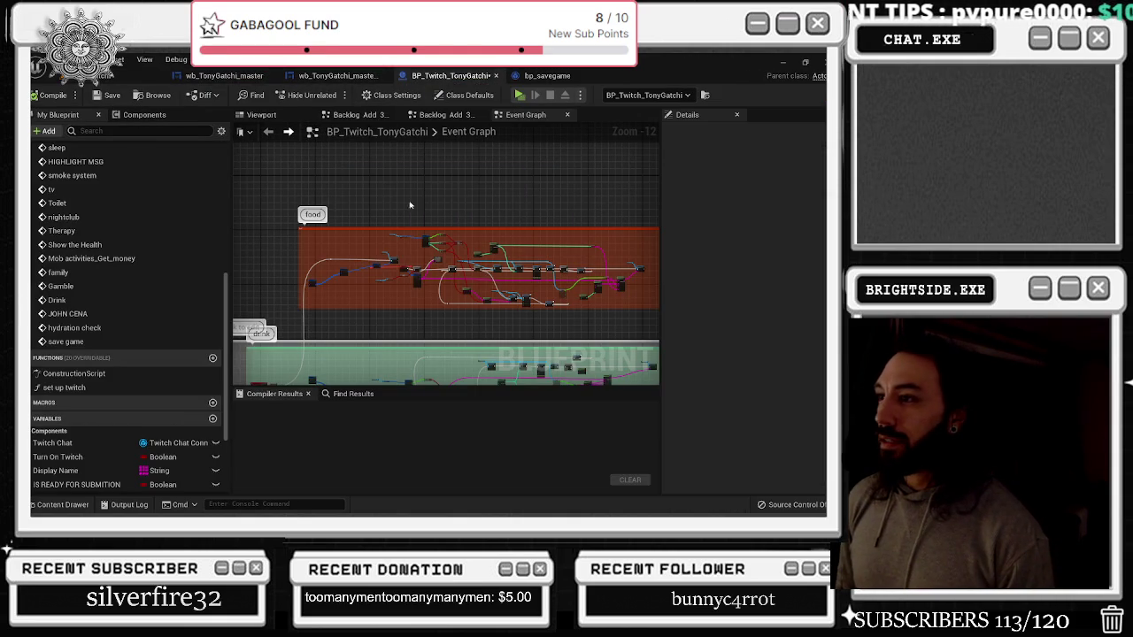
left_click(547, 75)
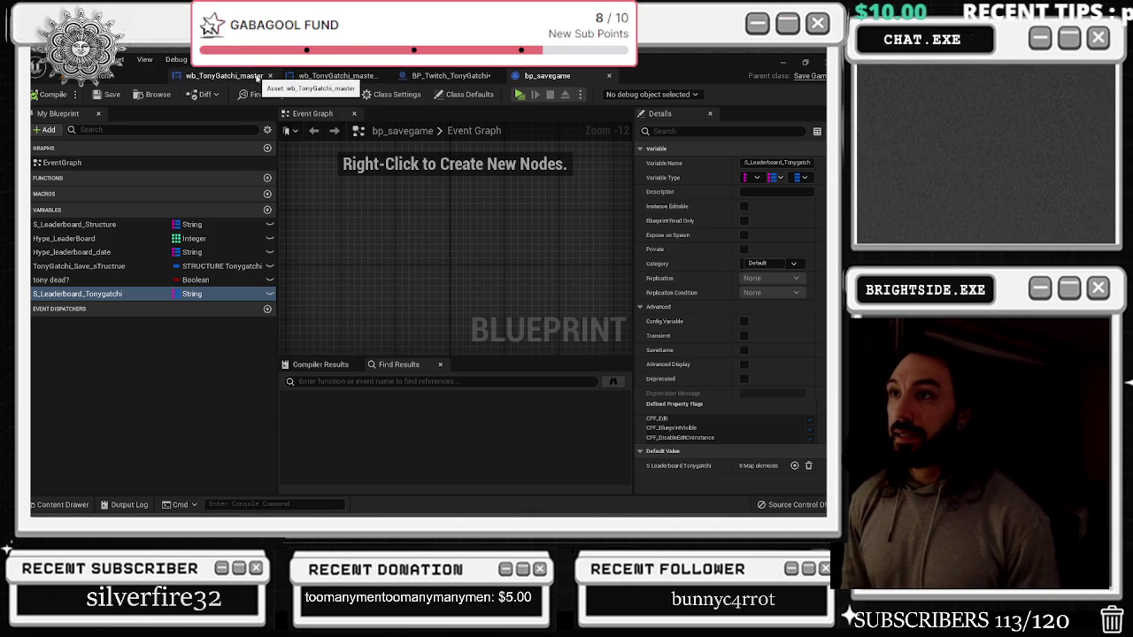
left_click(258, 76)
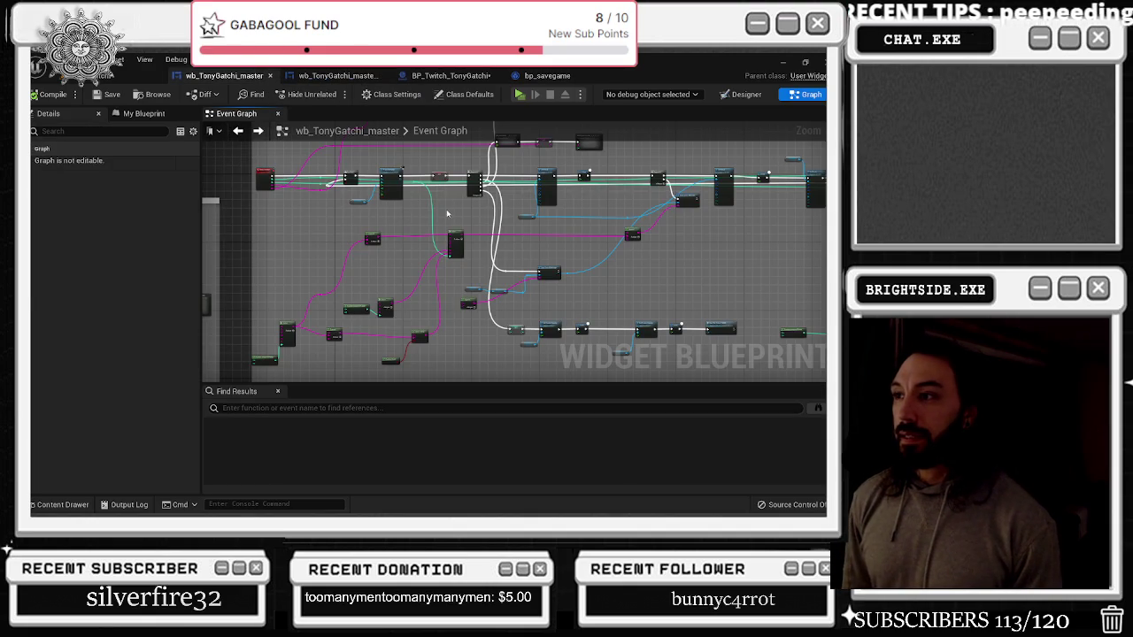
Inspect the Play Animation collapsed graph beside the Set Render Opacity and Delay chain
scroll(453, 192, "up", 5)
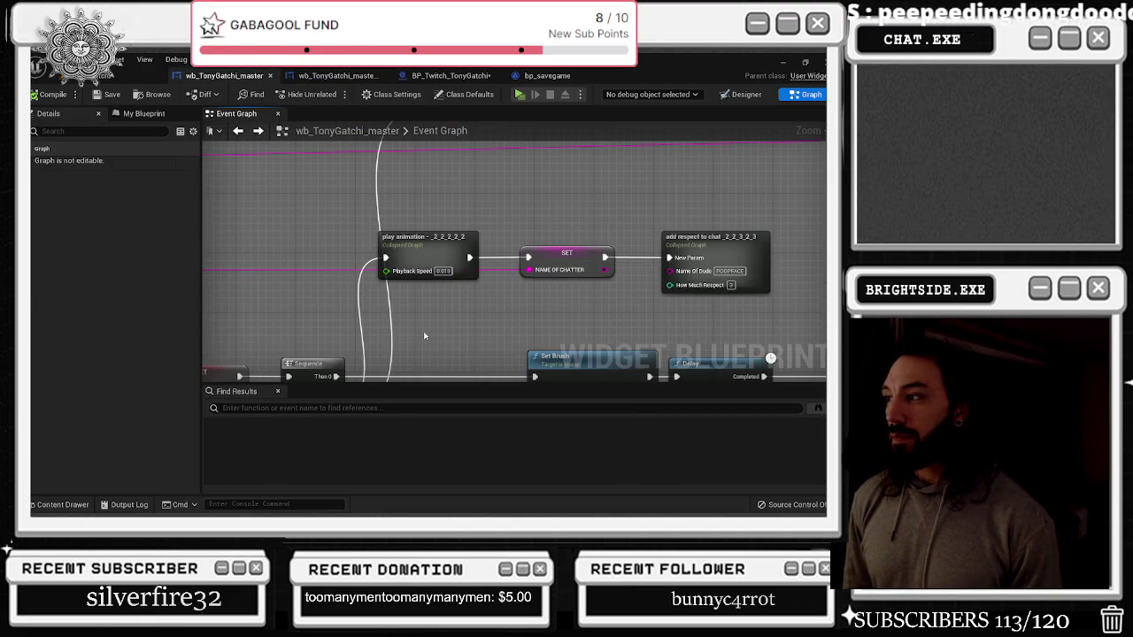
scroll(426, 336, "down", 10)
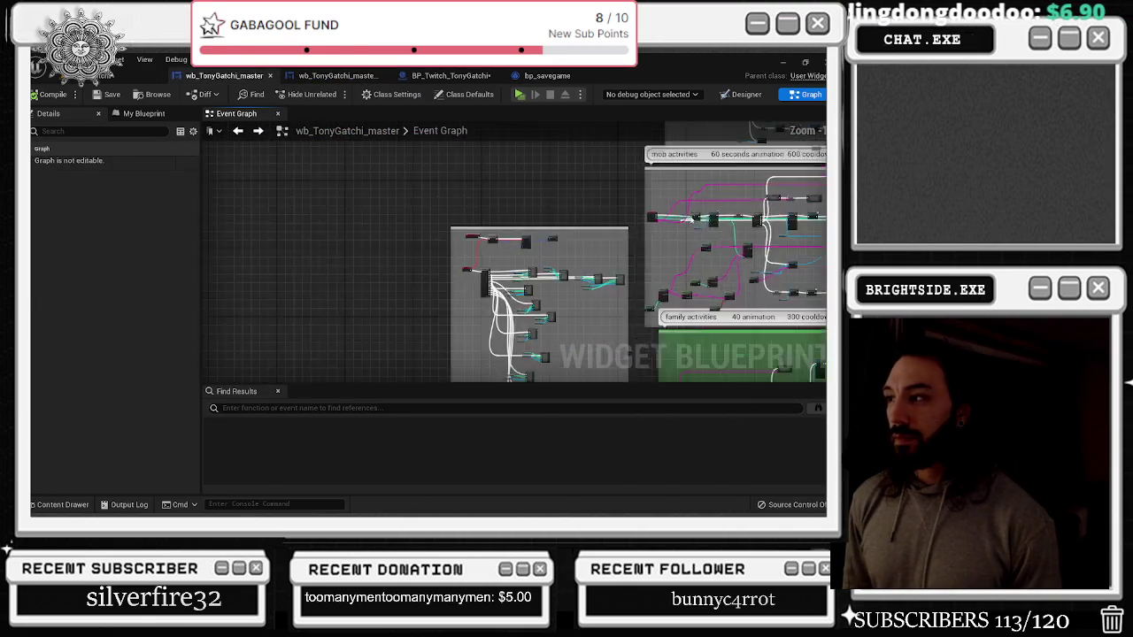
left_click_drag(718, 368, 399, 239)
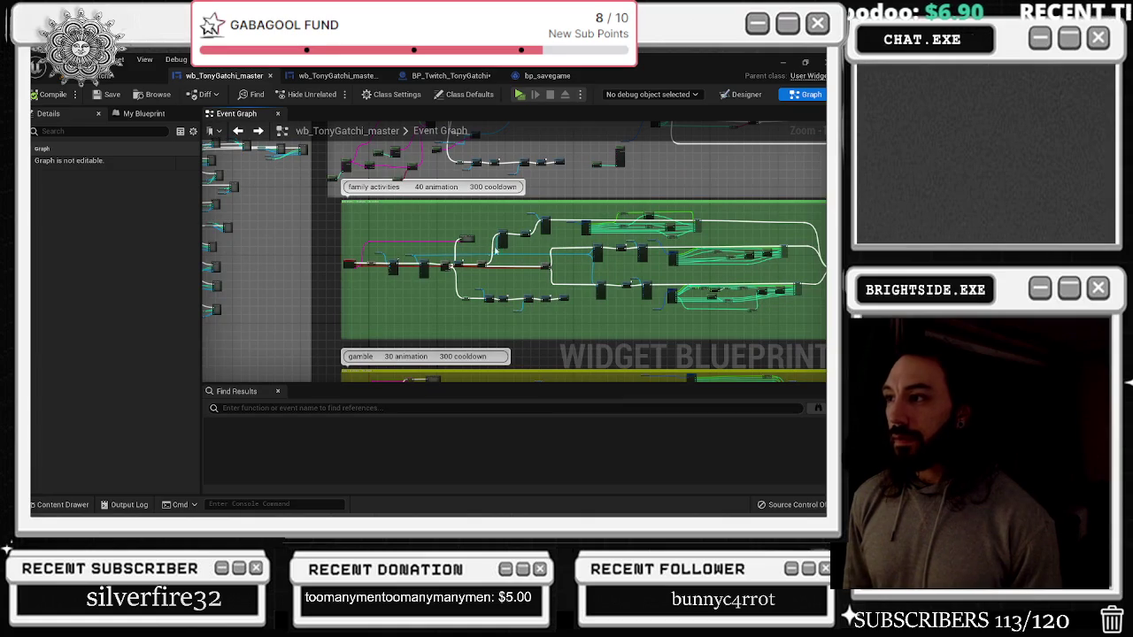
scroll(496, 248, "up", 5)
mouse_move(537, 270)
left_mouse_down()
mouse_move(470, 239)
mouse_move(395, 183)
mouse_move(277, 226)
mouse_move(424, 270)
left_mouse_up()
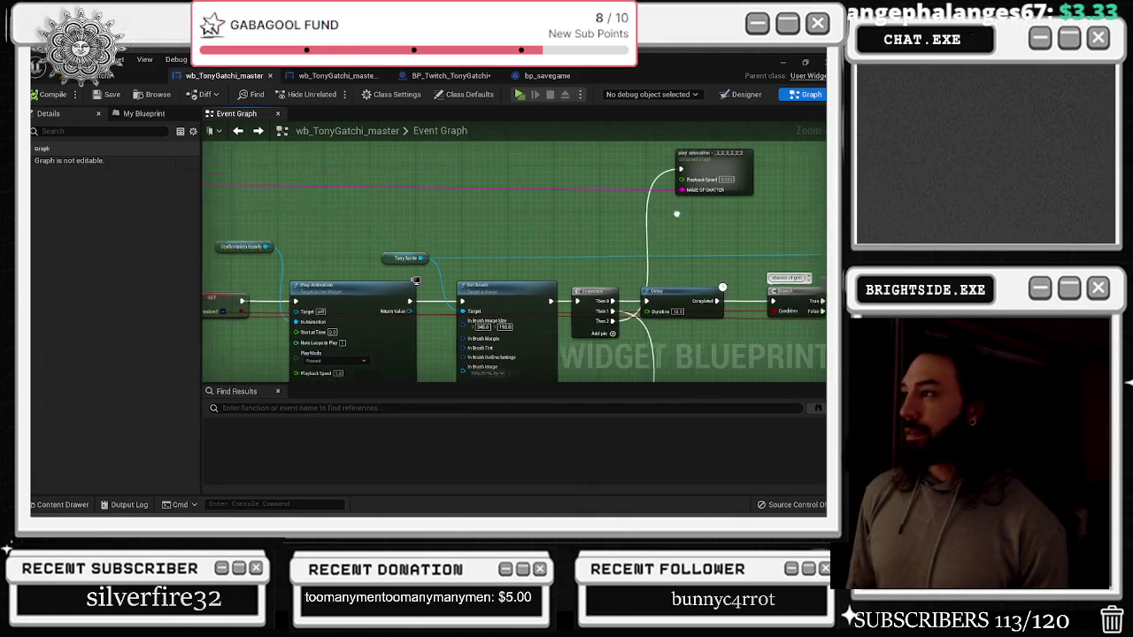
double_click(525, 186)
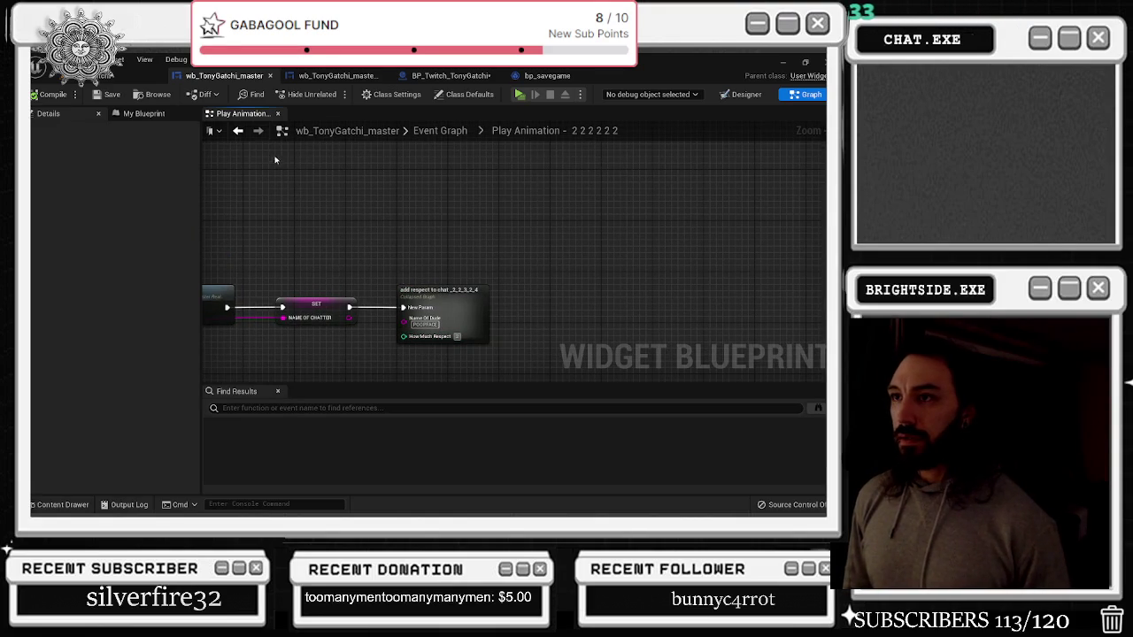
left_click(238, 130)
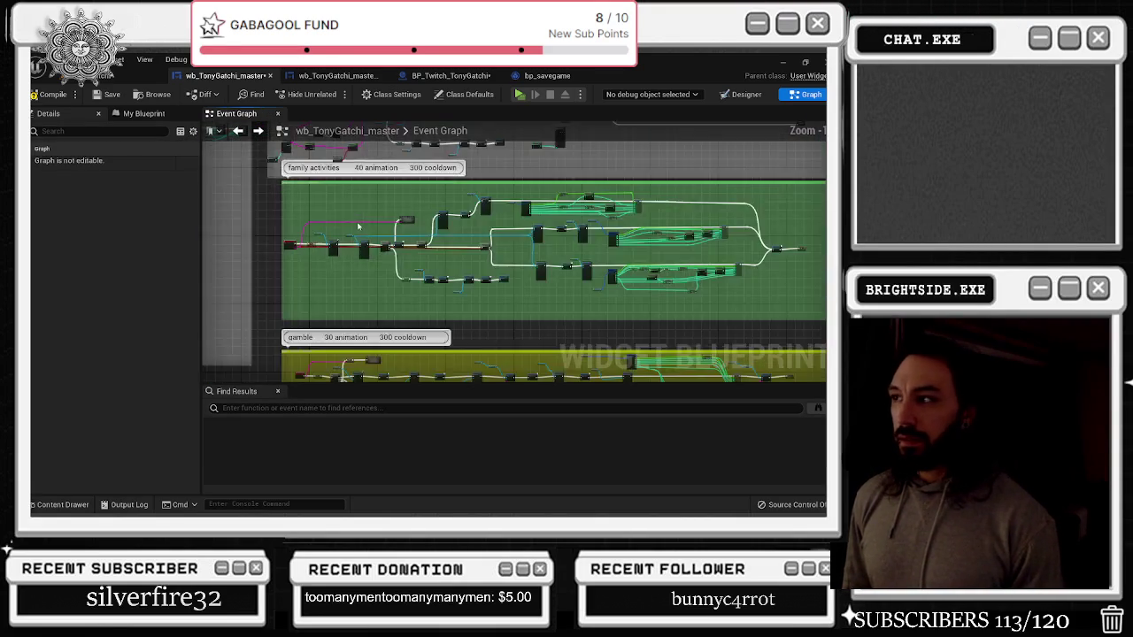
Move the john cena comment box, select the Play Animation node, and save the widget blueprint
scroll(268, 216, "down", 4)
scroll(398, 258, "up", 2)
scroll(398, 258, "up", 2)
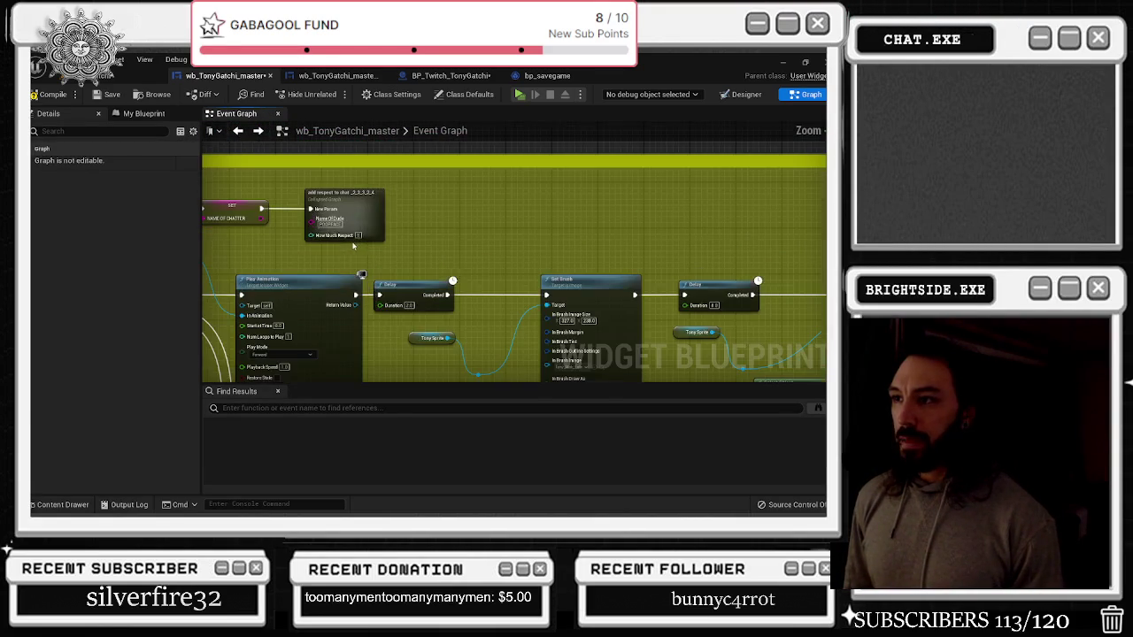
scroll(399, 258, "down", 5)
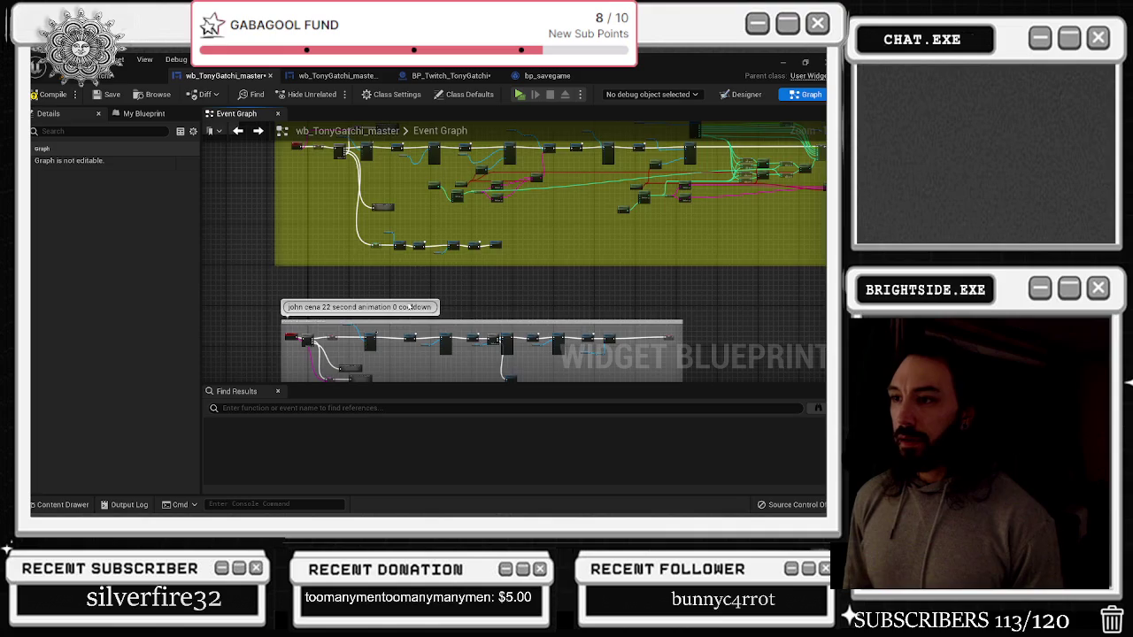
left_click_drag(408, 303, 421, 197)
scroll(374, 252, "up", 6)
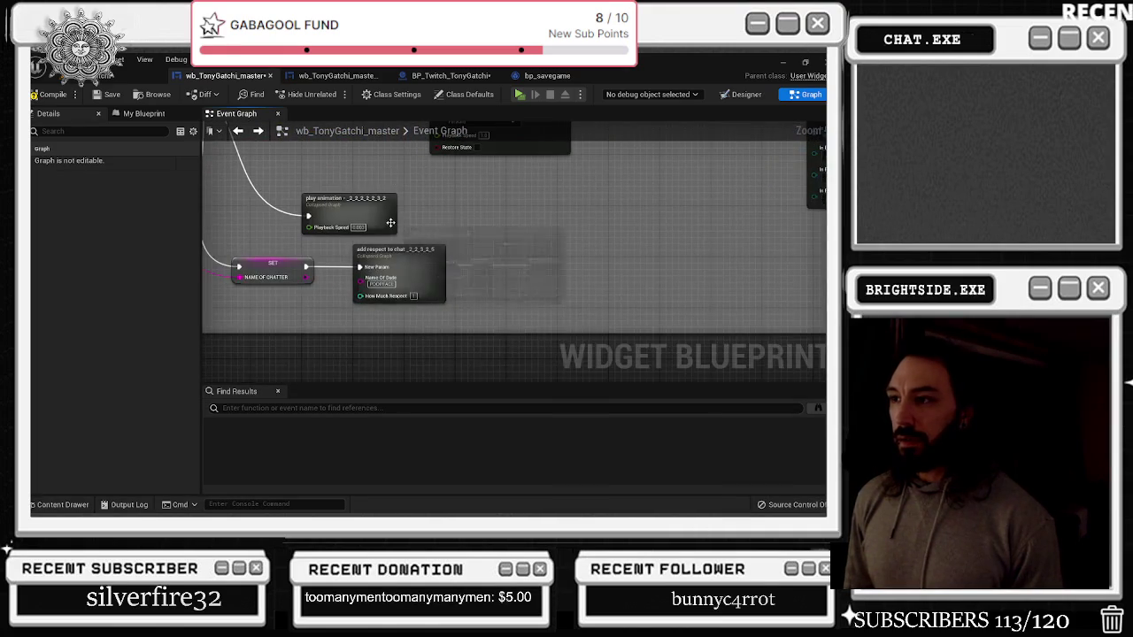
left_click(546, 153)
left_click_drag(561, 197, 512, 270)
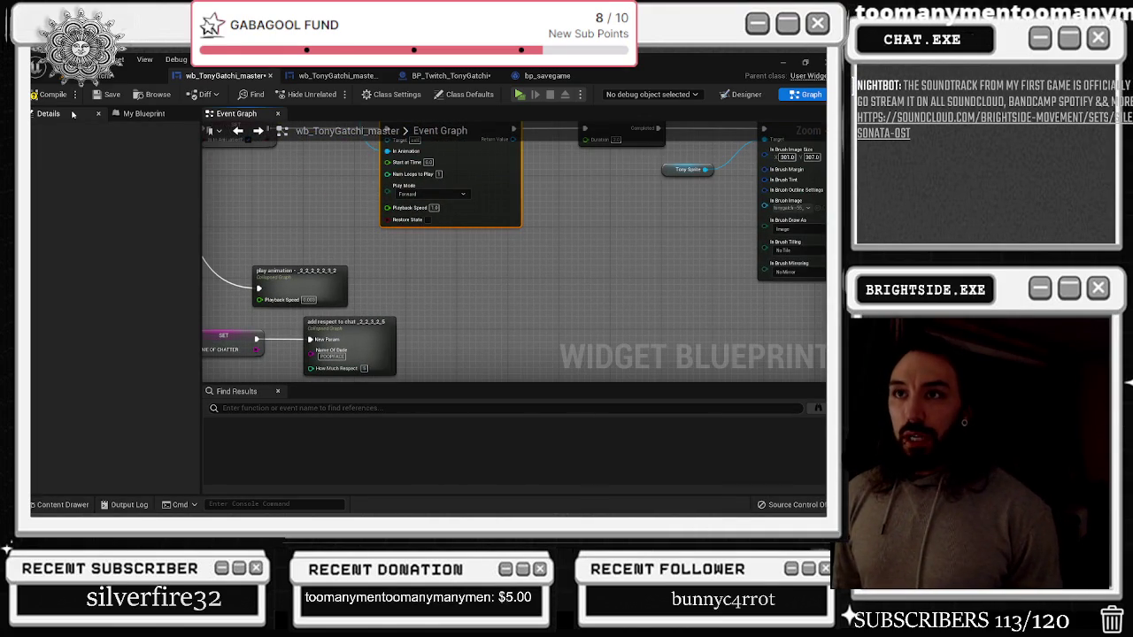
left_click(96, 95)
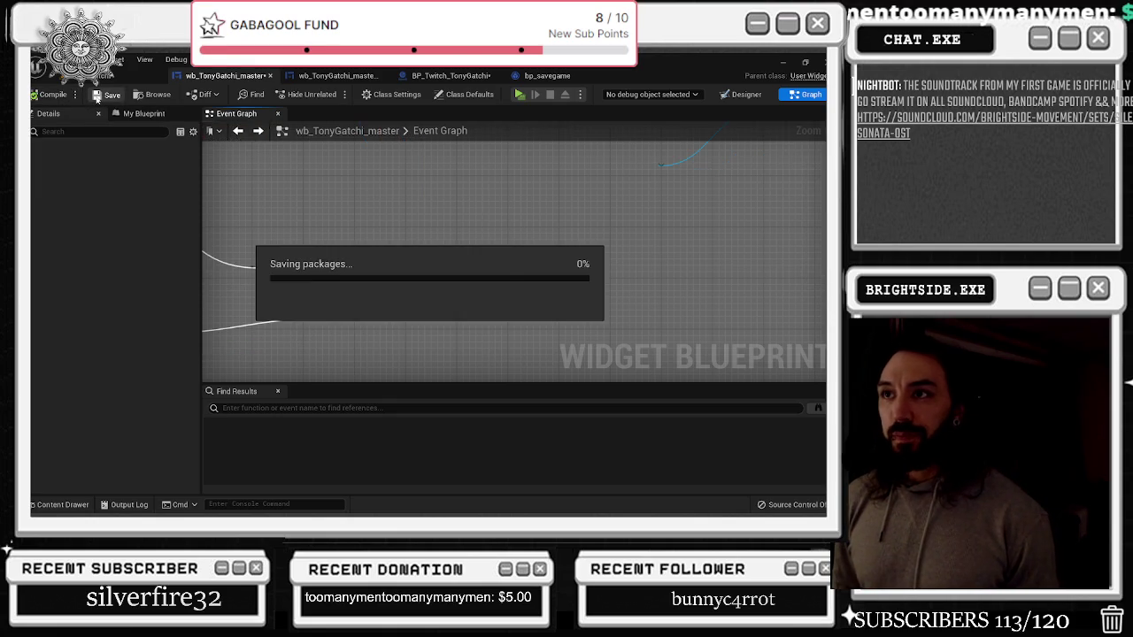
Save the widget blueprint again and cycle through the open blueprints back to BP_Twitch_TonyGatchi
left_click(98, 95)
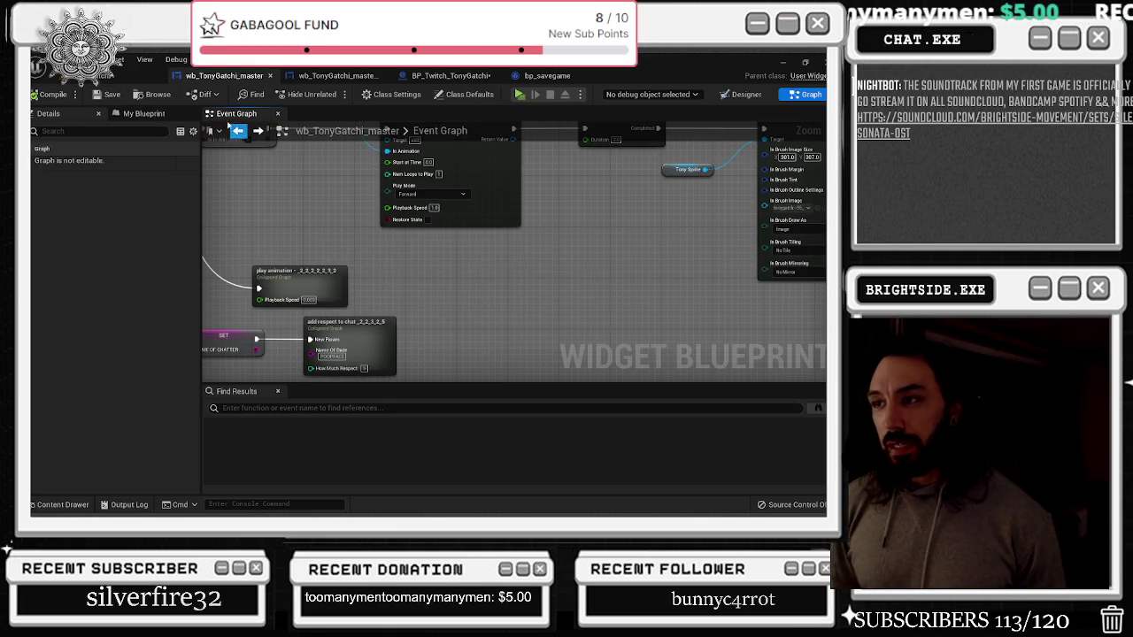
scroll(345, 292, "down", 3)
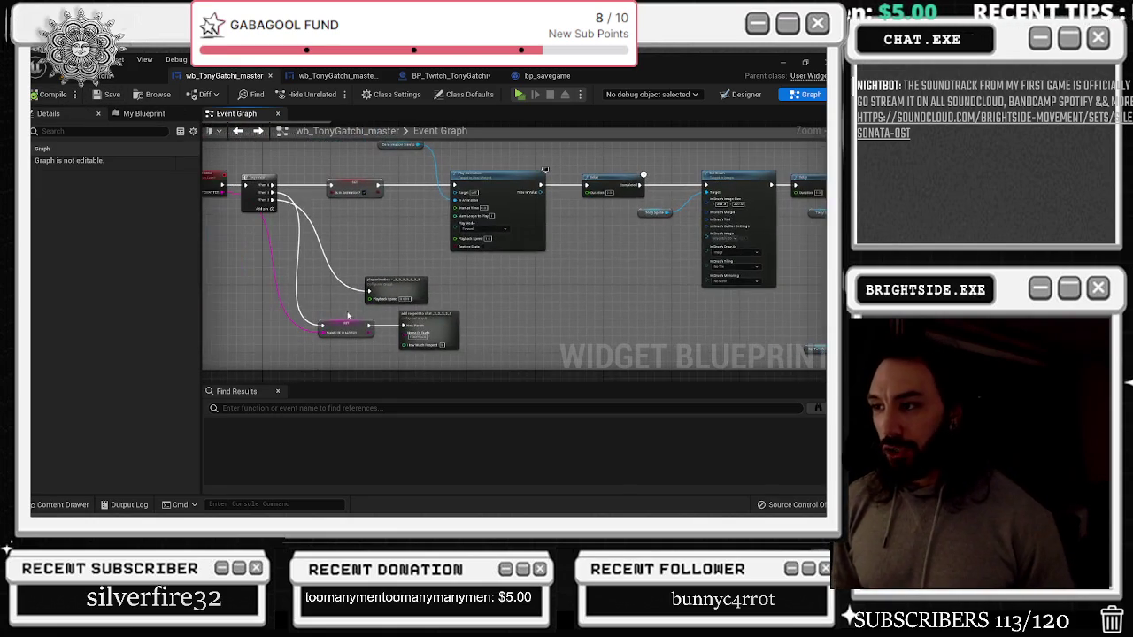
scroll(527, 313, "down", 3)
scroll(463, 256, "up", 3)
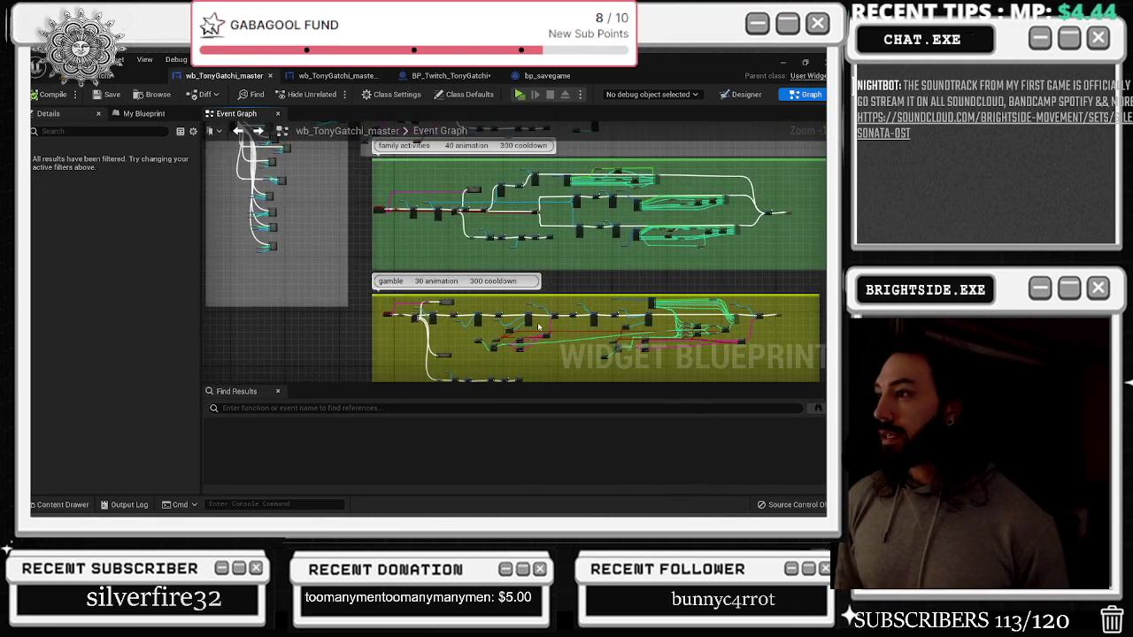
left_click(128, 76)
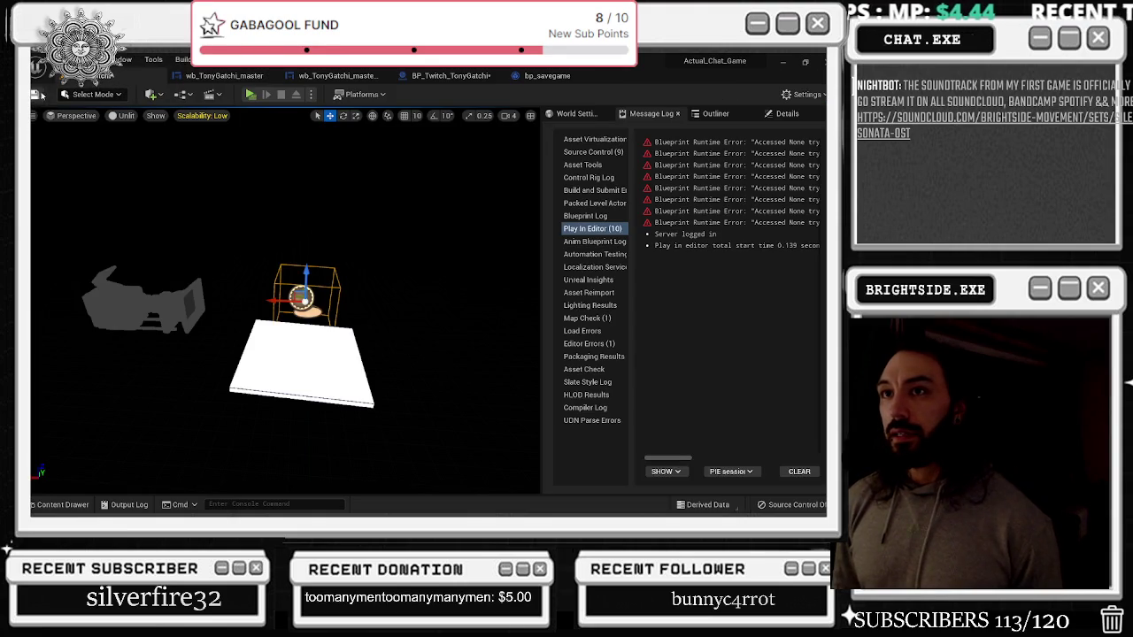
left_click(296, 77)
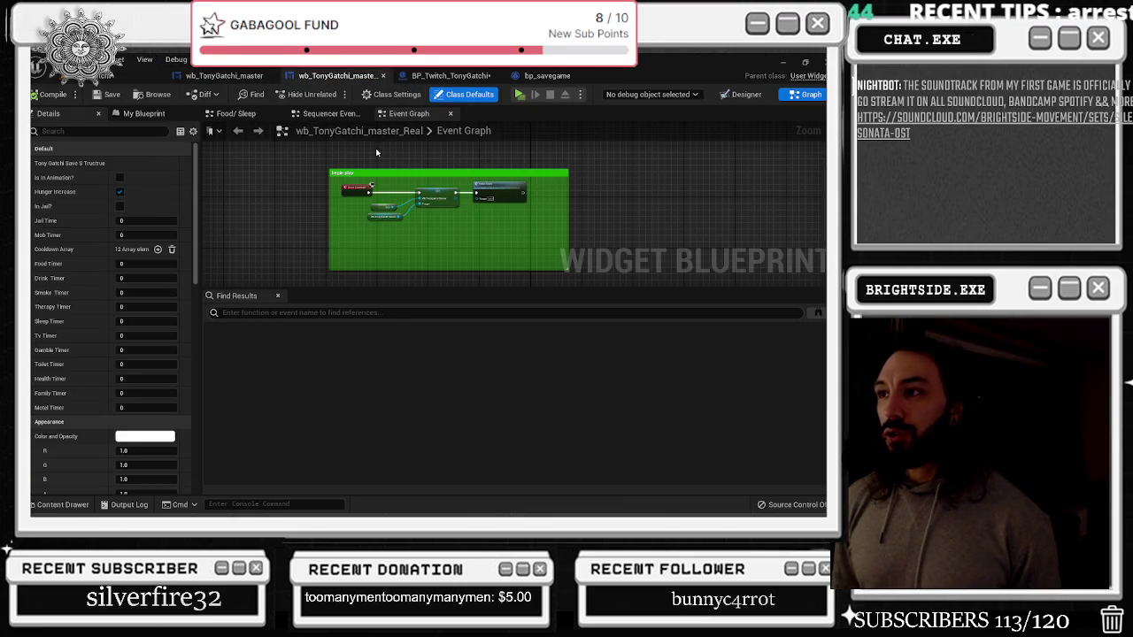
left_click(482, 76)
left_click(544, 76)
left_click(451, 76)
Drag a new wire from the reroute node on the food section's pink wire
scroll(433, 255, "up", 6)
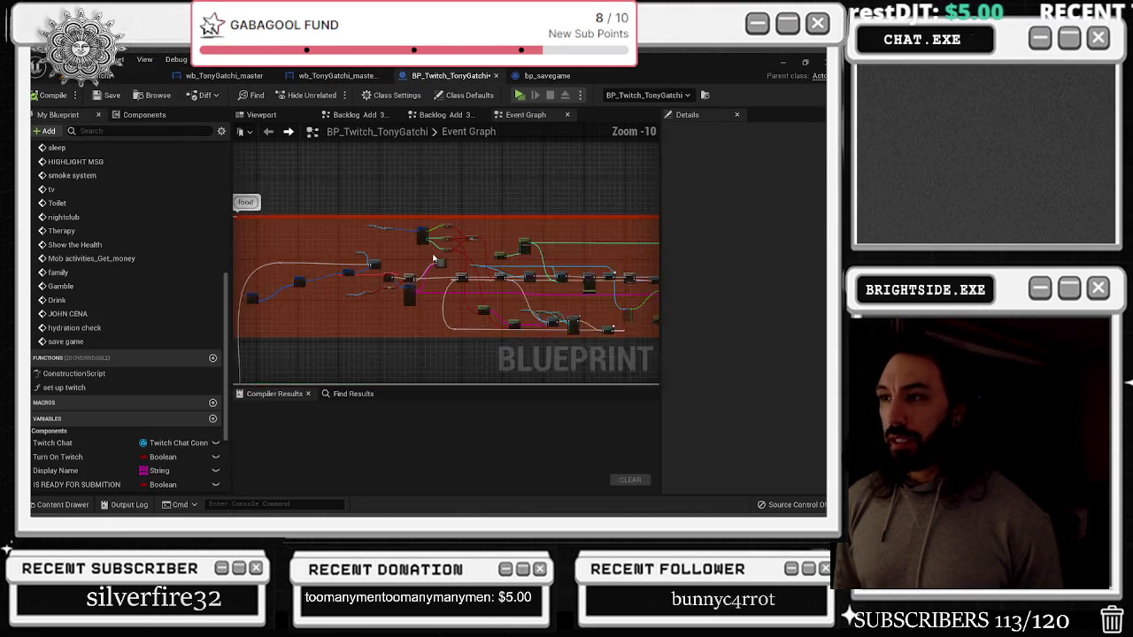
scroll(438, 257, "up", 3)
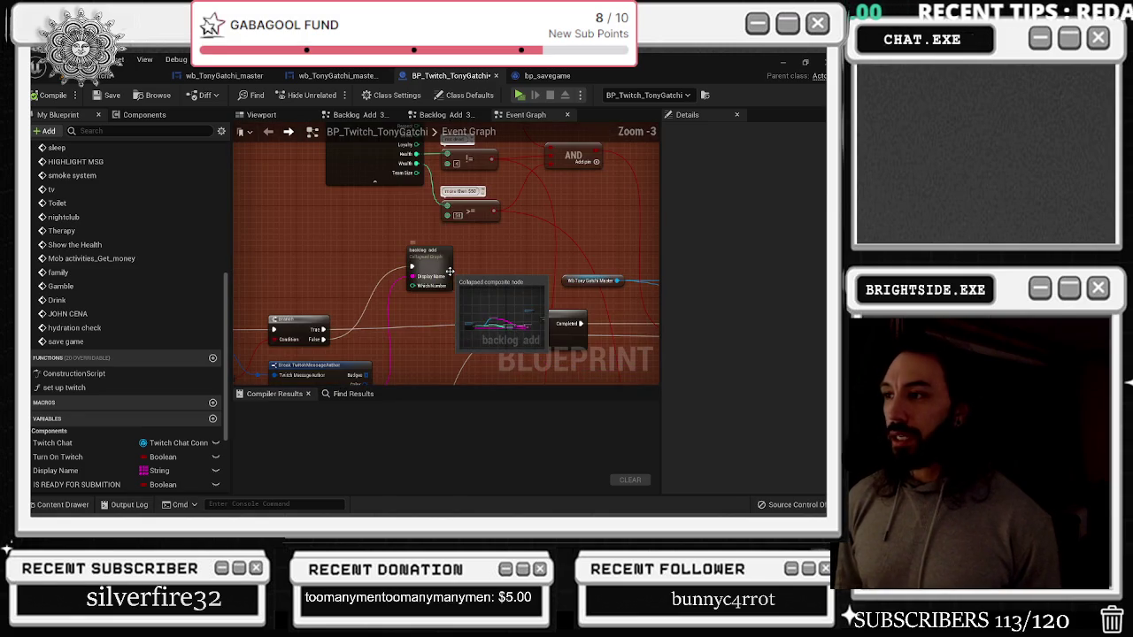
scroll(406, 272, "down", 2)
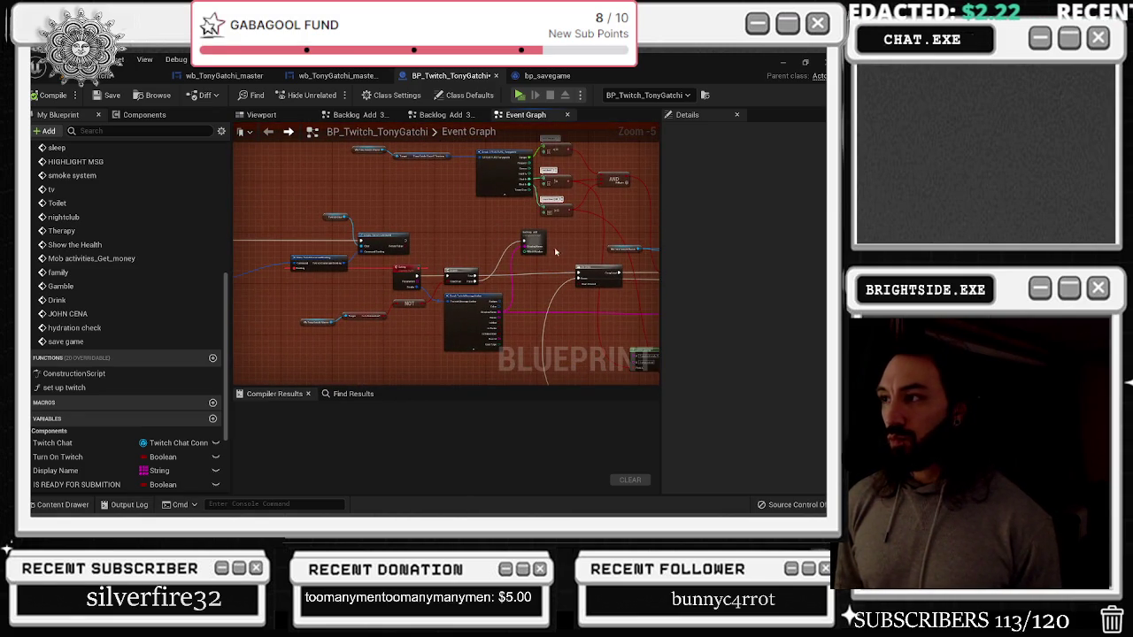
scroll(381, 257, "up", 1)
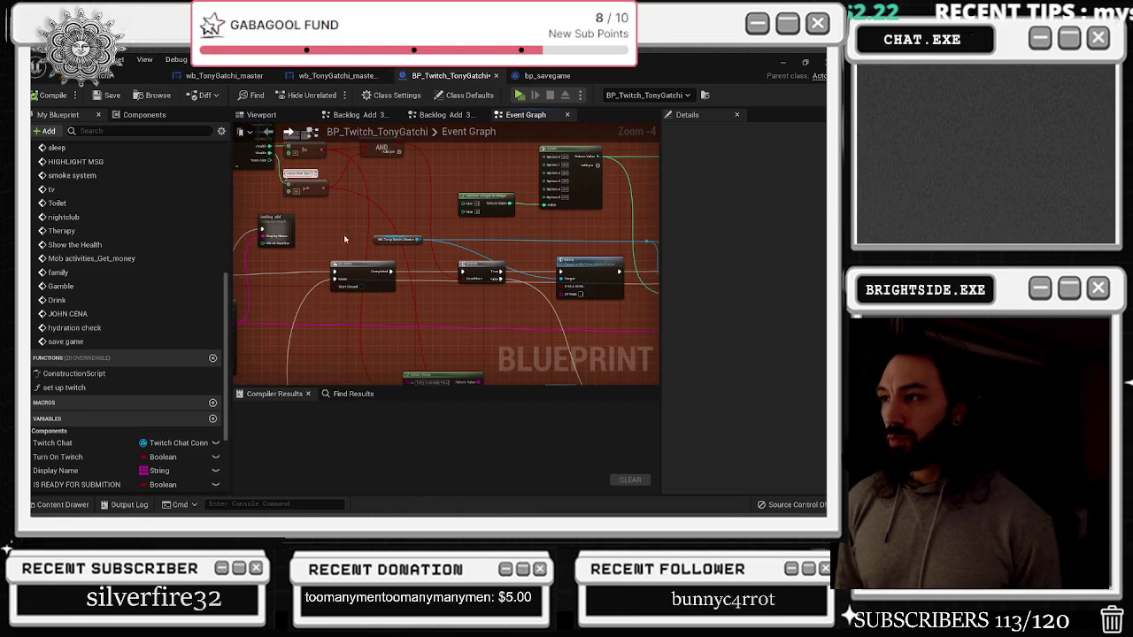
left_click_drag(309, 247, 241, 230)
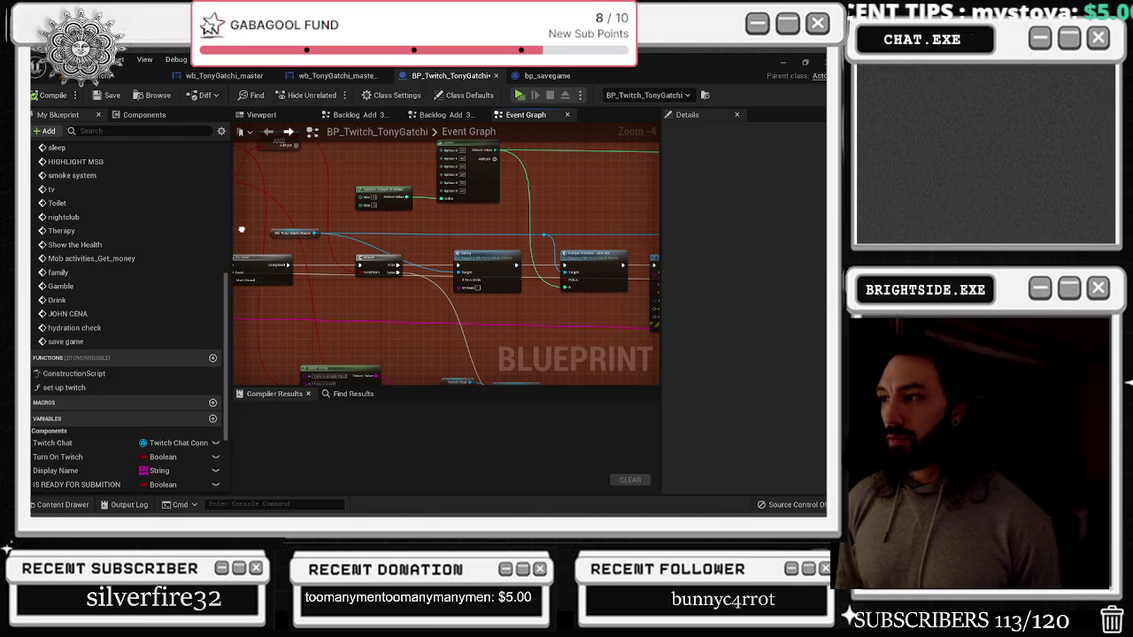
mouse_move(391, 303)
left_mouse_down()
mouse_move(663, 293)
mouse_move(408, 343)
left_mouse_up()
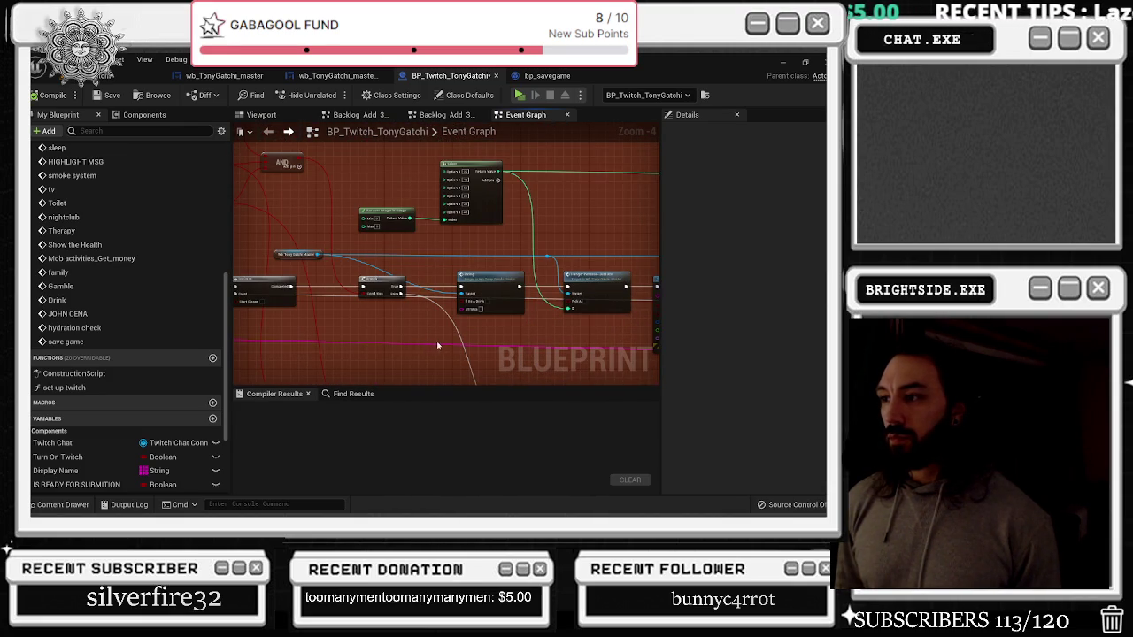
left_click_drag(436, 341, 470, 310)
Compile and save BP_Twitch_TonyGatchi, glance at the widget graph, then come back
left_click(53, 95)
left_click(108, 95)
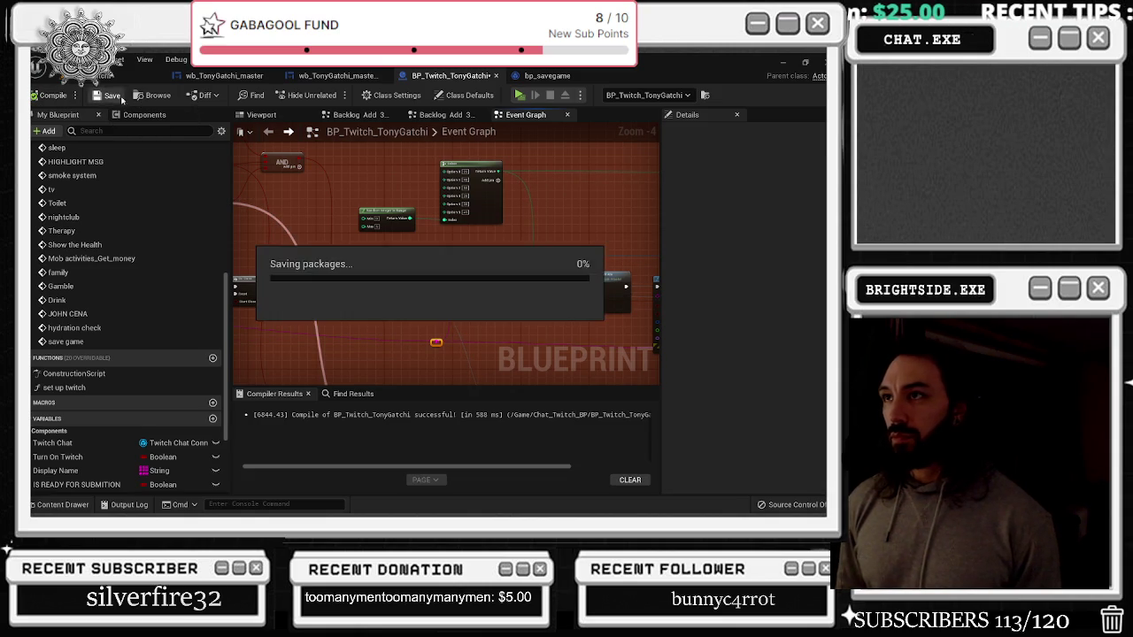
left_click(336, 75)
left_click(224, 76)
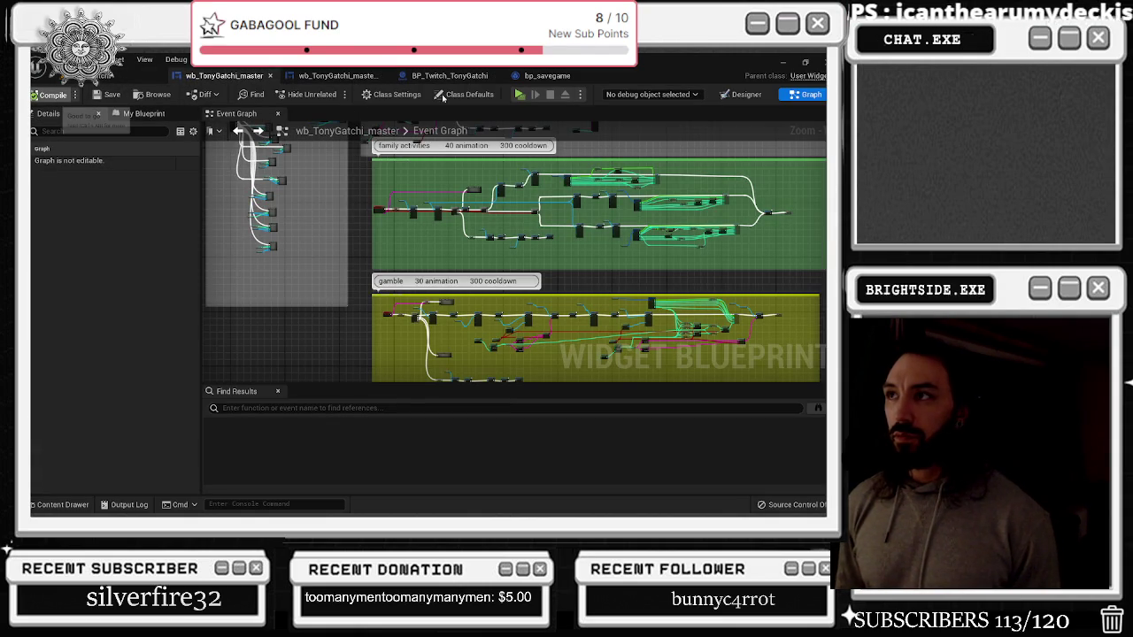
left_click(447, 75)
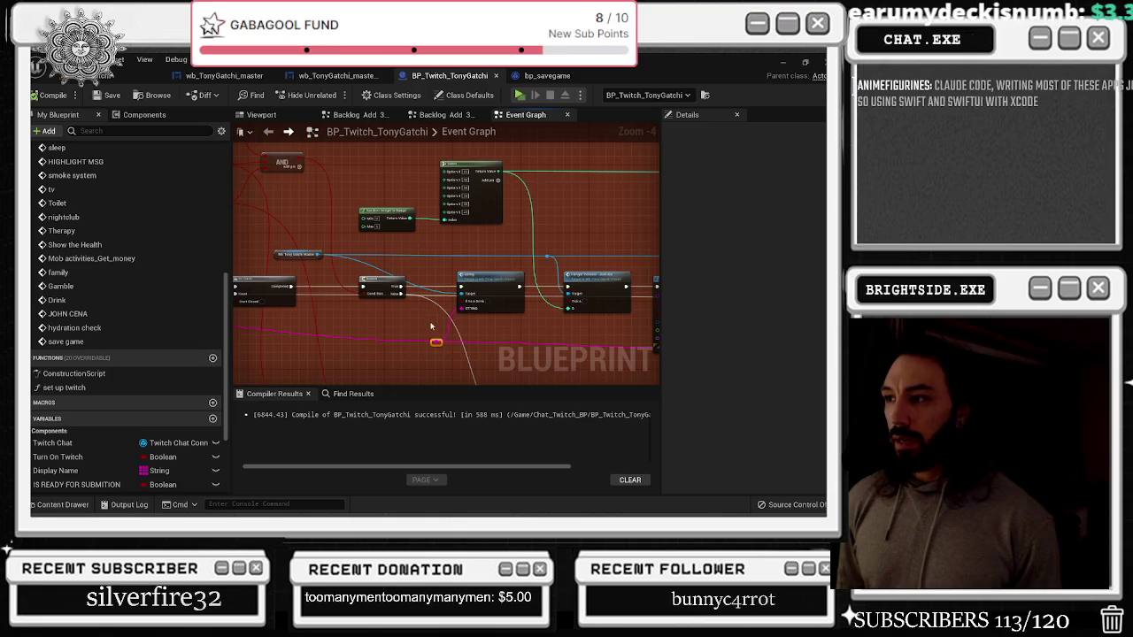
Navigate the Event Graph through the green comment group's nodes
left_click_drag(413, 325, 420, 150)
left_click_drag(537, 223, 537, 179)
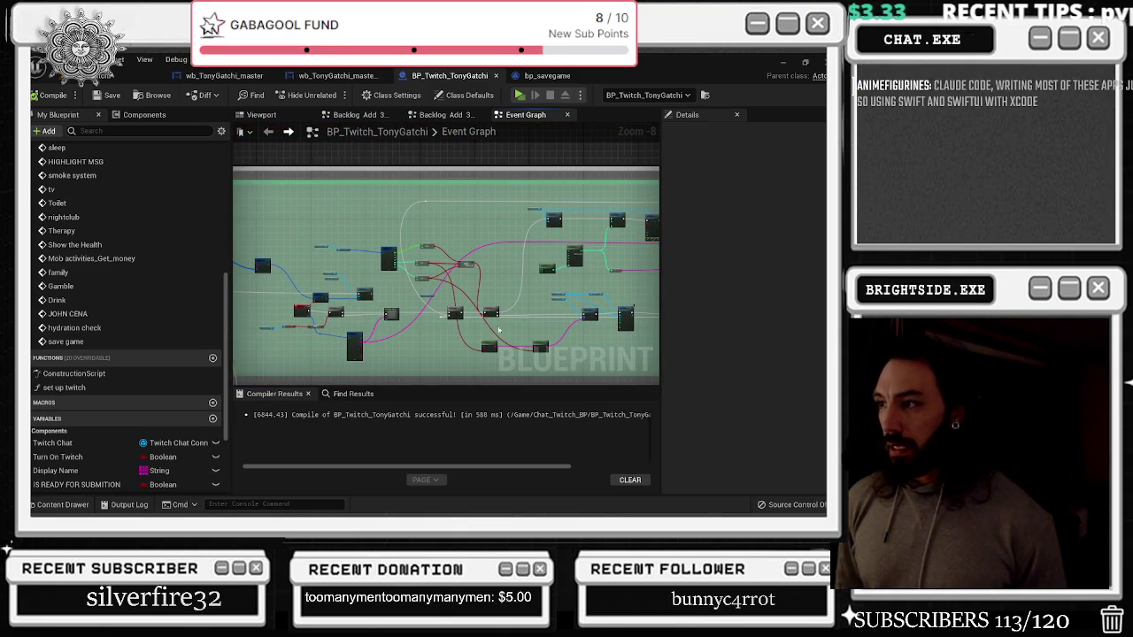
scroll(410, 288, "up", 3)
left_click_drag(533, 292, 464, 256)
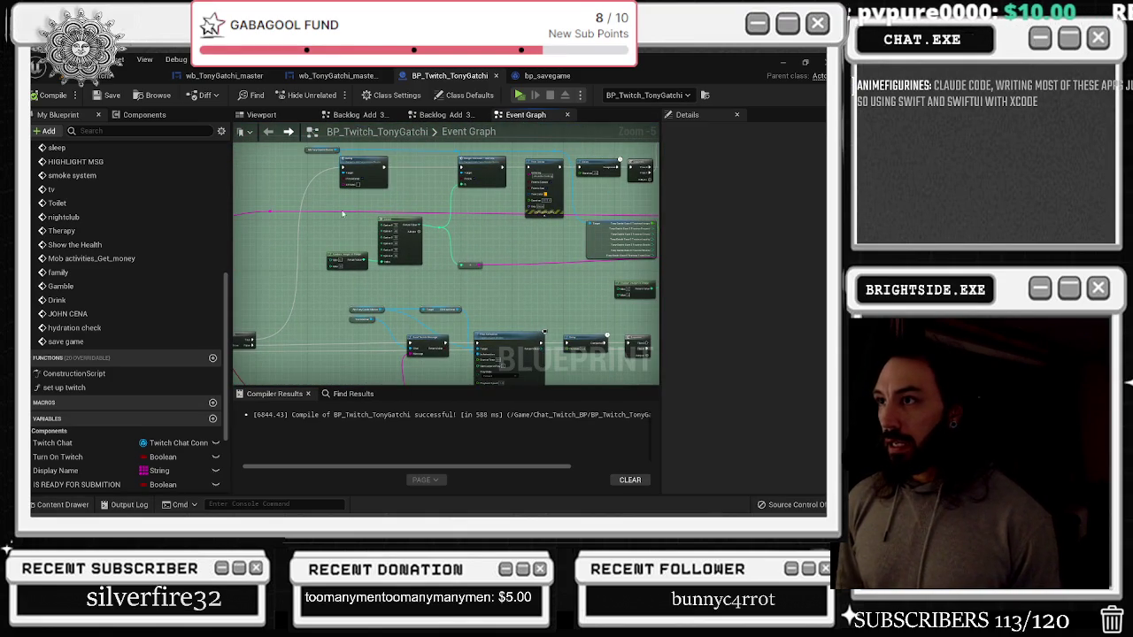
scroll(361, 218, "up", 2)
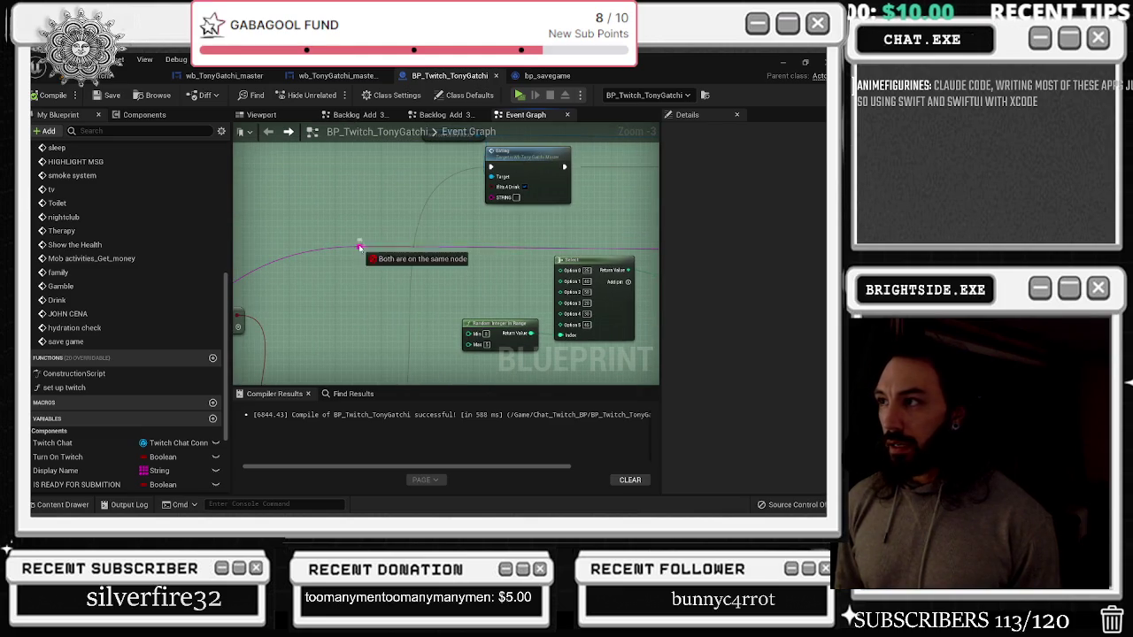
scroll(500, 245, "down", 4)
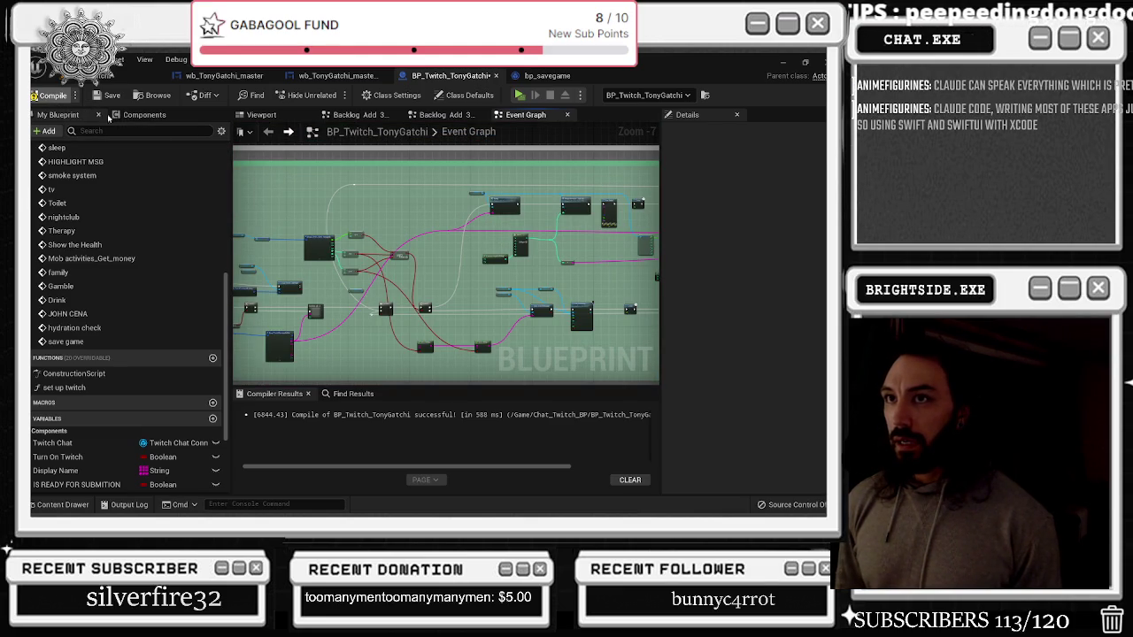
scroll(460, 221, "down", 5)
scroll(459, 221, "up", 10)
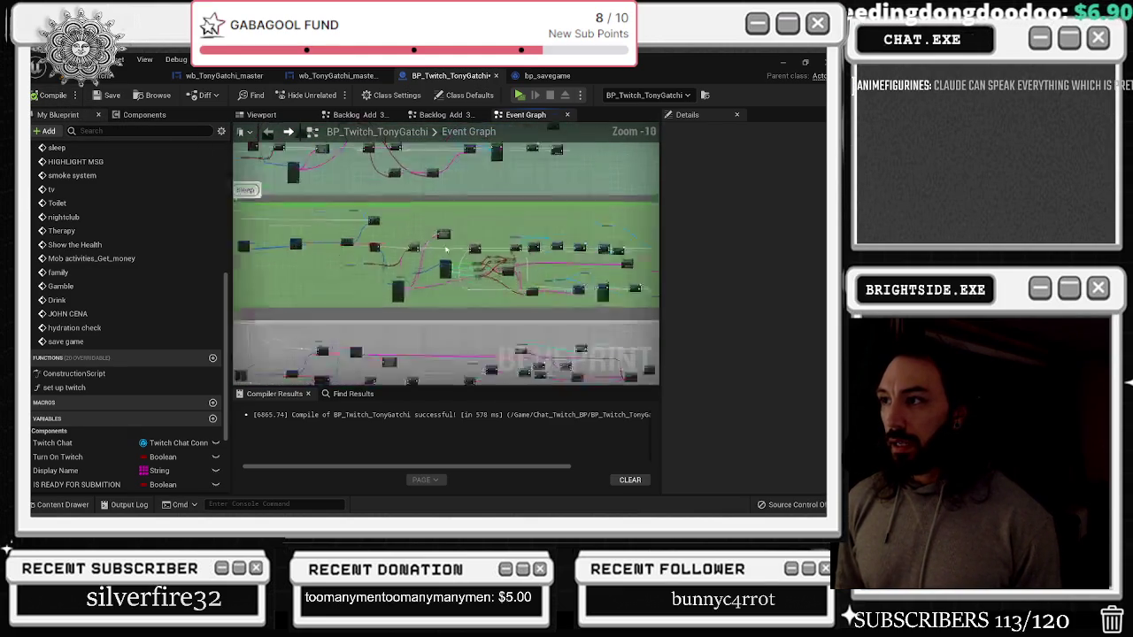
scroll(439, 197, "down", 2)
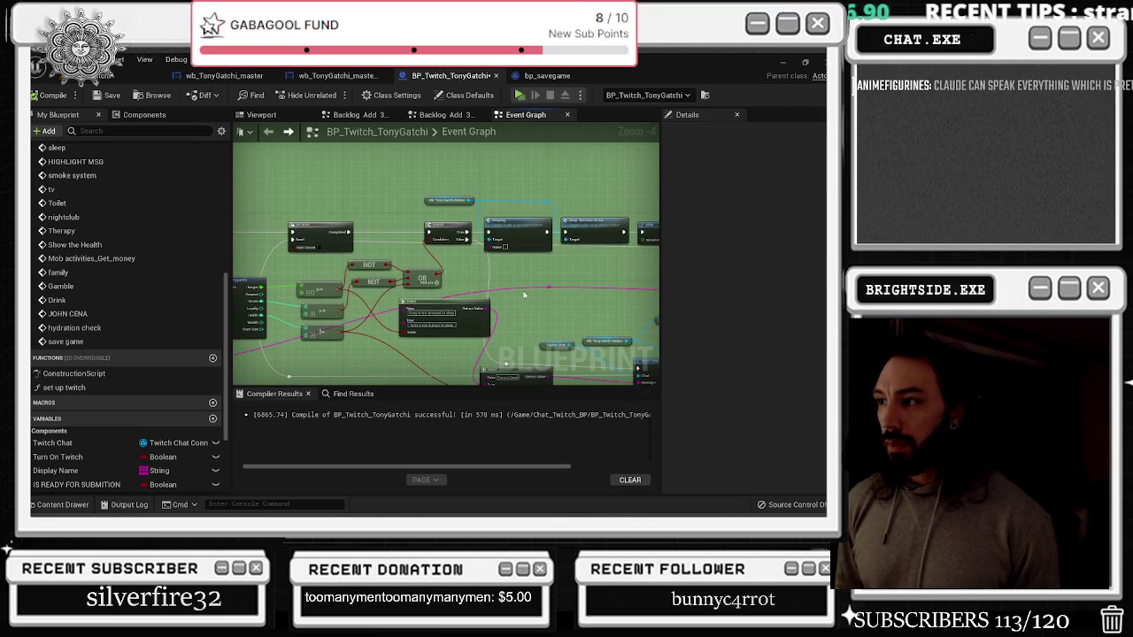
scroll(524, 295, "up", 1)
scroll(523, 297, "down", 1)
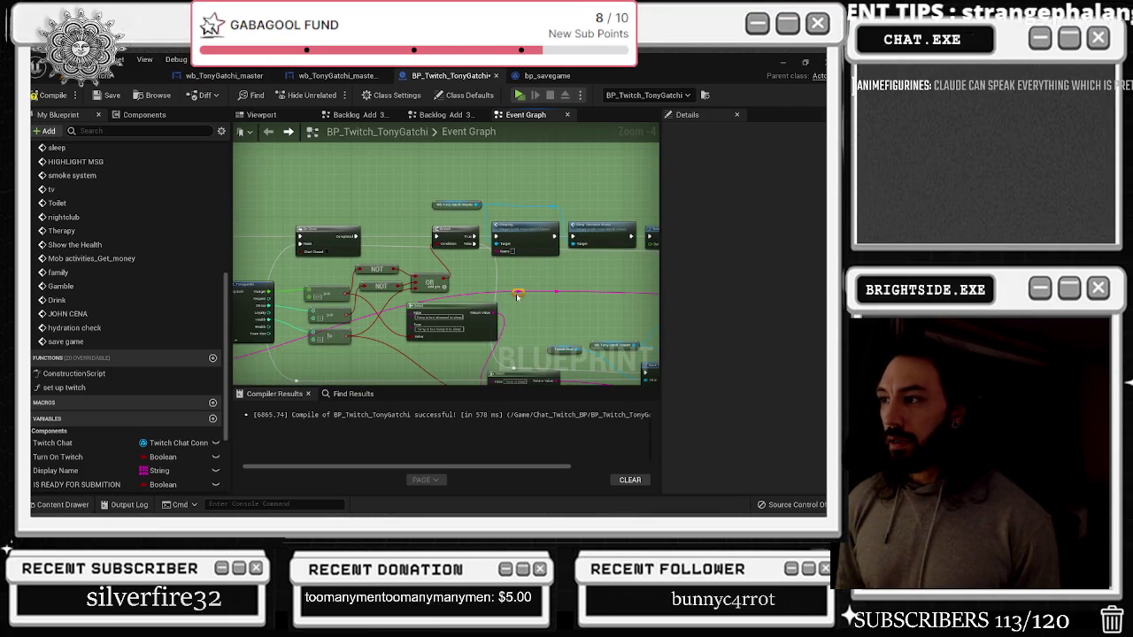
scroll(571, 241, "down", 2)
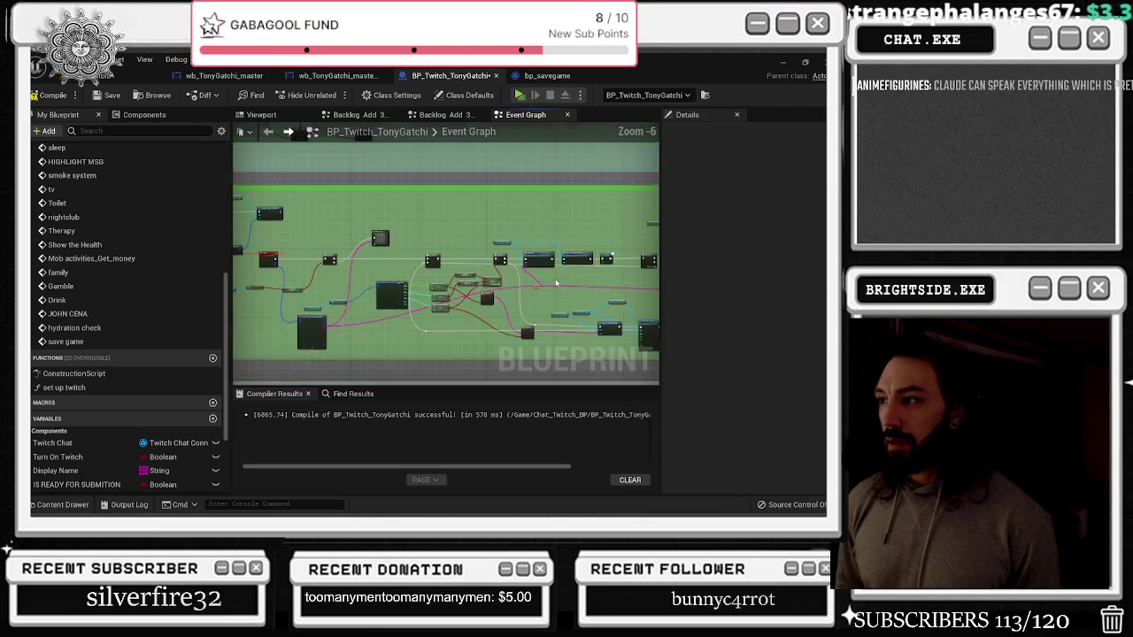
scroll(531, 239, "up", 1)
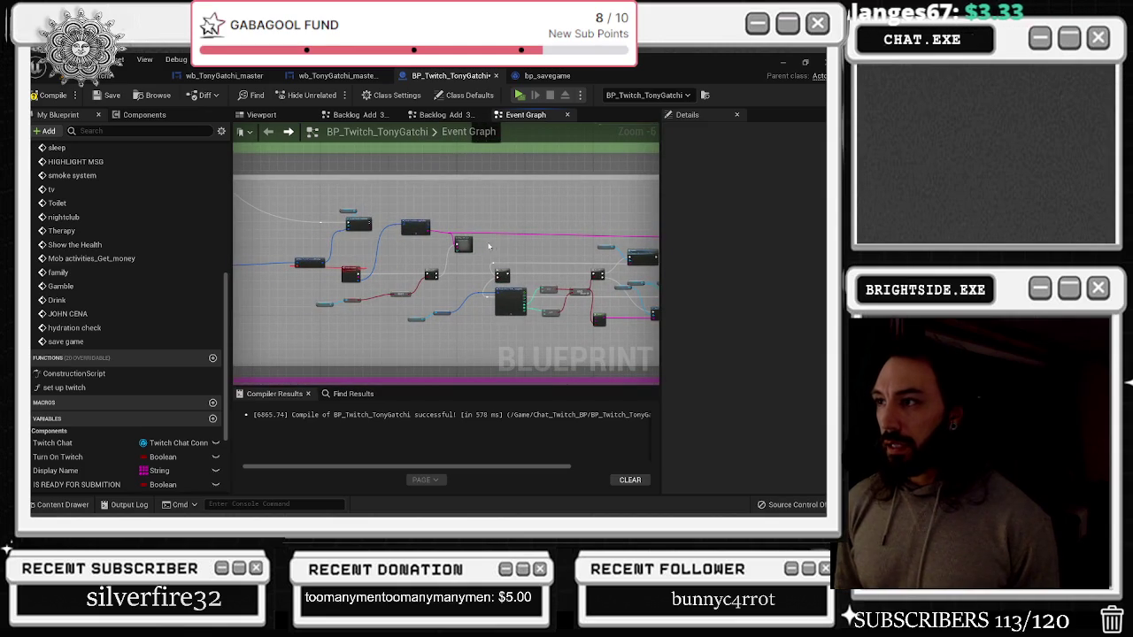
scroll(458, 235, "down", 1)
scroll(458, 236, "up", 3)
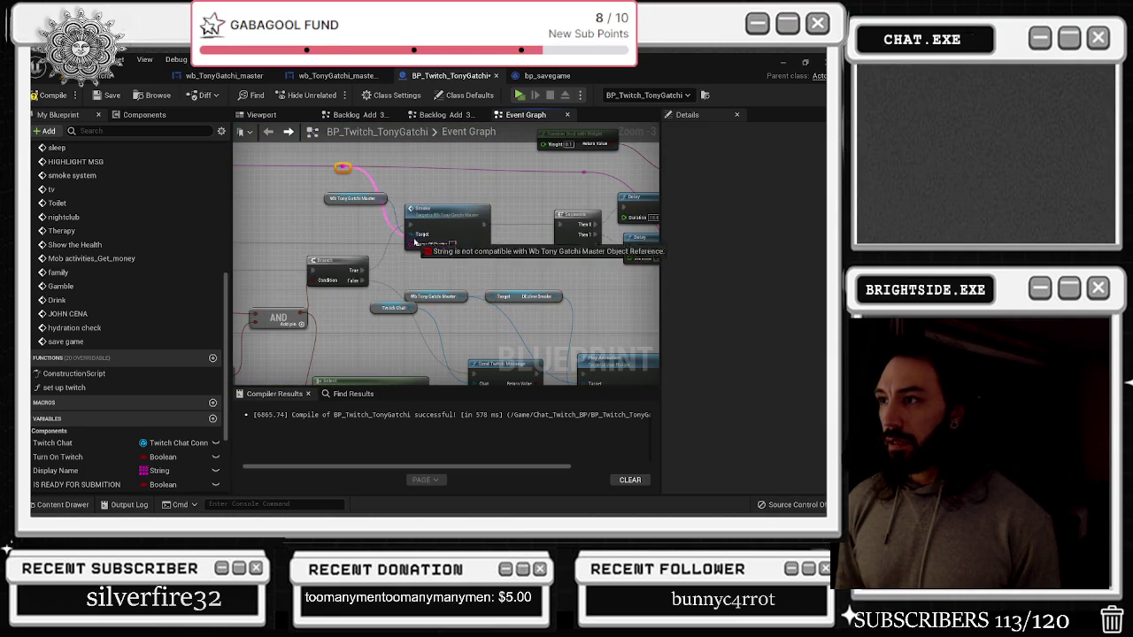
Link Break TwitchMessageAuthor's Display Name to the Tv node's Name Of Chatter and recompile
left_click_drag(342, 167, 649, 254)
scroll(527, 199, "down", 4)
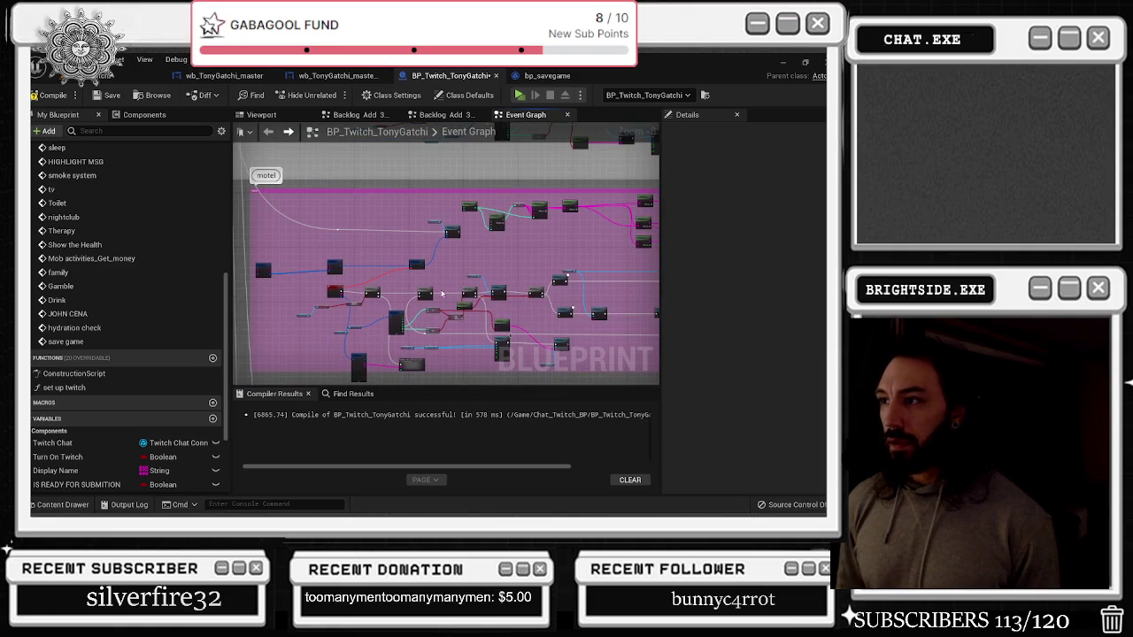
scroll(433, 288, "up", 3)
mouse_move(514, 265)
left_mouse_down()
mouse_move(570, 271)
mouse_move(518, 346)
mouse_move(520, 280)
left_mouse_up()
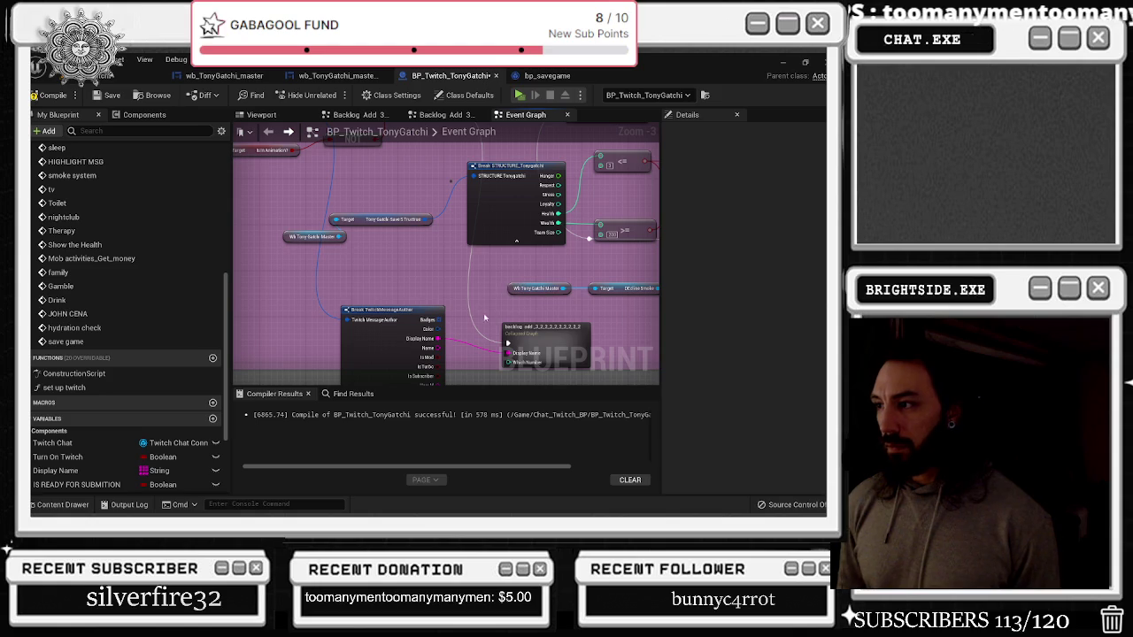
mouse_move(659, 255)
left_mouse_down()
mouse_move(562, 215)
mouse_move(558, 381)
left_mouse_up()
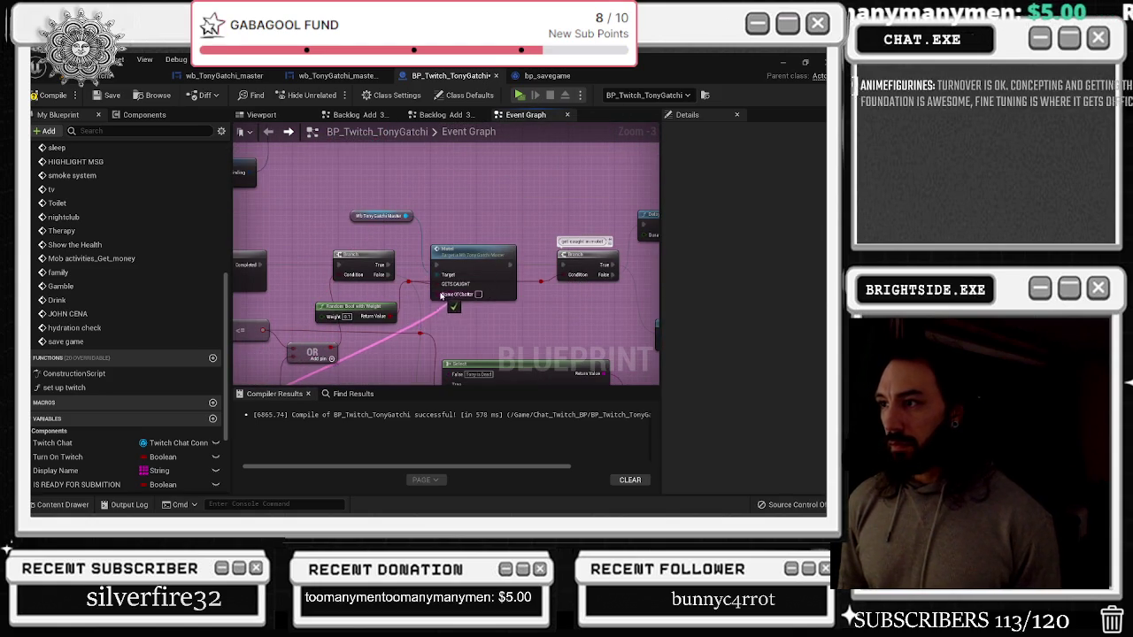
scroll(488, 298, "down", 3)
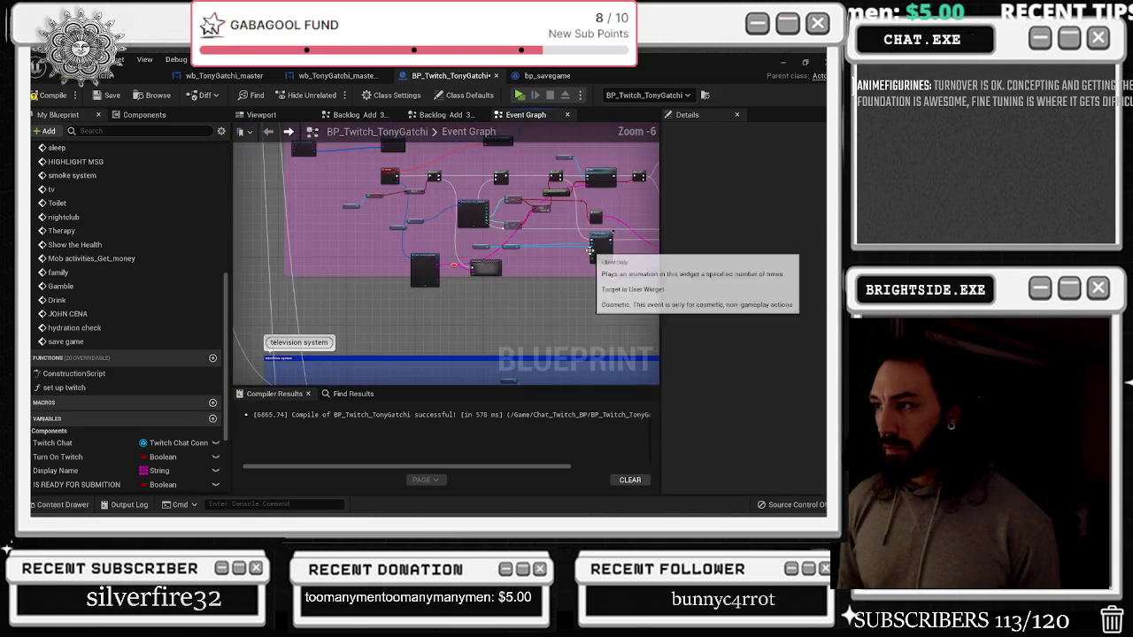
scroll(489, 253, "up", 3)
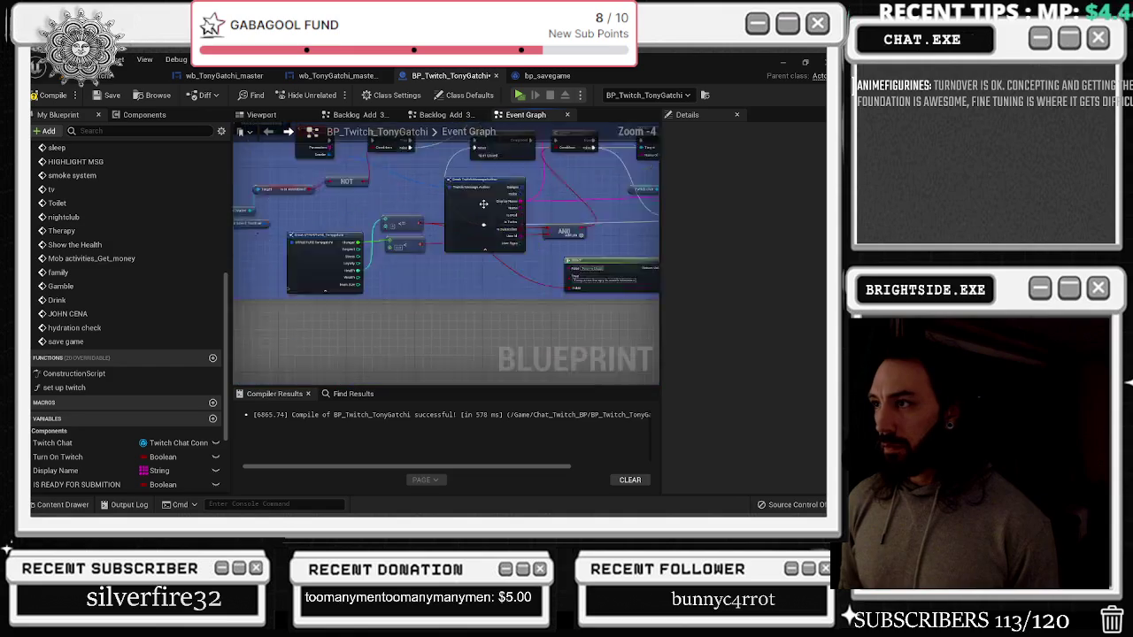
left_click_drag(489, 253, 426, 256)
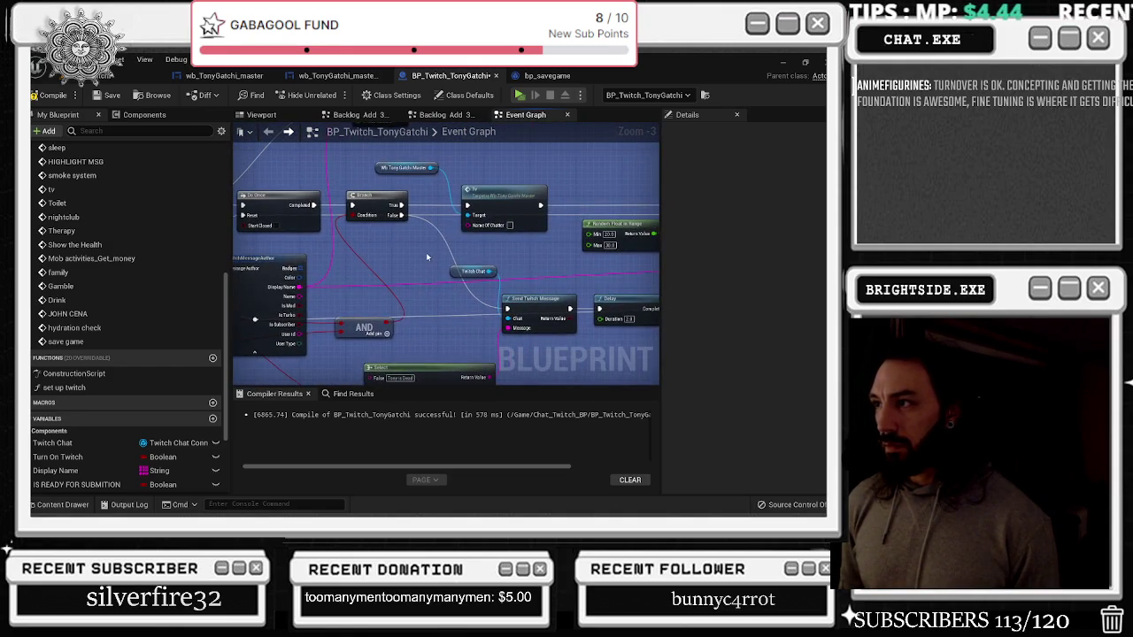
mouse_move(467, 226)
left_mouse_down()
mouse_move(389, 274)
mouse_move(299, 287)
left_mouse_up()
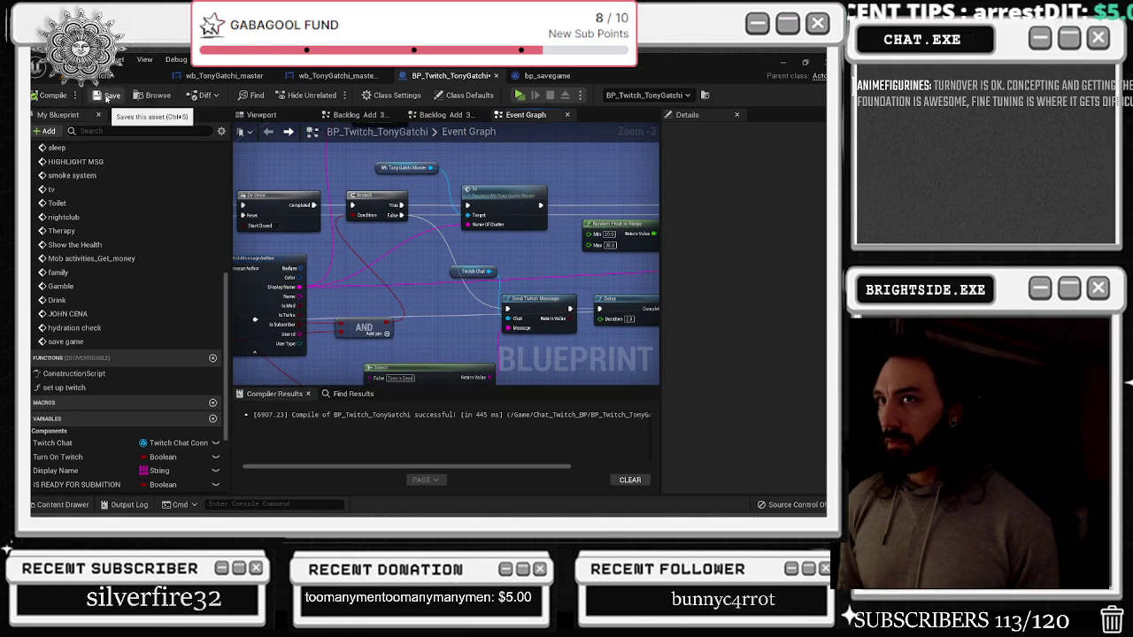
left_click(109, 95)
scroll(404, 205, "down", 7)
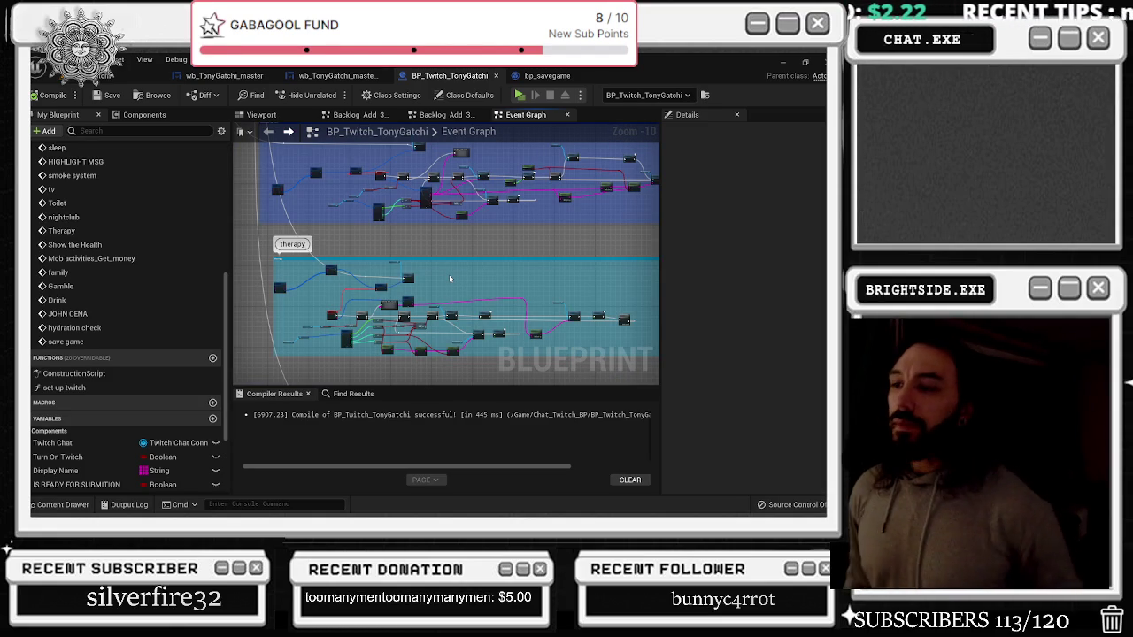
Reroute the Display Name wire into Therapy's Name Of Chatter pin and save with Ctrl+S
scroll(383, 295, "up", 4)
scroll(383, 295, "up", 4)
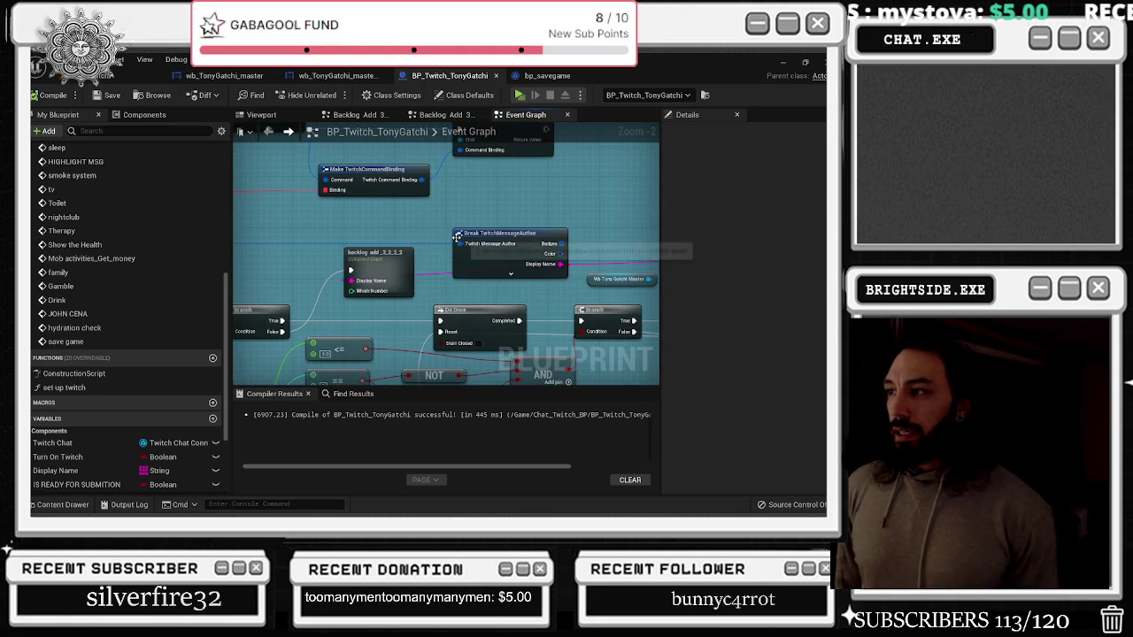
mouse_move(455, 257)
left_mouse_down()
mouse_move(371, 228)
mouse_move(410, 295)
left_mouse_up()
double_click(370, 218)
right_click(477, 259)
key("Escape")
scroll(447, 190, "down", 2)
left_click_drag(447, 193, 248, 198)
left_click_drag(382, 155, 475, 222)
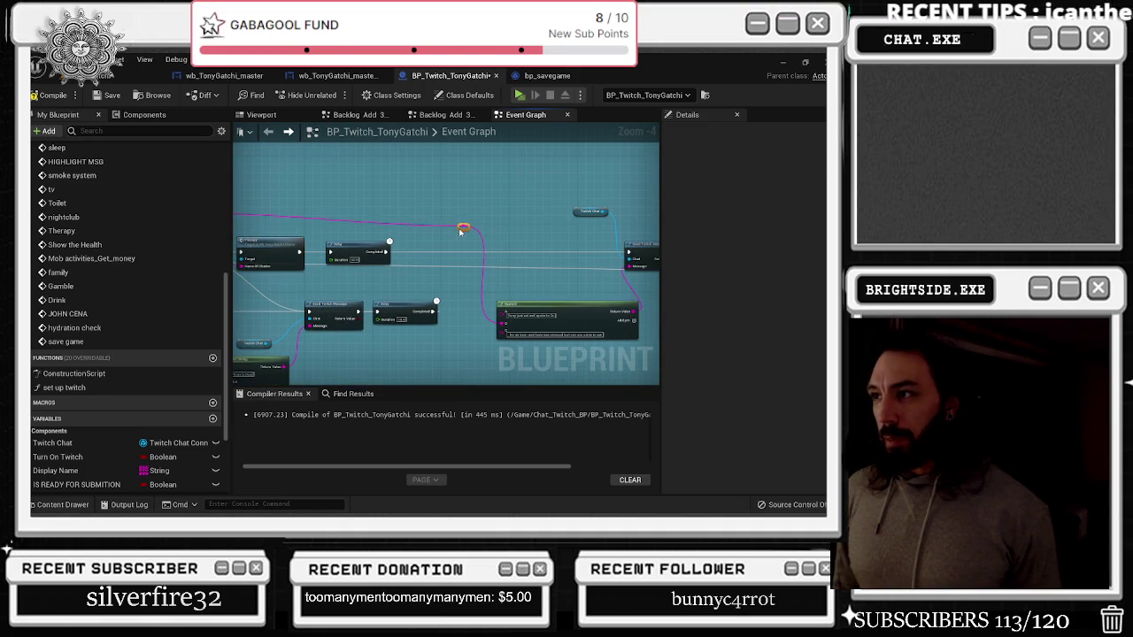
key("ctrl+s")
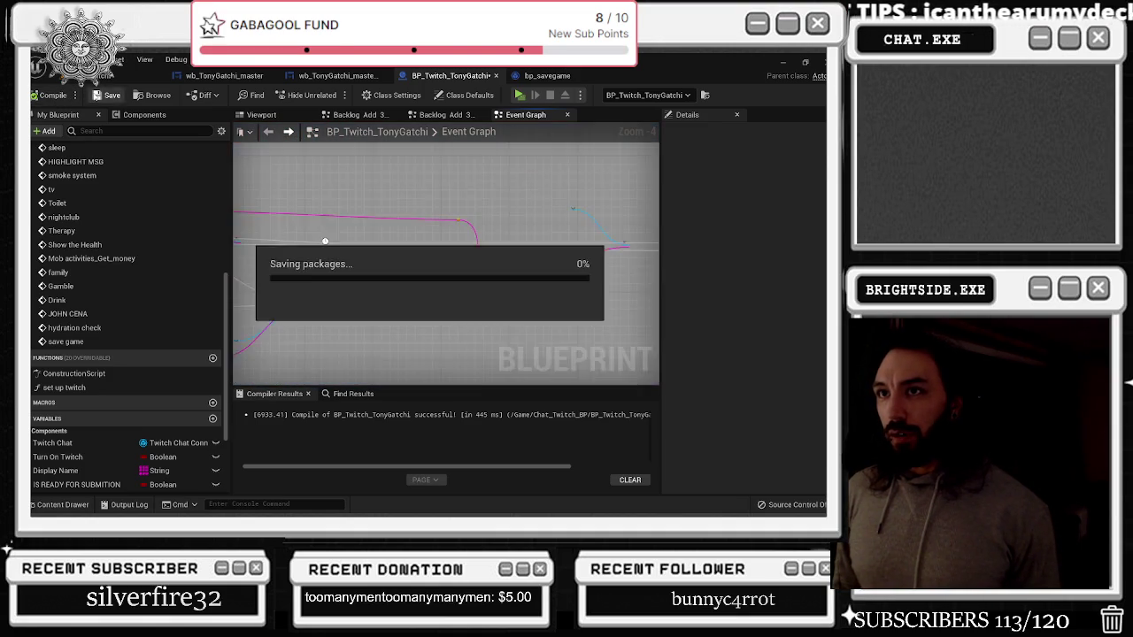
scroll(457, 320, "down", 7)
scroll(457, 320, "up", 8)
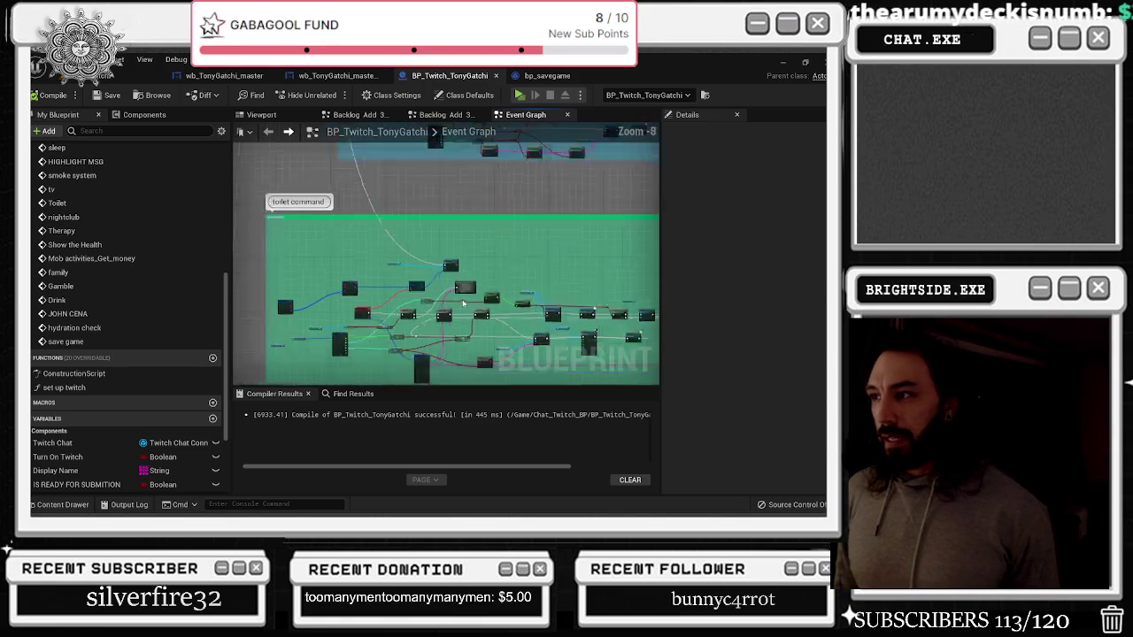
Wire the chatter's name string into the toilet command's reply node
scroll(449, 230, "down", 7)
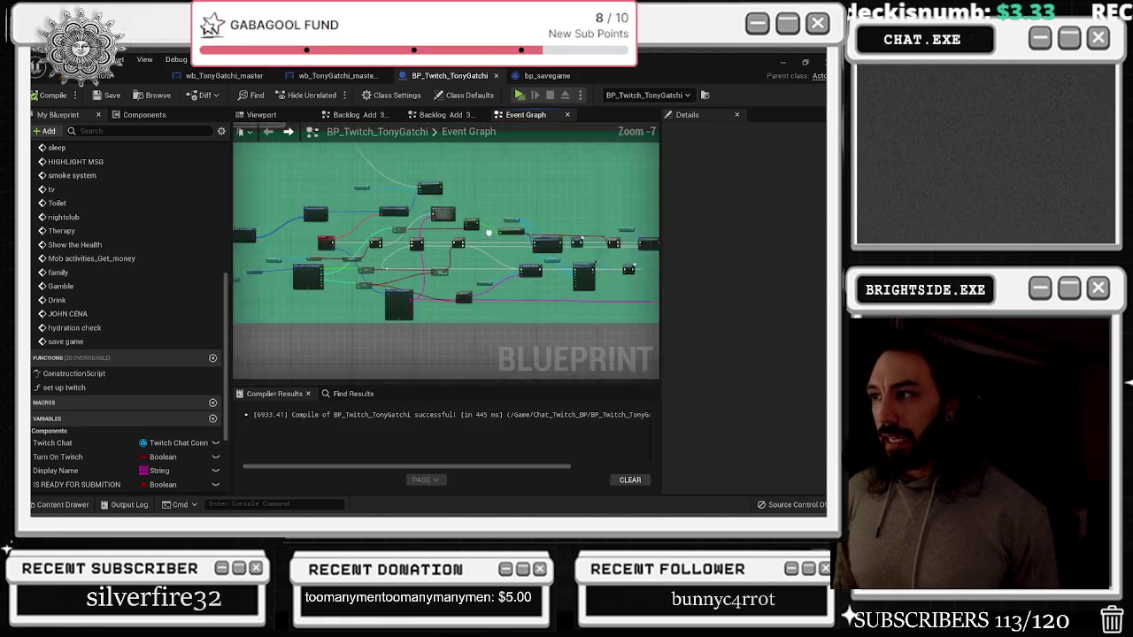
scroll(393, 268, "up", 7)
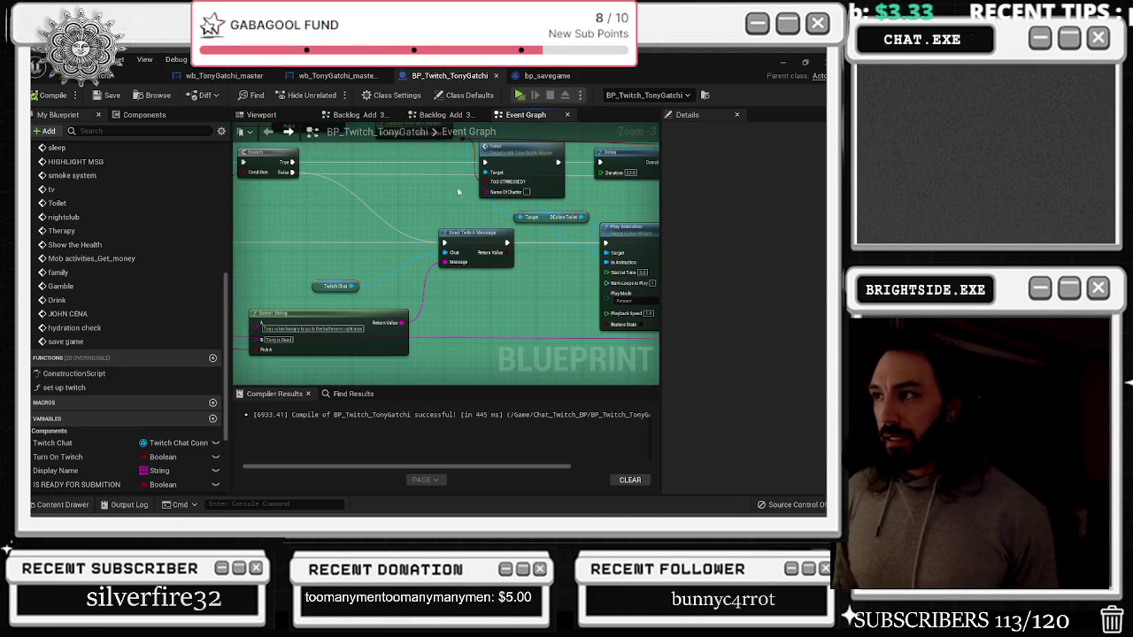
scroll(432, 279, "down", 1)
mouse_move(431, 279)
left_mouse_down()
mouse_move(500, 246)
mouse_move(423, 225)
left_mouse_up()
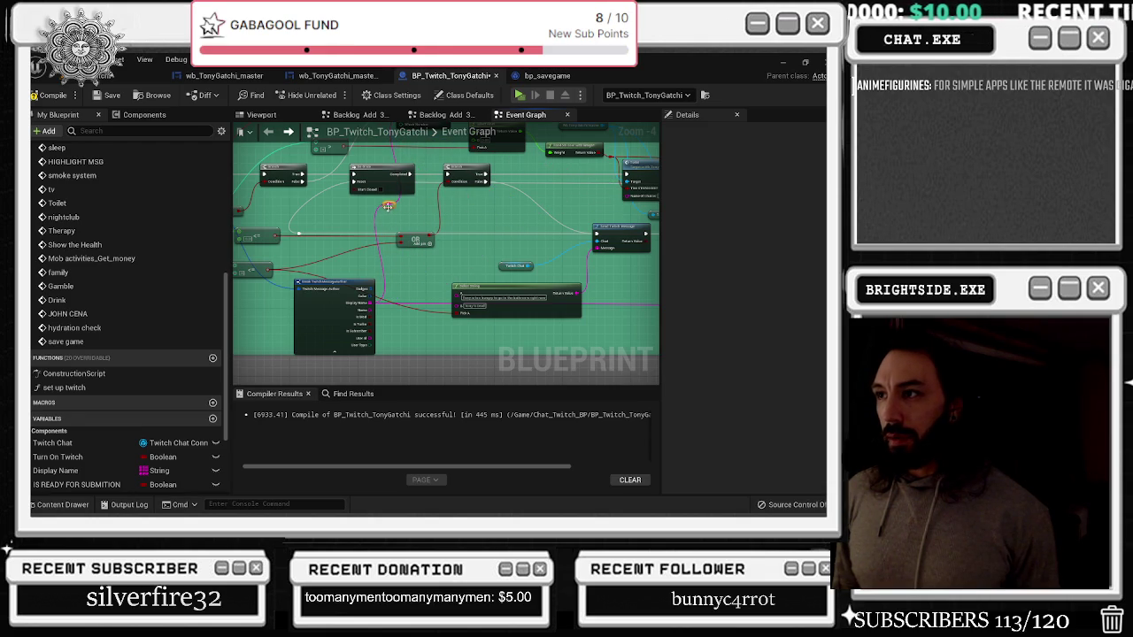
left_click_drag(388, 208, 628, 195)
Pan across the magenta and green groups to the Break TwitchMessageAuthor and Branch nodes
left_click_drag(556, 208, 461, 217)
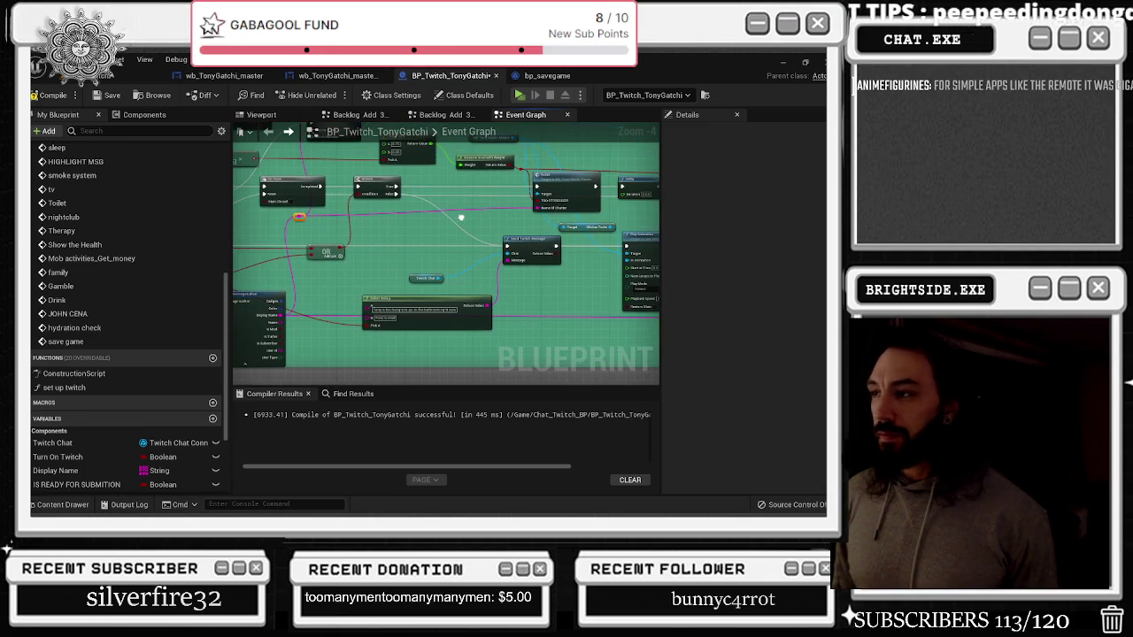
scroll(504, 206, "down", 3)
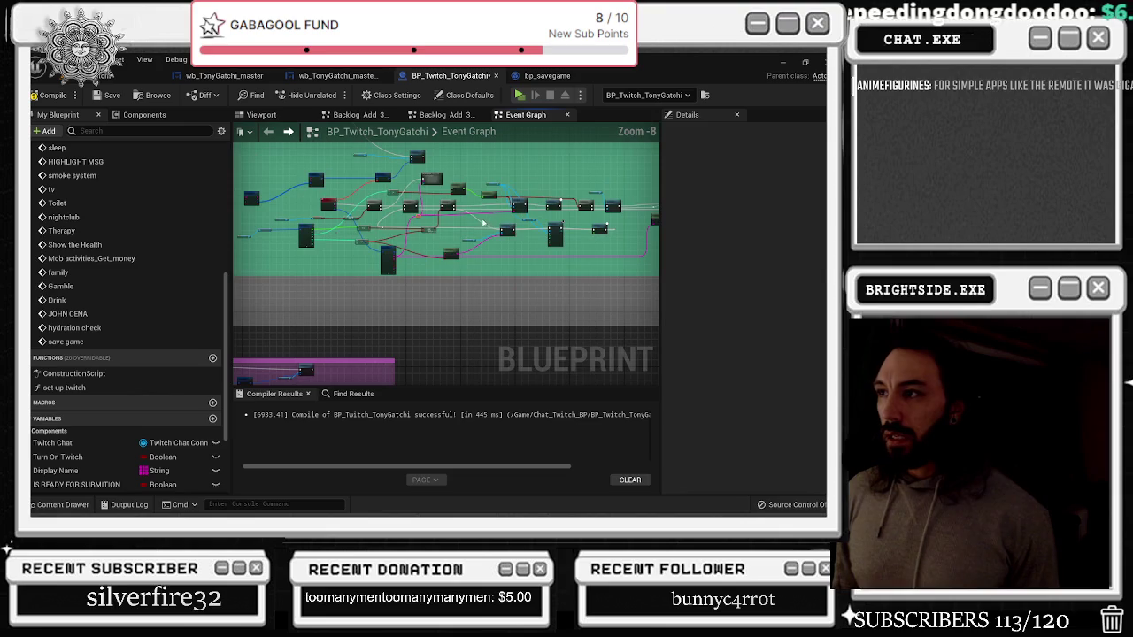
scroll(518, 199, "down", 1)
mouse_move(517, 200)
left_mouse_down()
mouse_move(496, 143)
mouse_move(665, 122)
left_mouse_up()
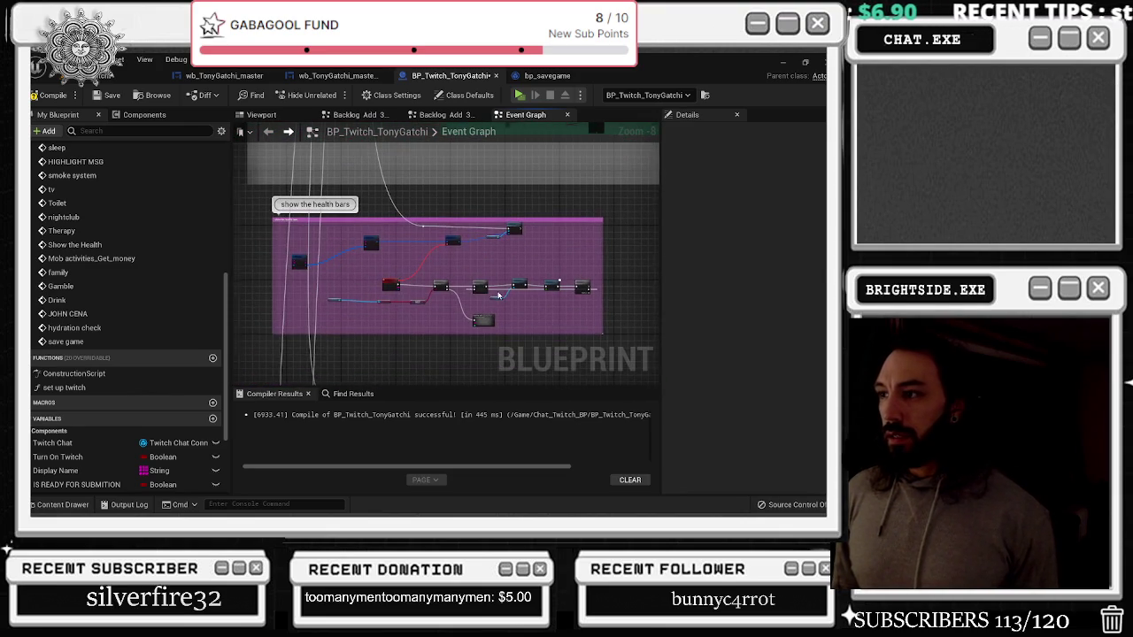
scroll(474, 287, "up", 4)
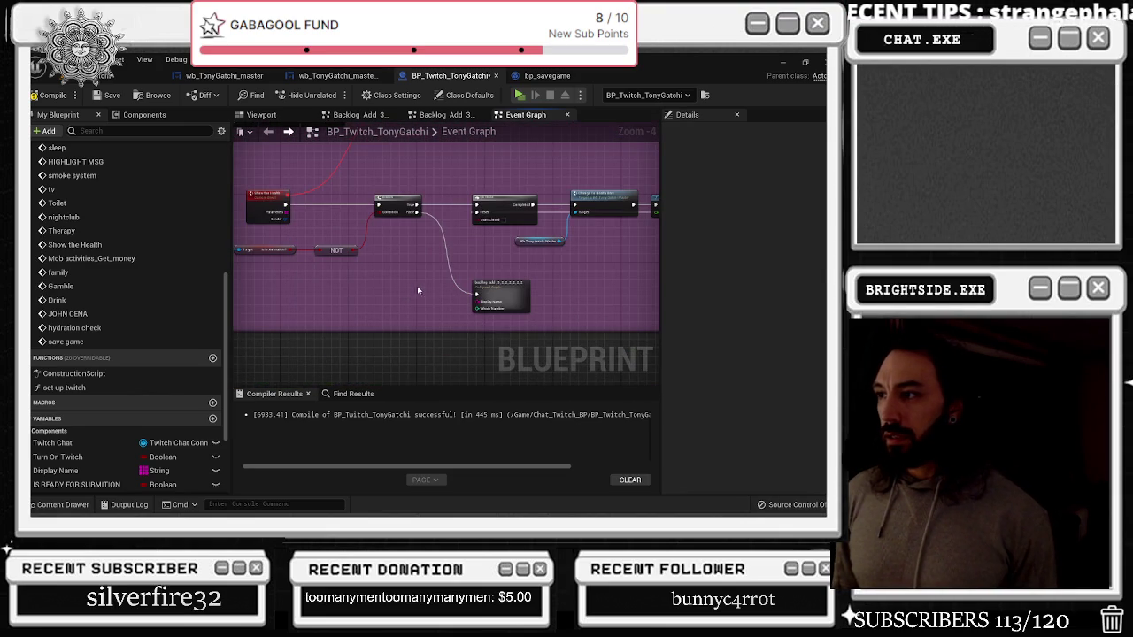
scroll(484, 260, "down", 2)
left_click_drag(484, 262, 474, 126)
mouse_move(472, 251)
left_mouse_down()
mouse_move(524, 250)
mouse_move(436, 205)
left_mouse_up()
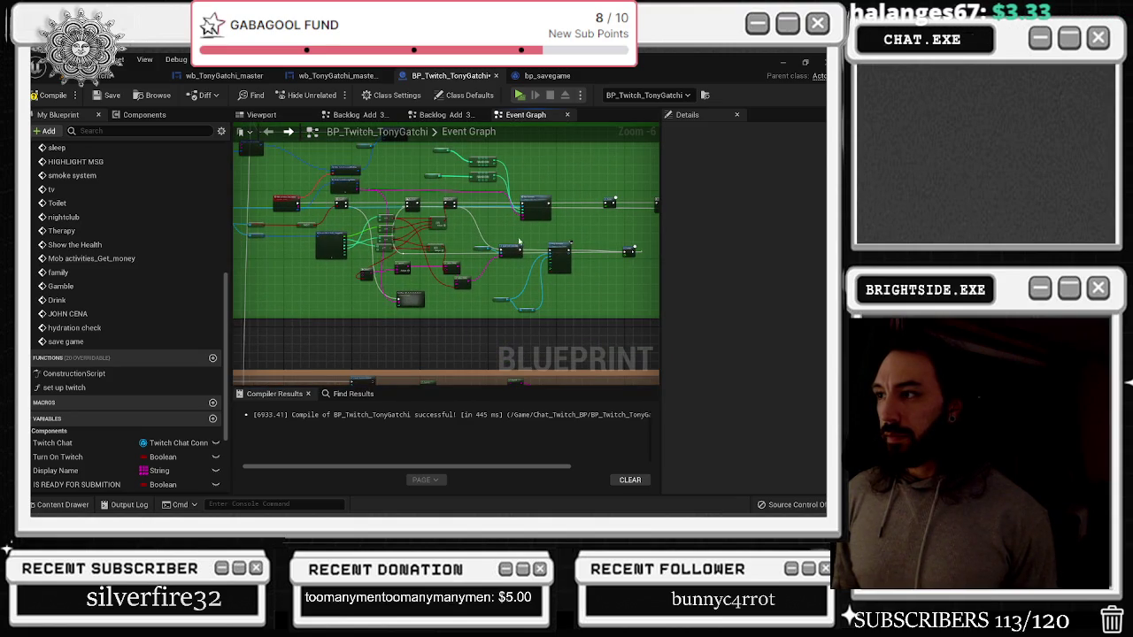
scroll(531, 210, "up", 4)
mouse_move(472, 252)
mouse_move(471, 252)
left_mouse_down()
mouse_move(560, 277)
mouse_move(652, 257)
mouse_move(448, 273)
left_mouse_up()
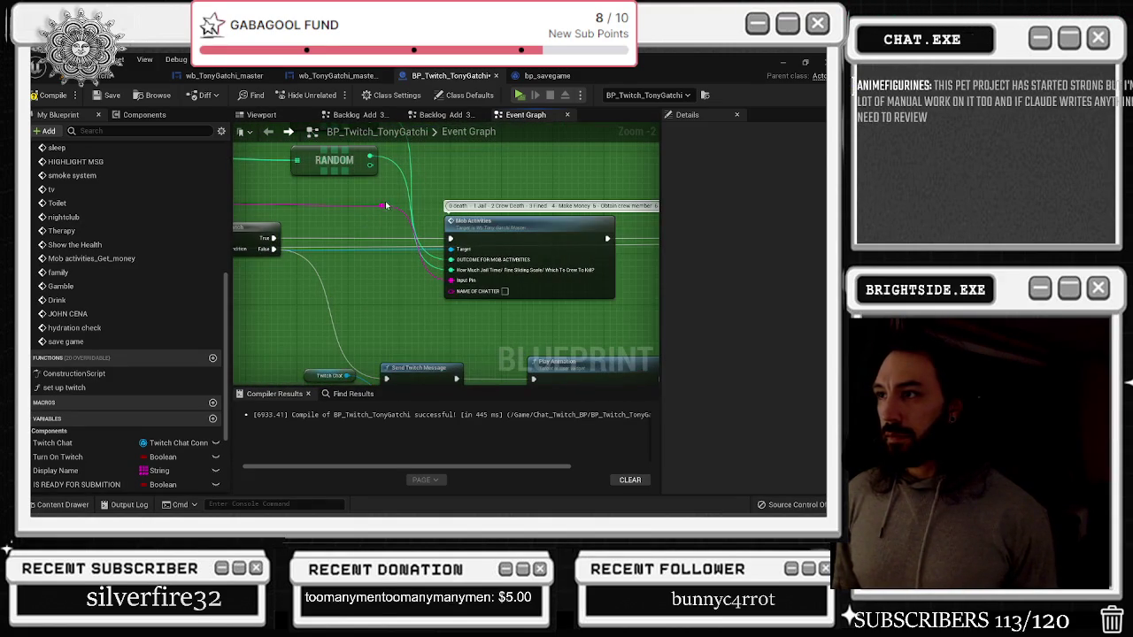
Wire Display Name into the Mob Activities input and the brown and family group nodes
mouse_move(381, 206)
left_mouse_down()
mouse_move(444, 254)
mouse_move(454, 281)
left_mouse_up()
scroll(487, 271, "down", 4)
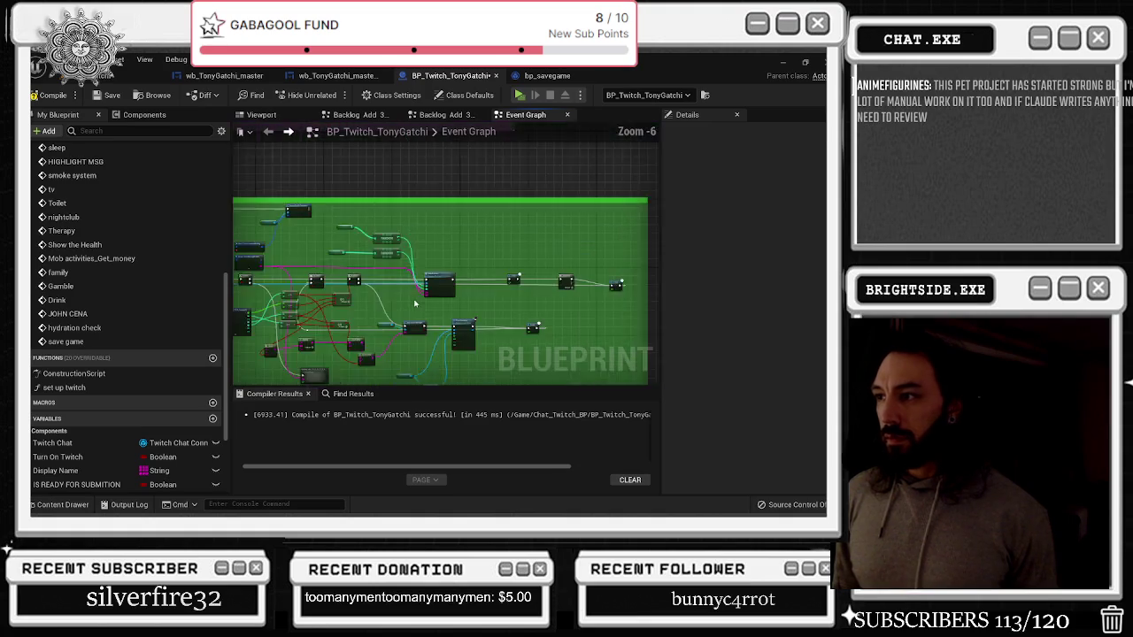
scroll(495, 256, "up", 1)
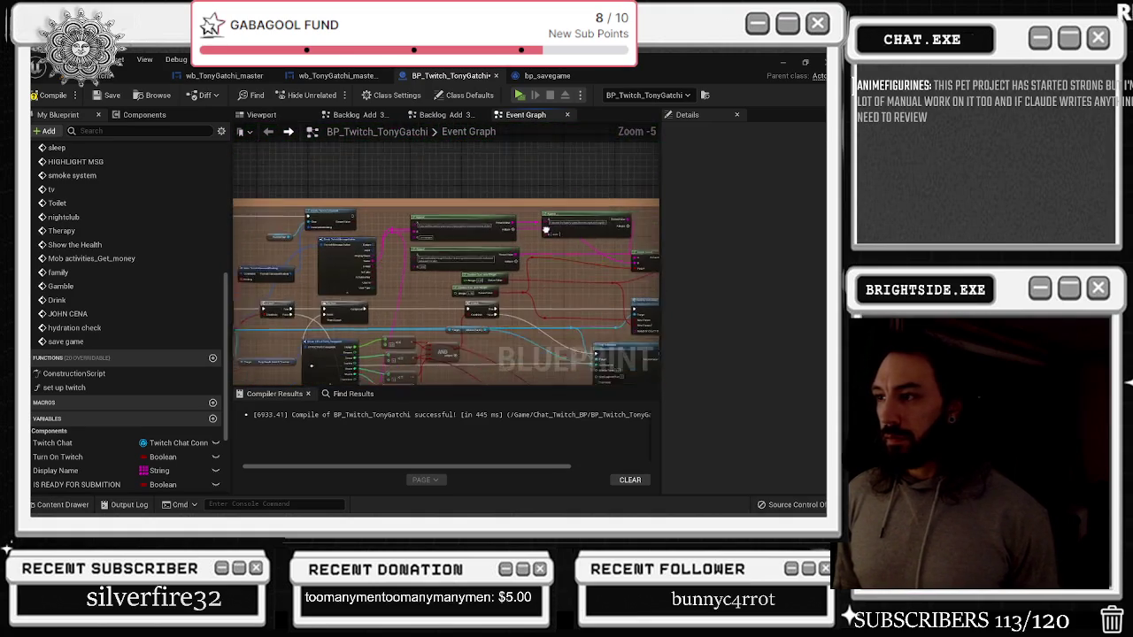
left_click_drag(571, 248, 415, 228)
mouse_move(381, 269)
left_mouse_down()
mouse_move(558, 257)
mouse_move(489, 265)
left_mouse_up()
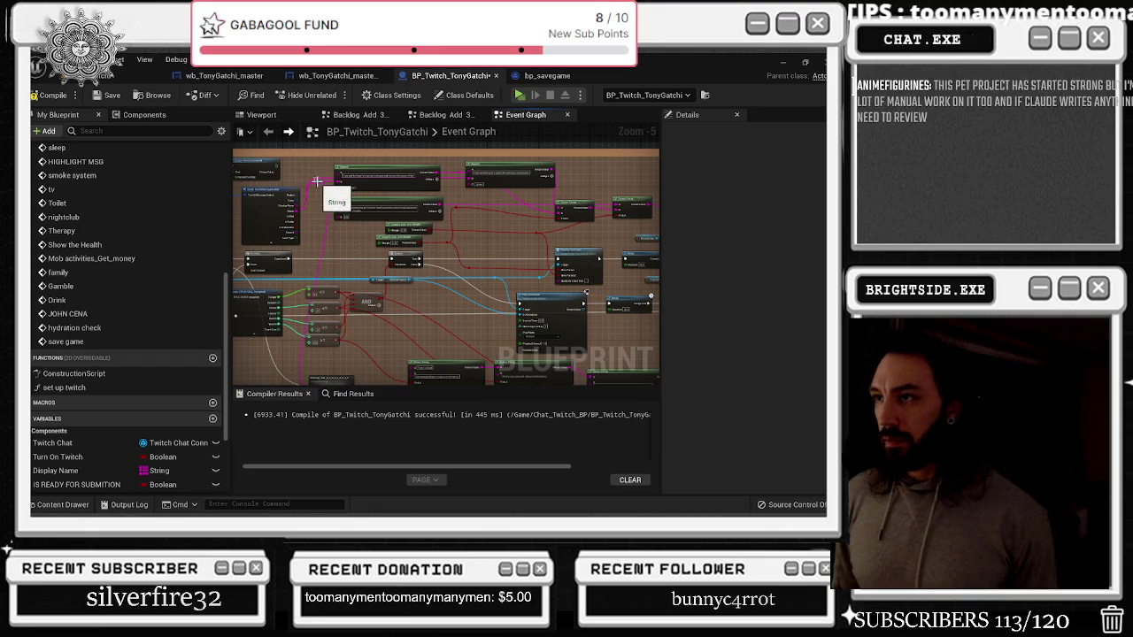
mouse_move(315, 184)
left_mouse_down()
mouse_move(430, 253)
mouse_move(551, 279)
left_mouse_up()
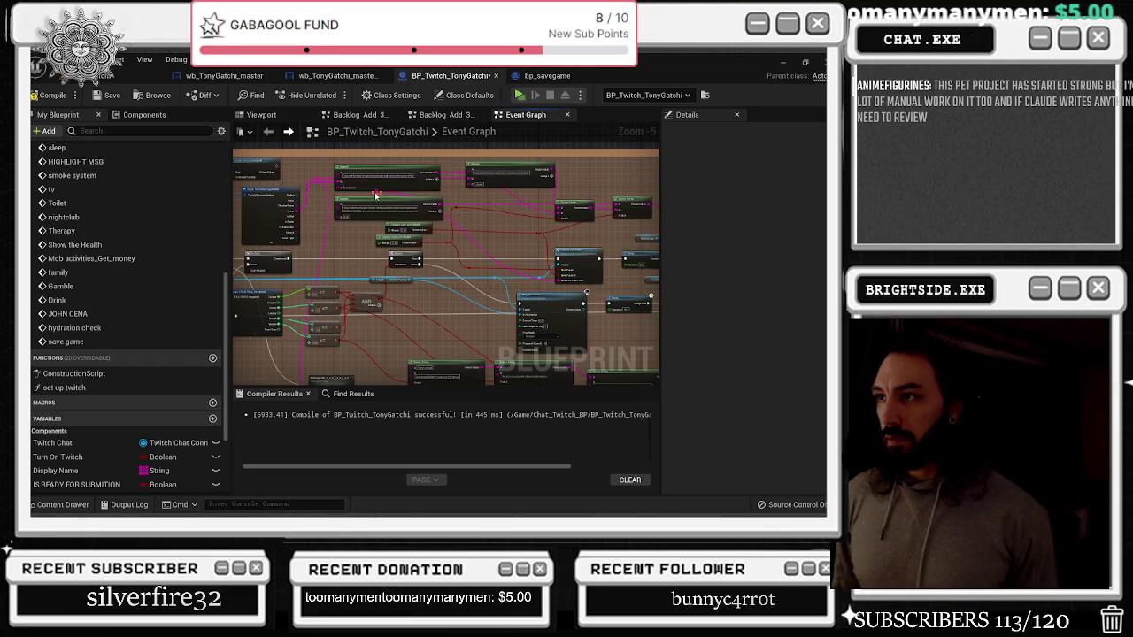
scroll(407, 234, "down", 7)
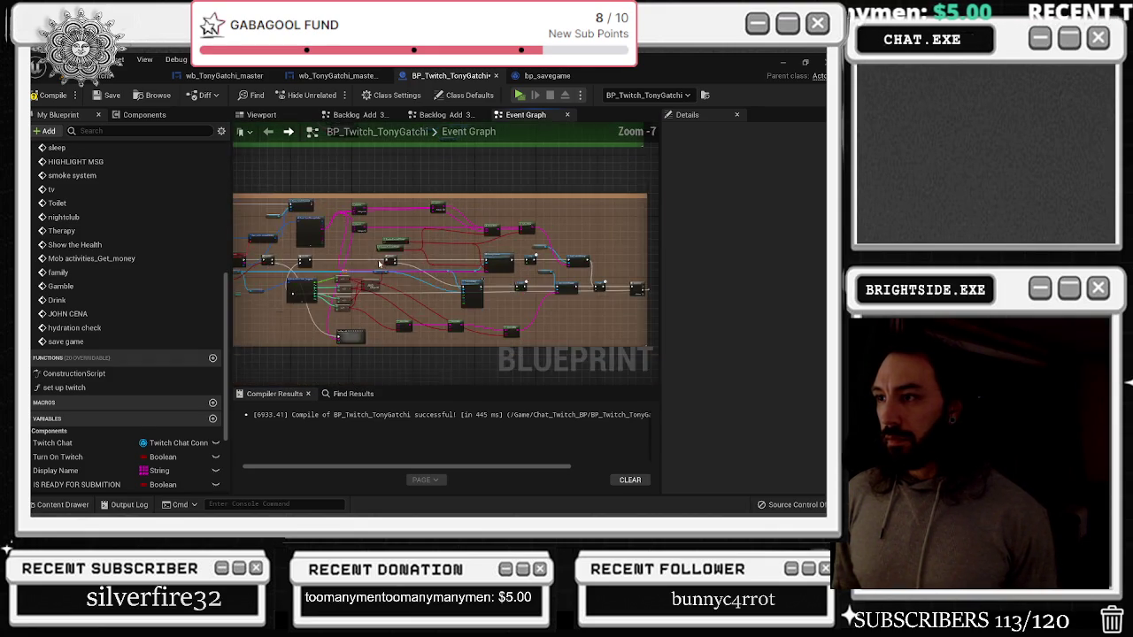
scroll(408, 230, "up", 8)
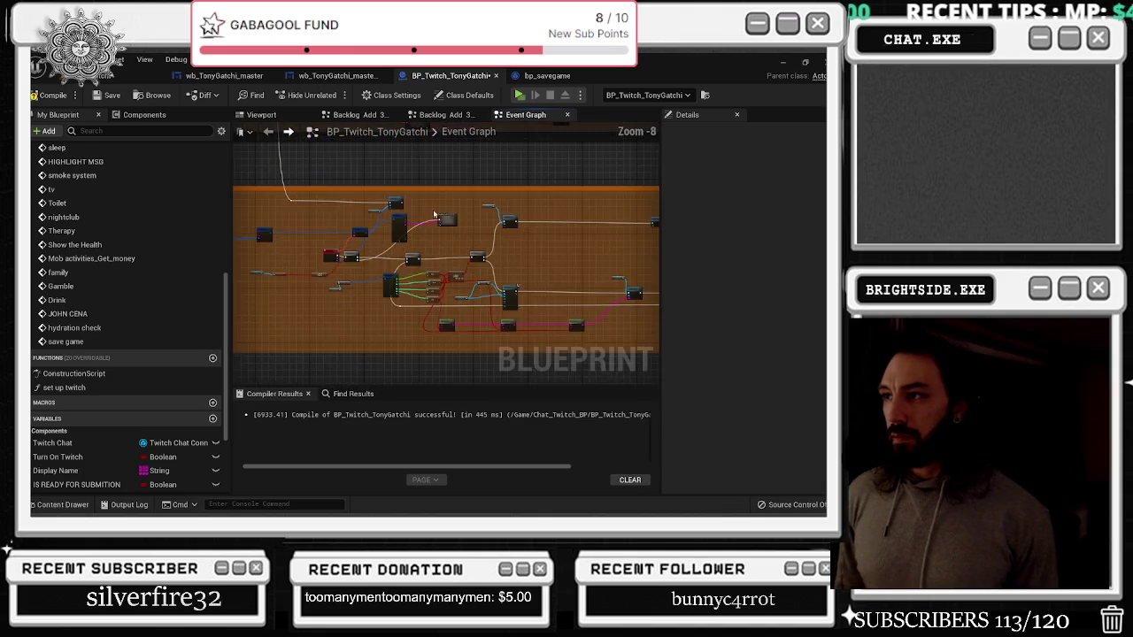
left_click_drag(451, 204, 399, 213)
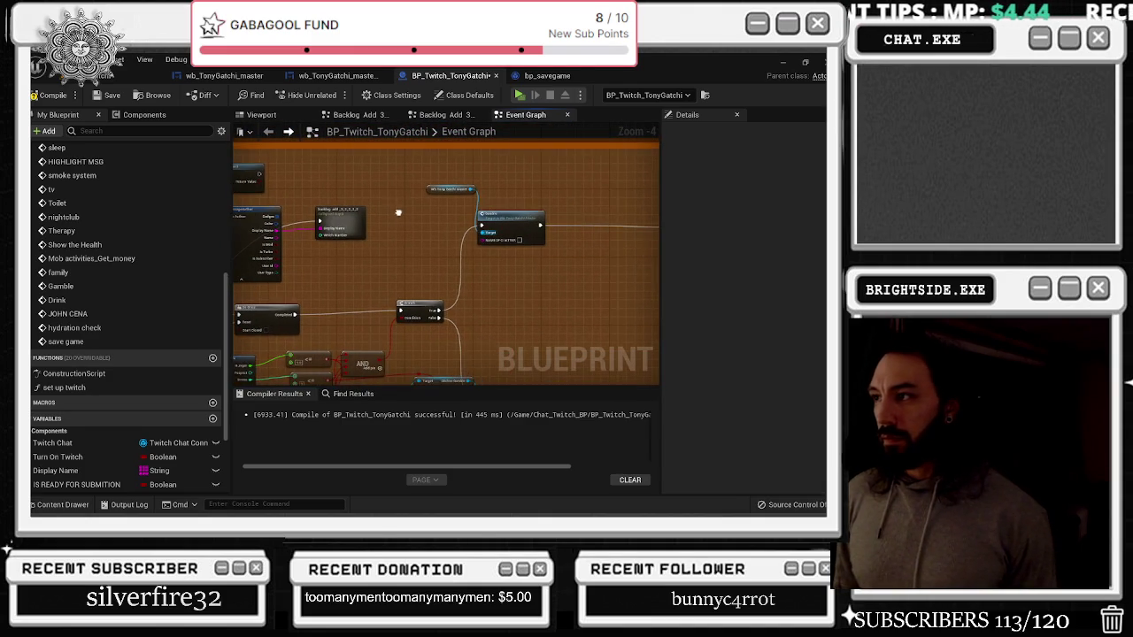
left_click_drag(301, 232, 482, 240)
scroll(483, 240, "down", 5)
scroll(531, 228, "up", 5)
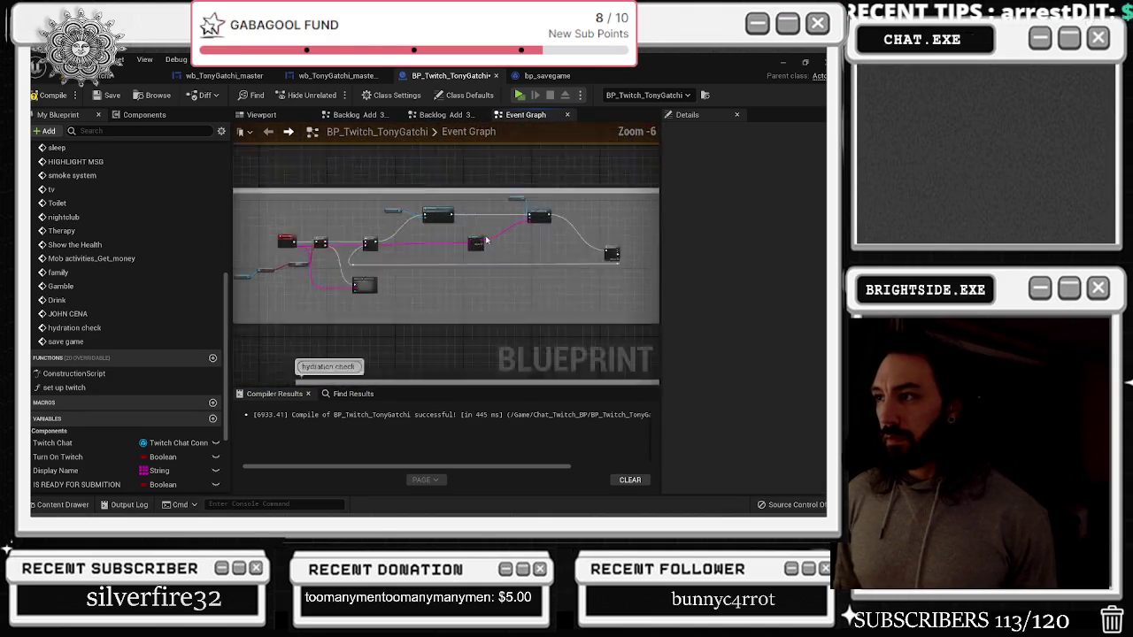
Reroute the chatter's name into the hydration check's Print String message
mouse_move(479, 221)
left_mouse_down()
mouse_move(596, 204)
mouse_move(548, 206)
left_mouse_up()
mouse_move(479, 205)
left_mouse_down()
mouse_move(567, 221)
mouse_move(327, 252)
mouse_move(367, 265)
mouse_move(546, 210)
left_mouse_up()
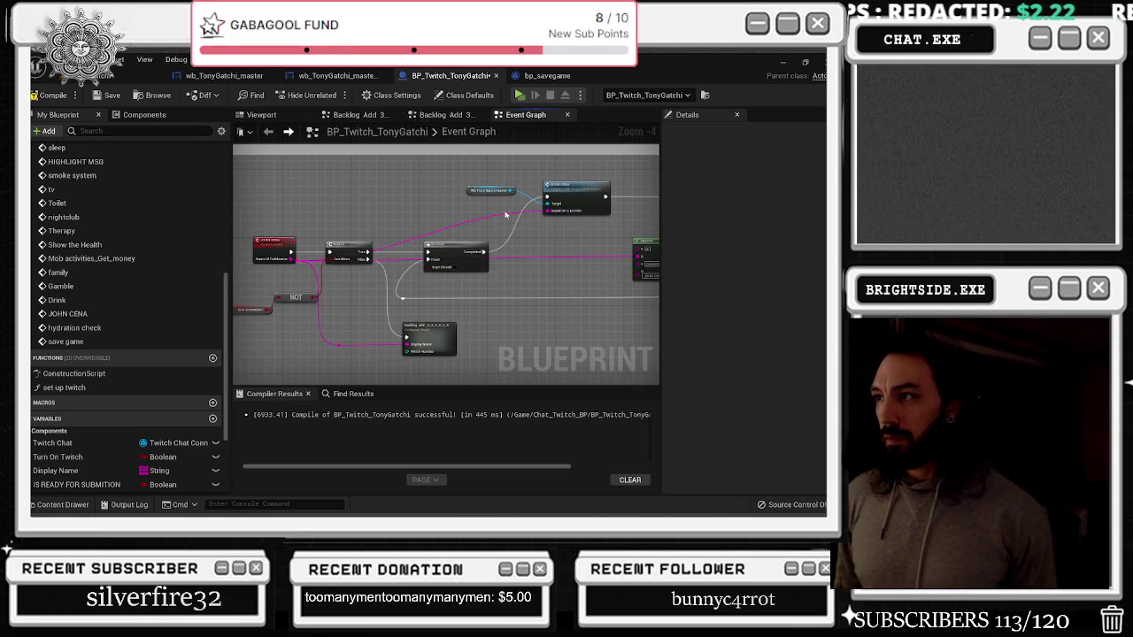
scroll(316, 216, "down", 8)
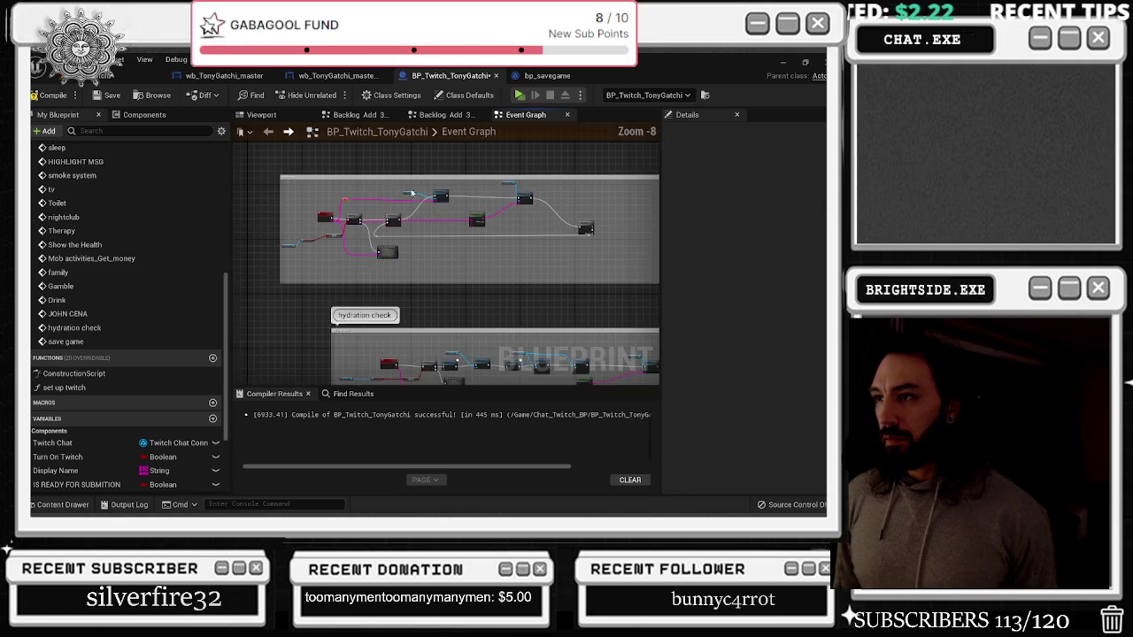
scroll(419, 219, "up", 7)
scroll(420, 219, "up", 4)
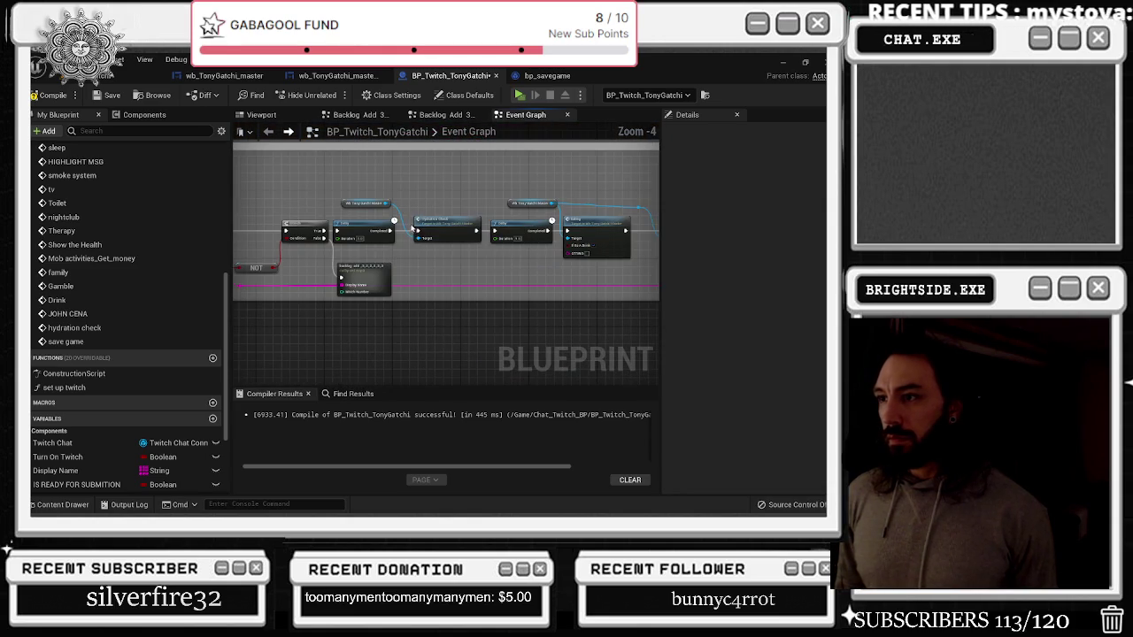
mouse_move(418, 245)
left_mouse_down()
mouse_move(376, 323)
mouse_move(389, 292)
mouse_move(541, 250)
mouse_move(535, 235)
left_mouse_up()
double_click(510, 268)
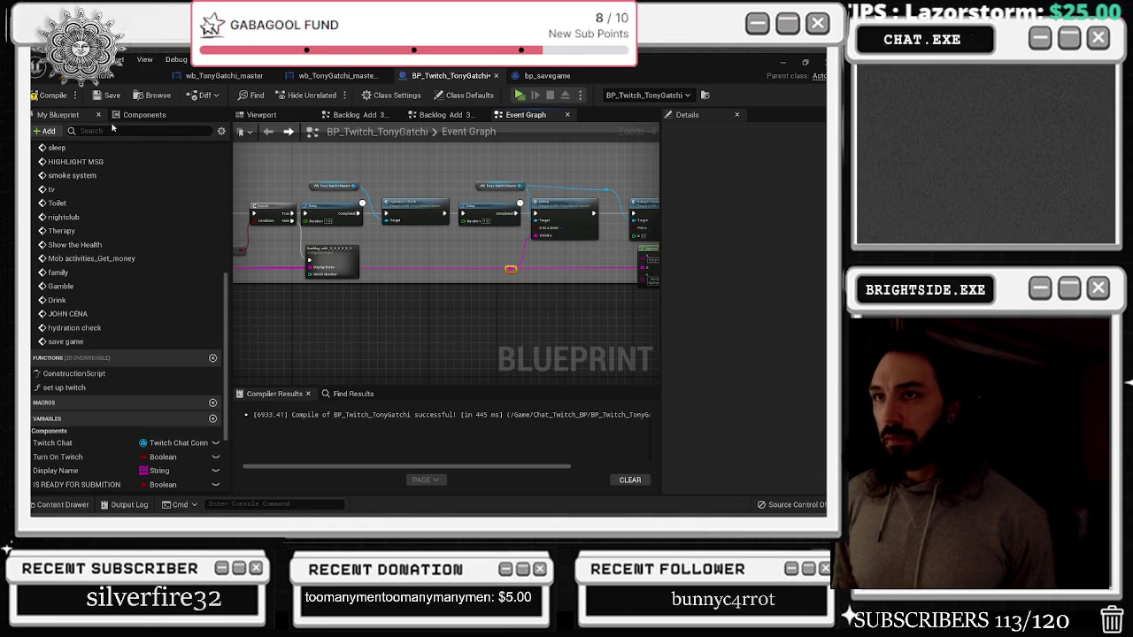
Compile and save the blueprint, then launch the game in a play window
left_click(111, 96)
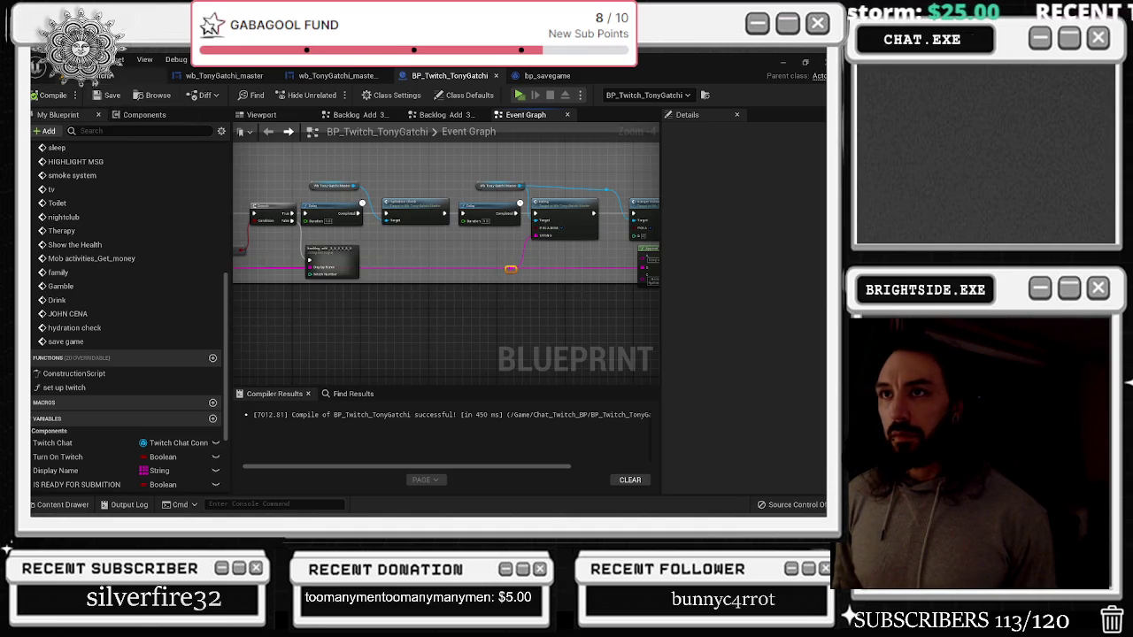
left_click(53, 75)
left_click(42, 96)
left_click(252, 94)
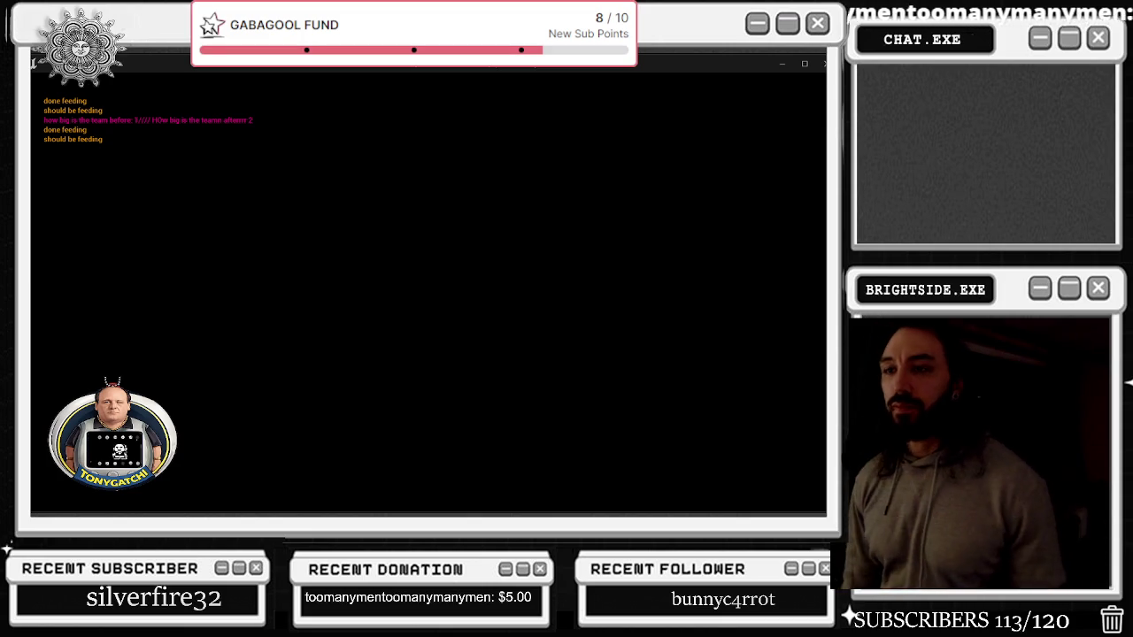
End the TonyGatchi play session with Escape, returning to the Message Log's Accessed None errors
key("Escape")
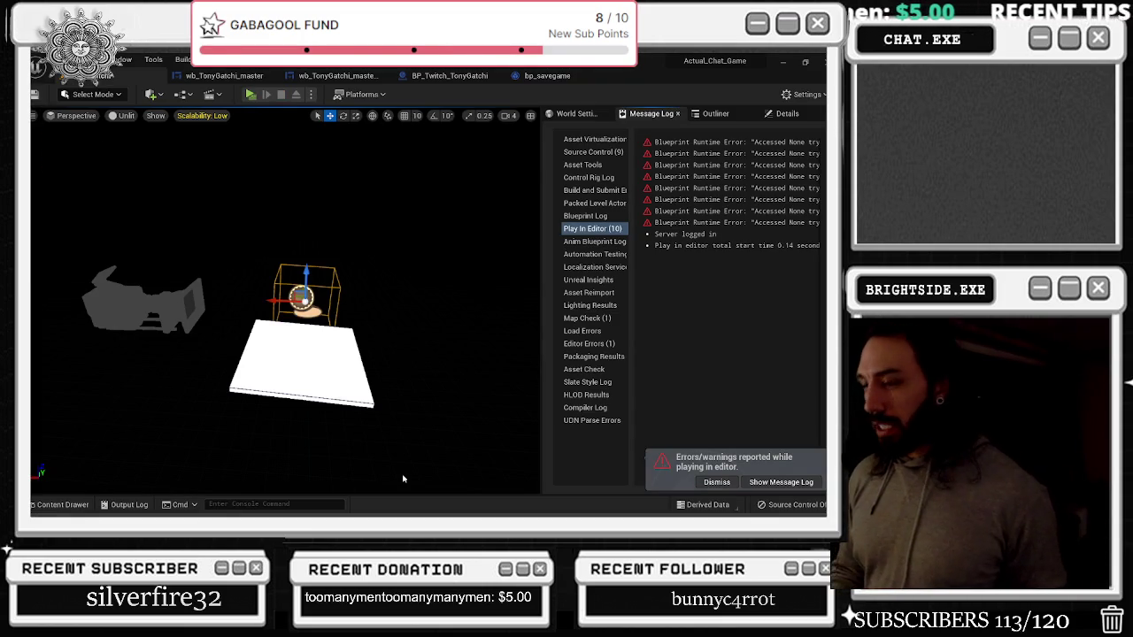
Enable Show Bubble When Zoomed on the JOHN CENA comment, then launch the game with Play
left_click(235, 78)
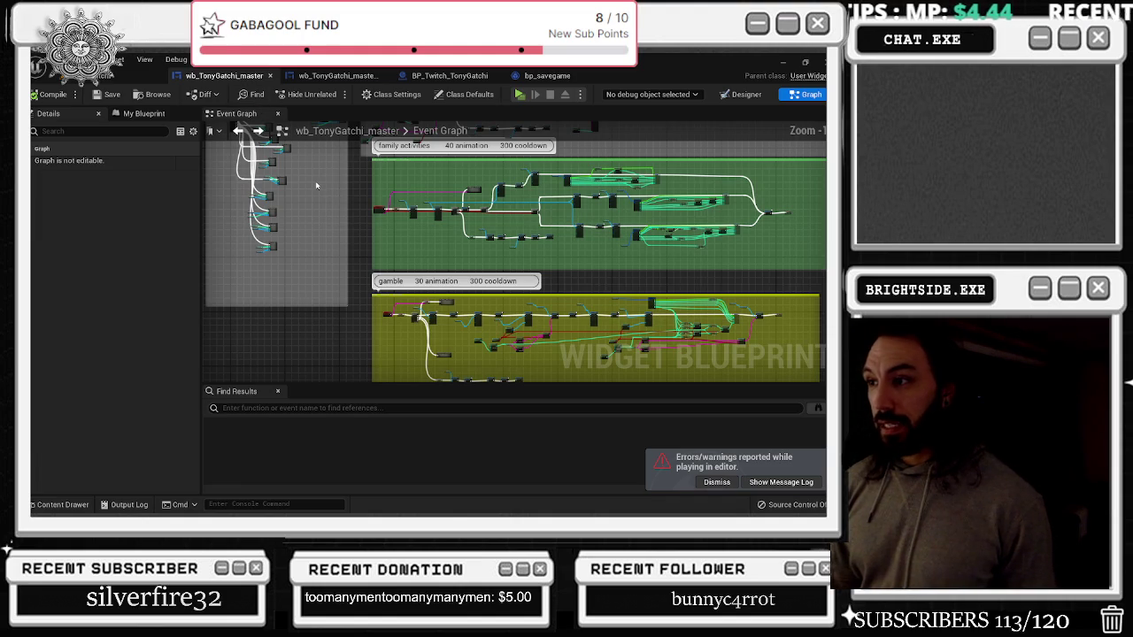
left_click(434, 76)
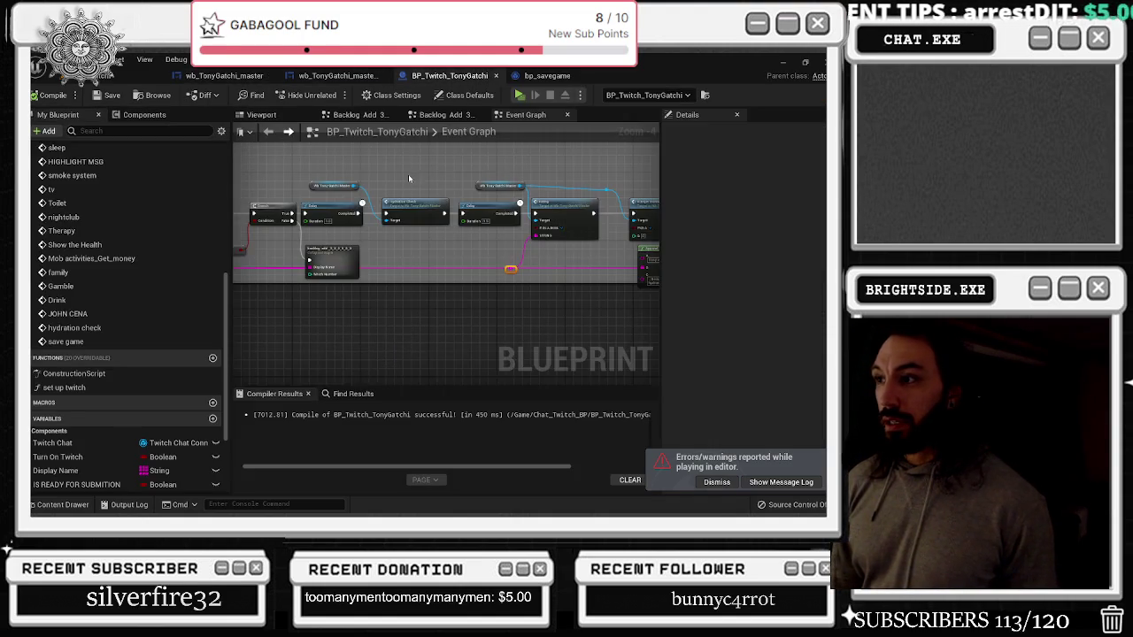
scroll(410, 178, "down", 8)
mouse_move(431, 293)
left_mouse_down()
mouse_move(456, 355)
mouse_move(499, 344)
left_mouse_up()
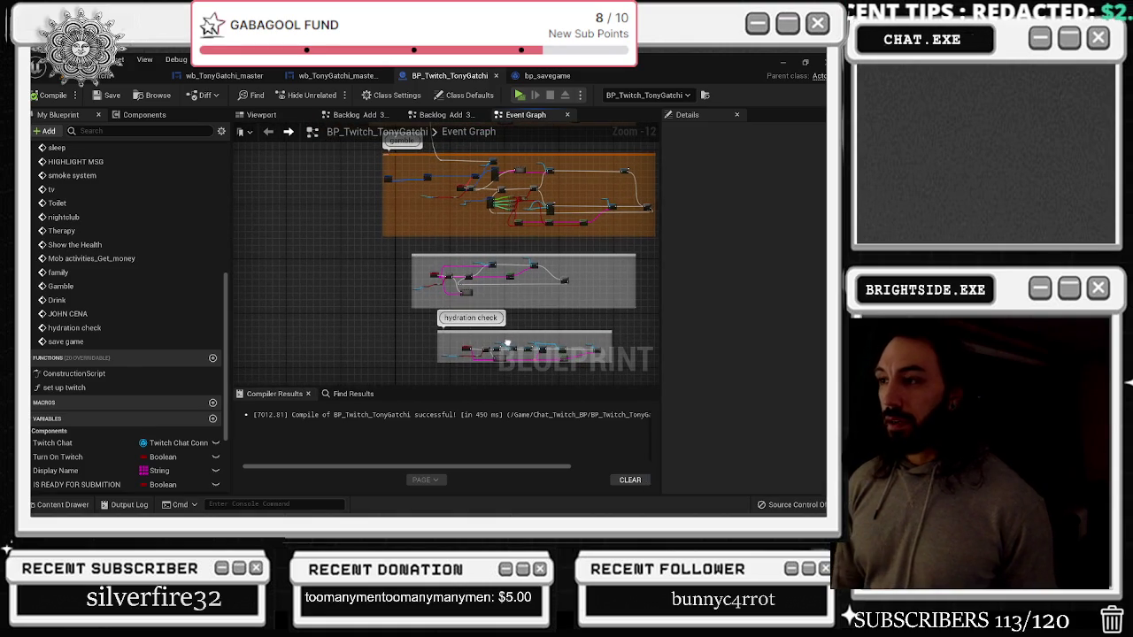
mouse_move(508, 343)
left_mouse_down()
mouse_move(468, 348)
mouse_move(442, 251)
left_mouse_up()
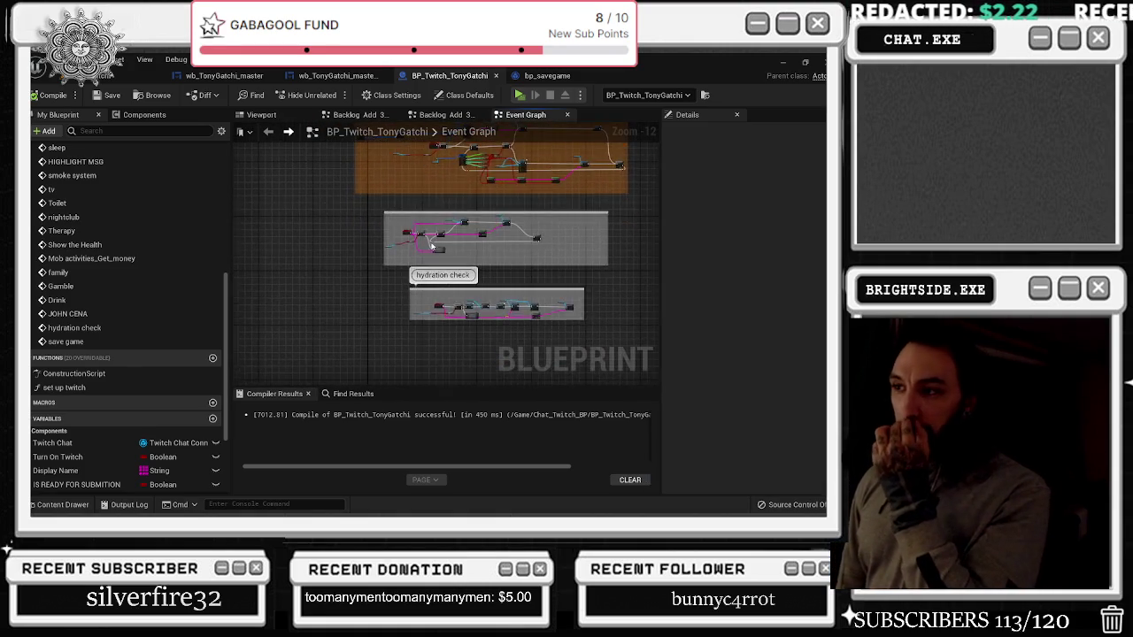
scroll(441, 252, "up", 6)
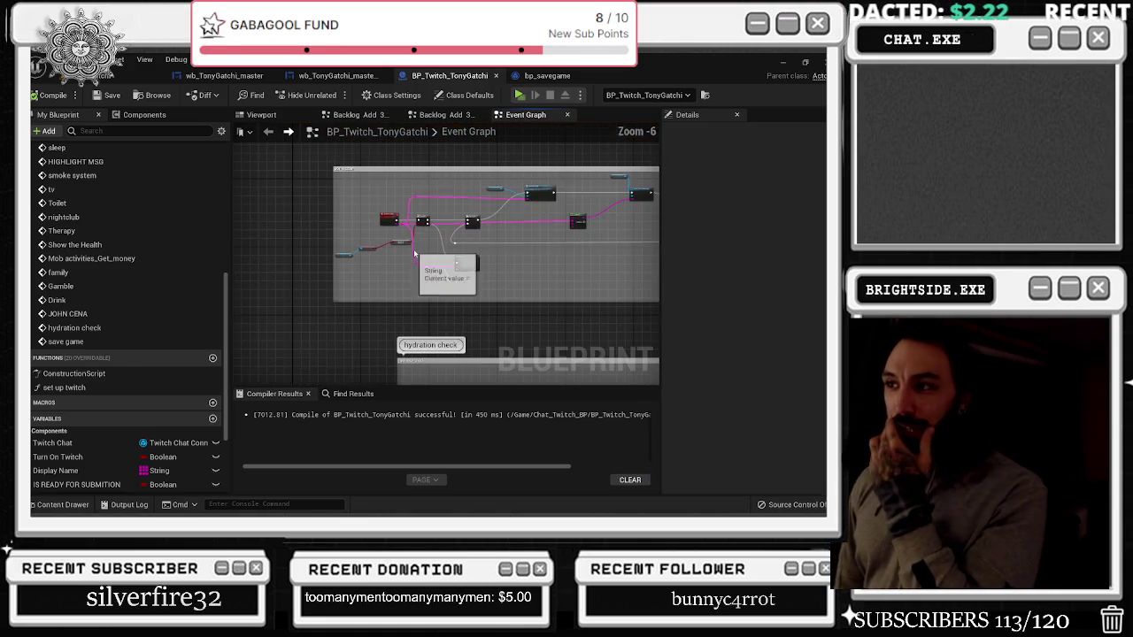
left_click(649, 166)
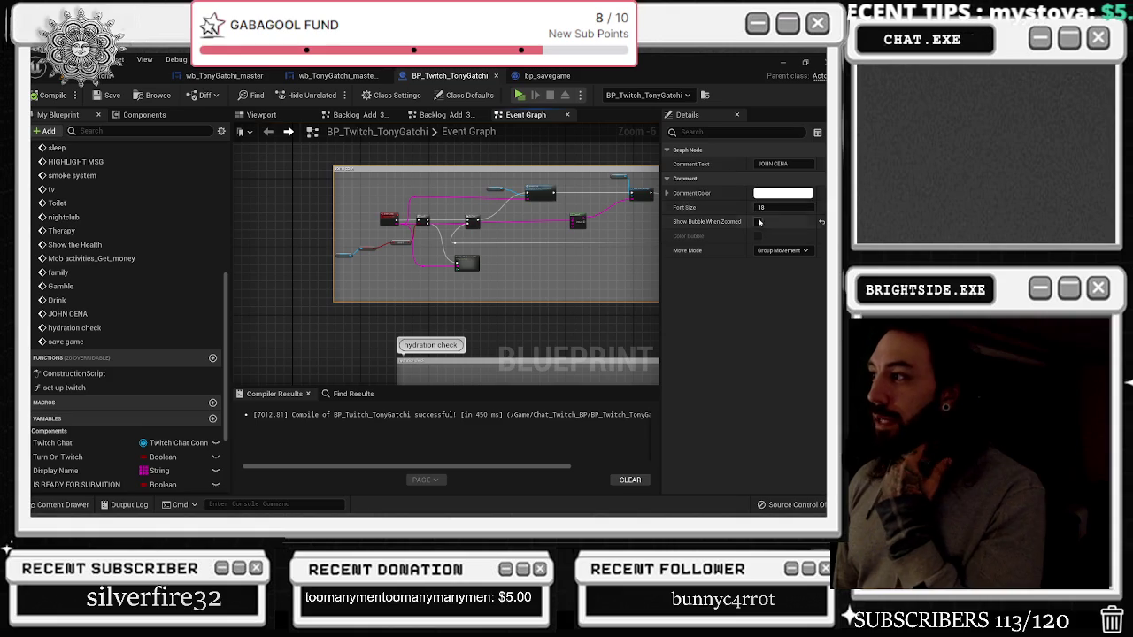
left_click(758, 221)
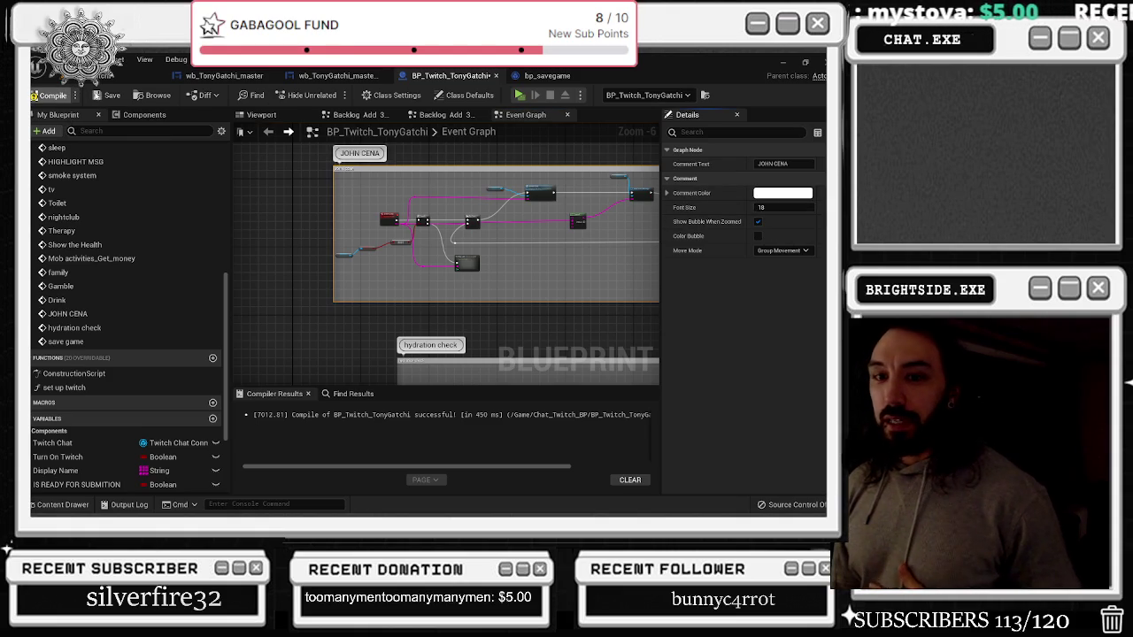
left_click(224, 75)
left_click(249, 94)
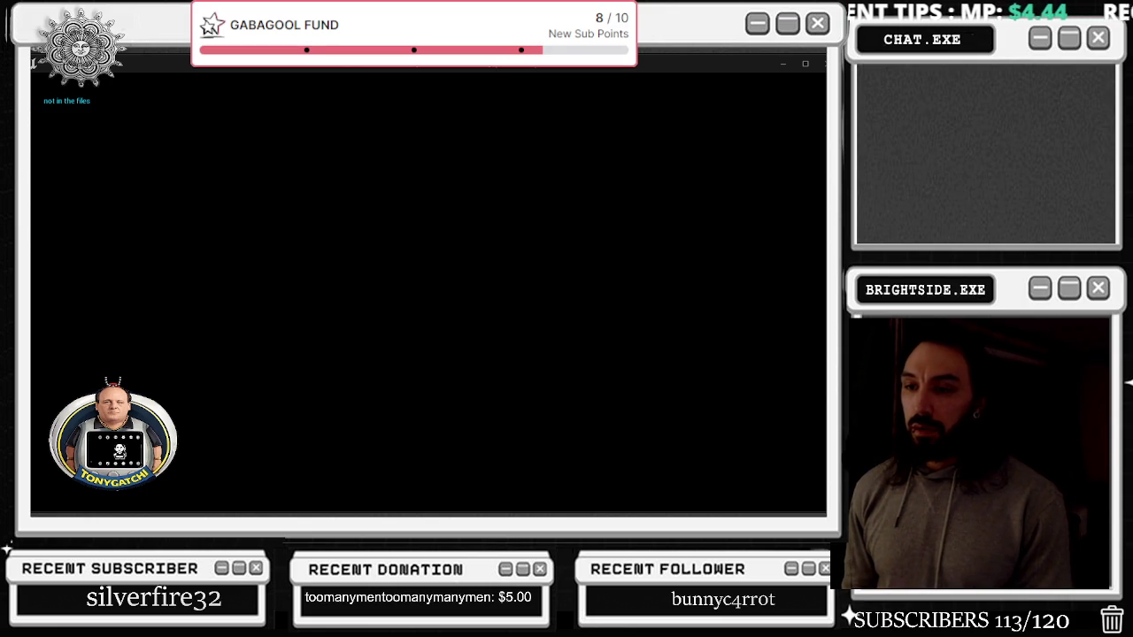
End the Play-in-Editor session with Esc to see the Message Log's Accessed None errors
key("Escape")
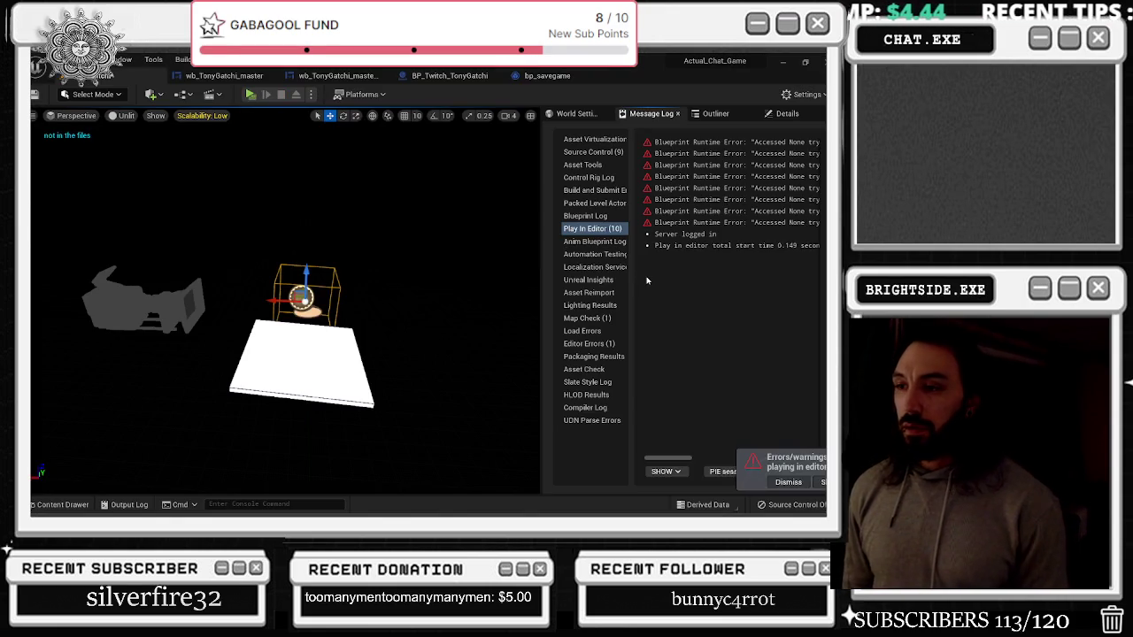
Open the JOHN CENA function graph and show the Tonygatchi sprites in the Content Drawer
left_click(338, 76)
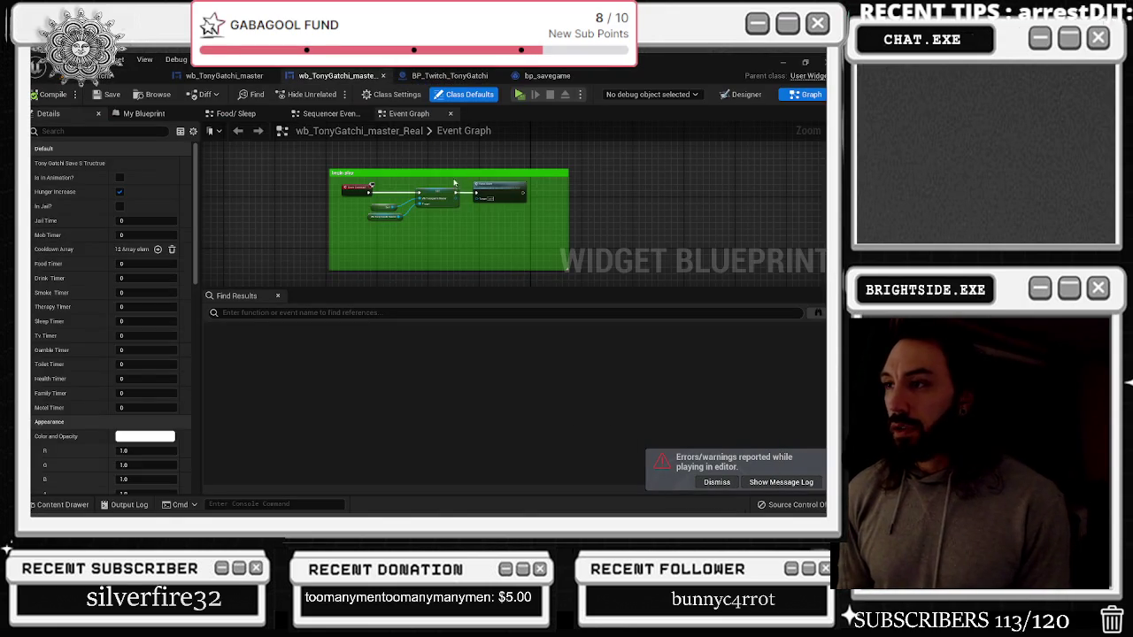
left_click(443, 76)
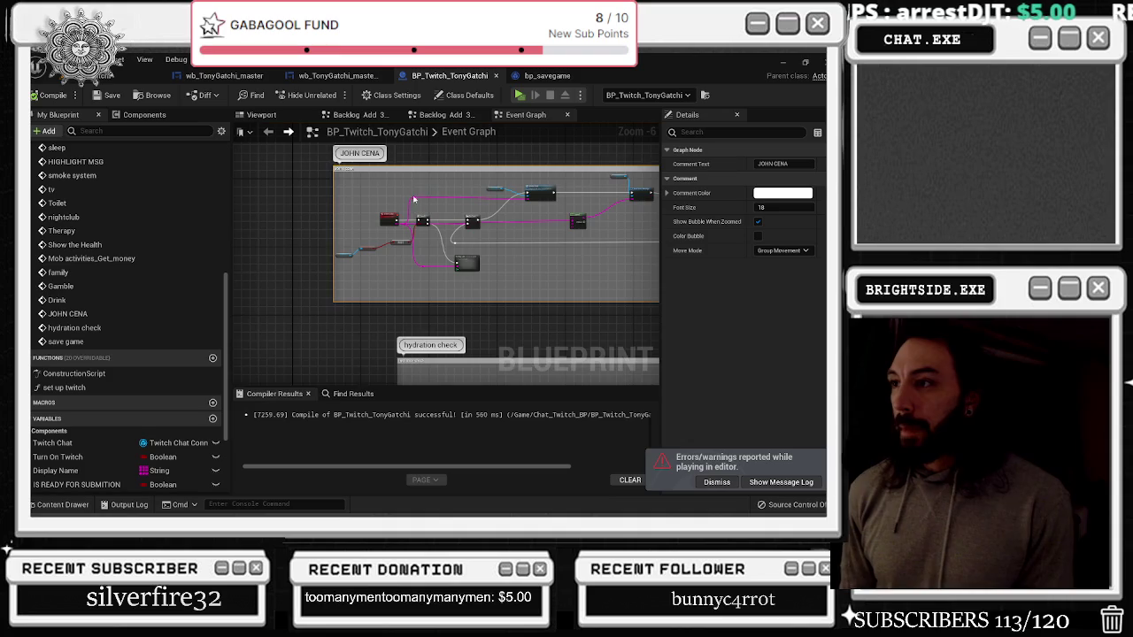
scroll(389, 217, "down", 7)
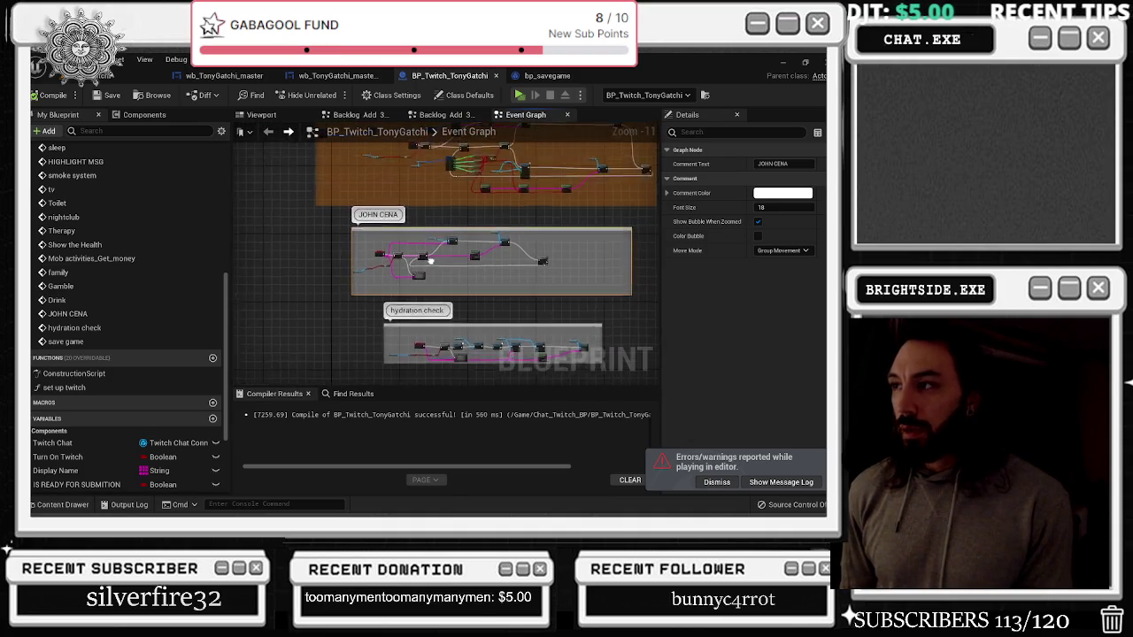
left_click_drag(510, 358, 504, 329)
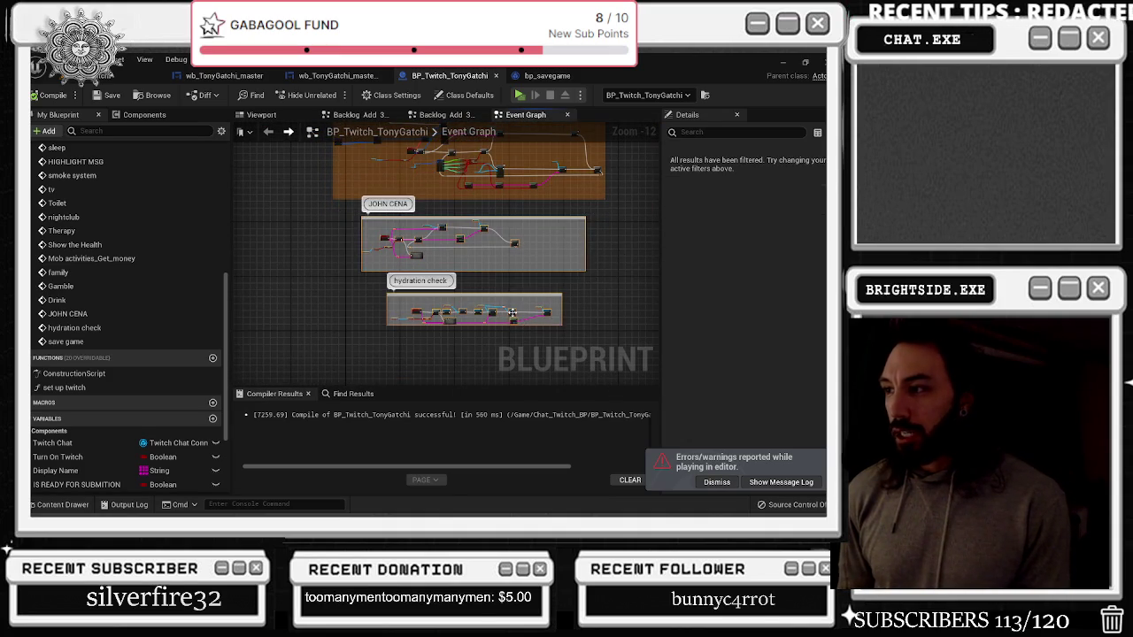
scroll(430, 321, "up", 9)
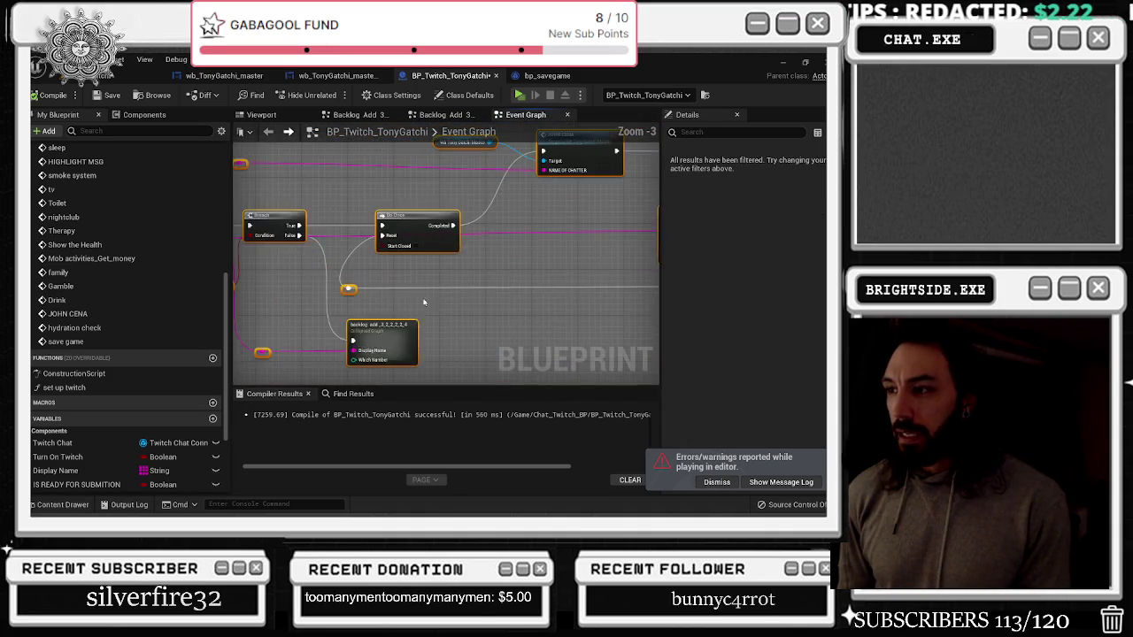
left_click(395, 243)
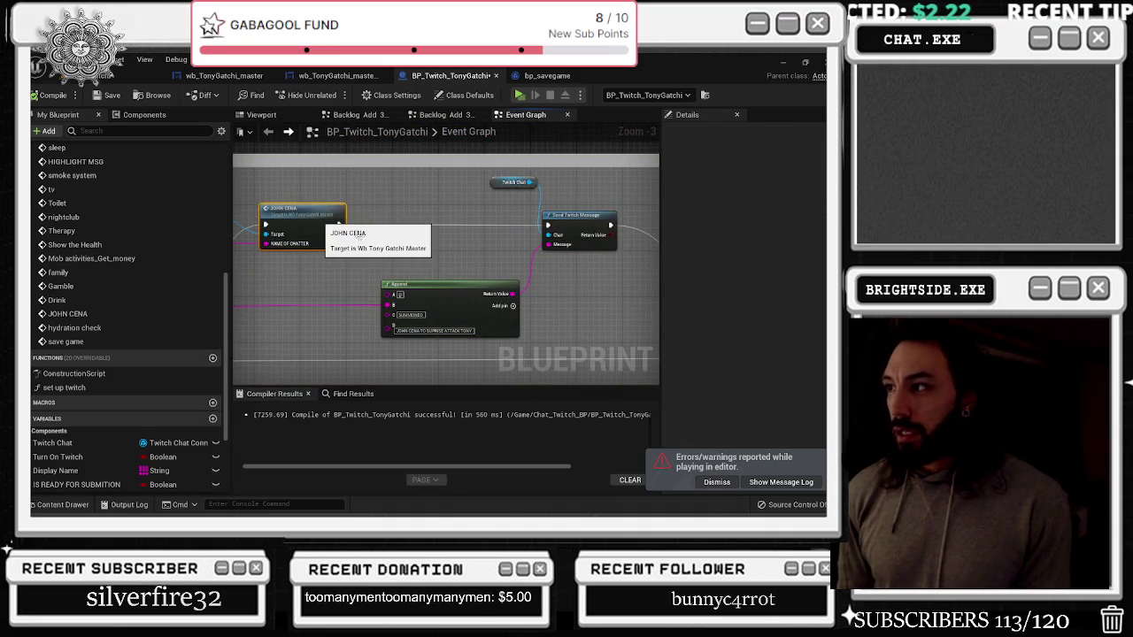
double_click(320, 223)
scroll(415, 219, "up", 3)
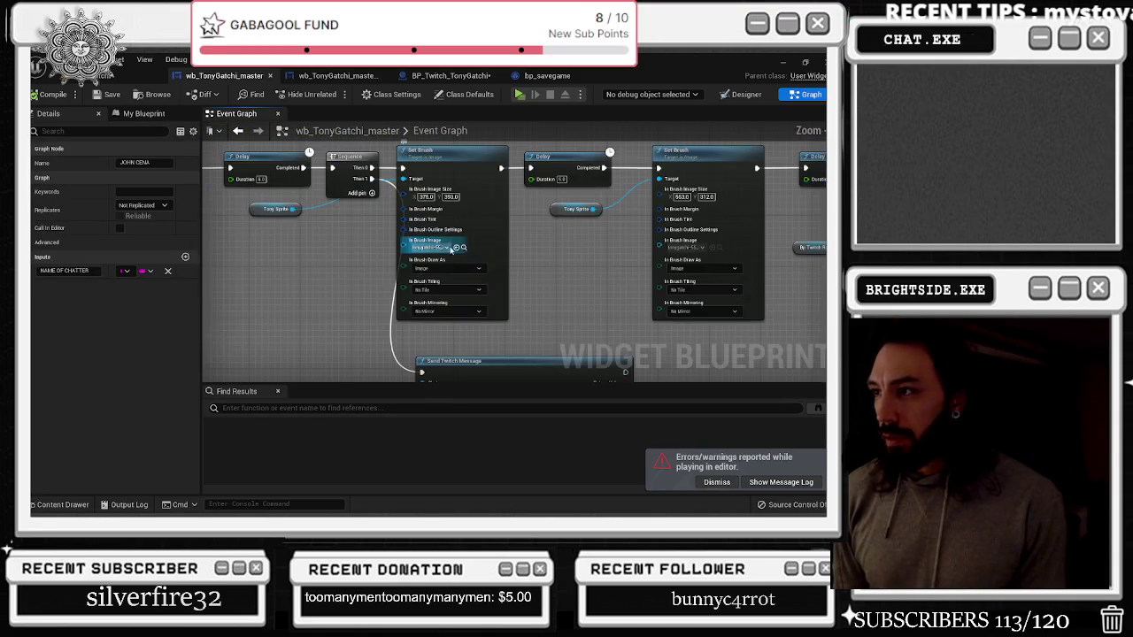
key("ctrl+space")
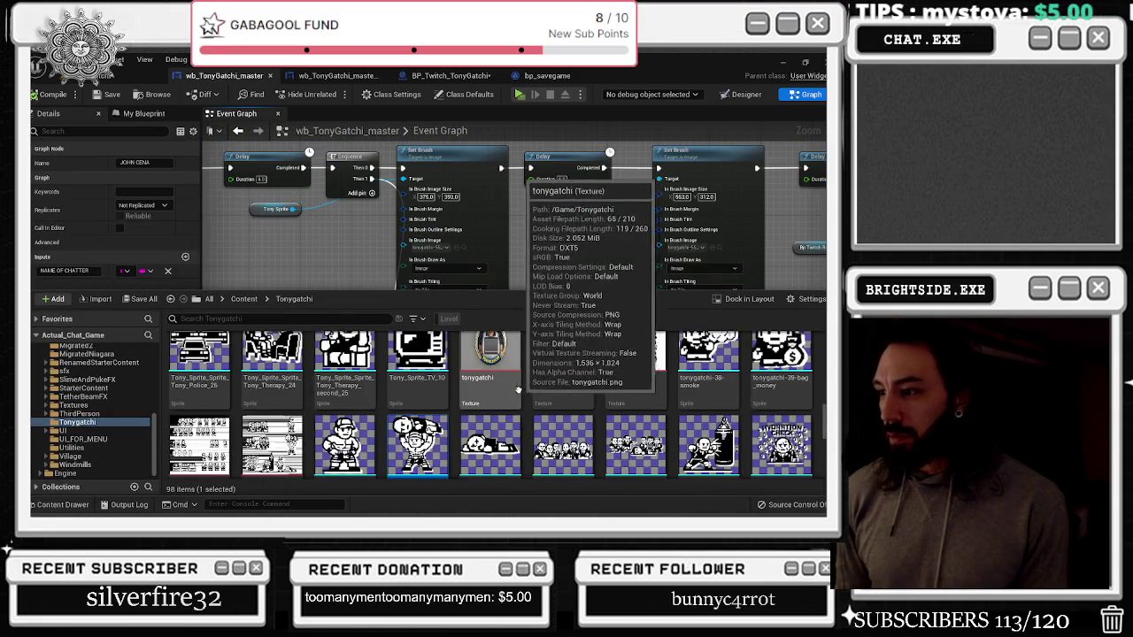
Browse the Tonygatchi sprites from the brush image and pick the third John Cena sprite
left_click_drag(723, 251, 528, 228)
left_click(525, 226)
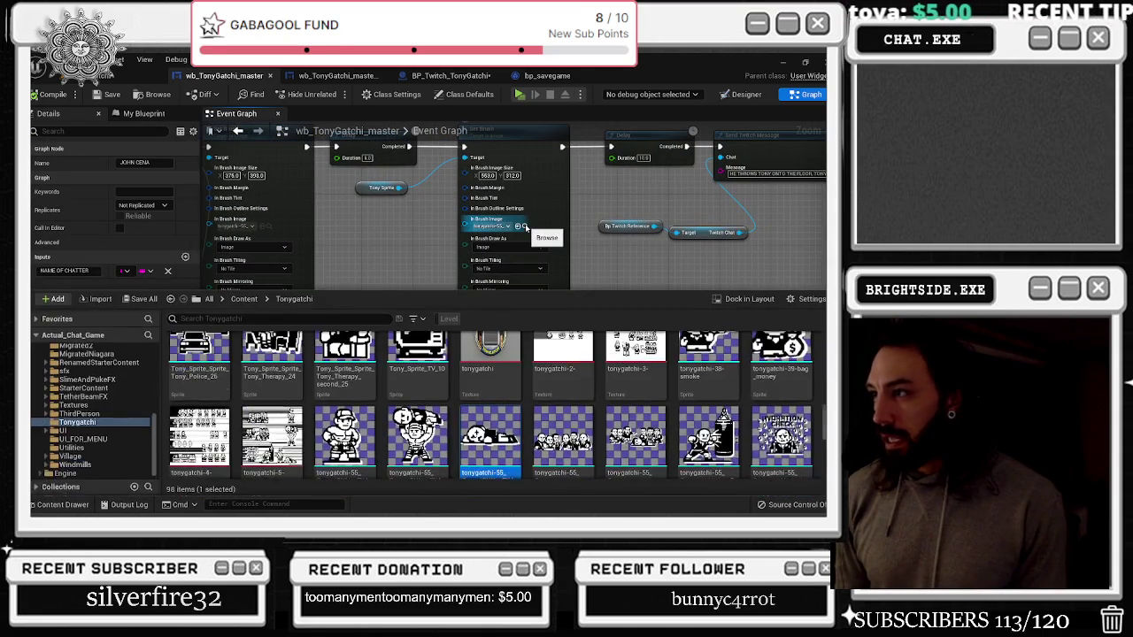
scroll(551, 439, "down", 5)
scroll(551, 439, "down", 5)
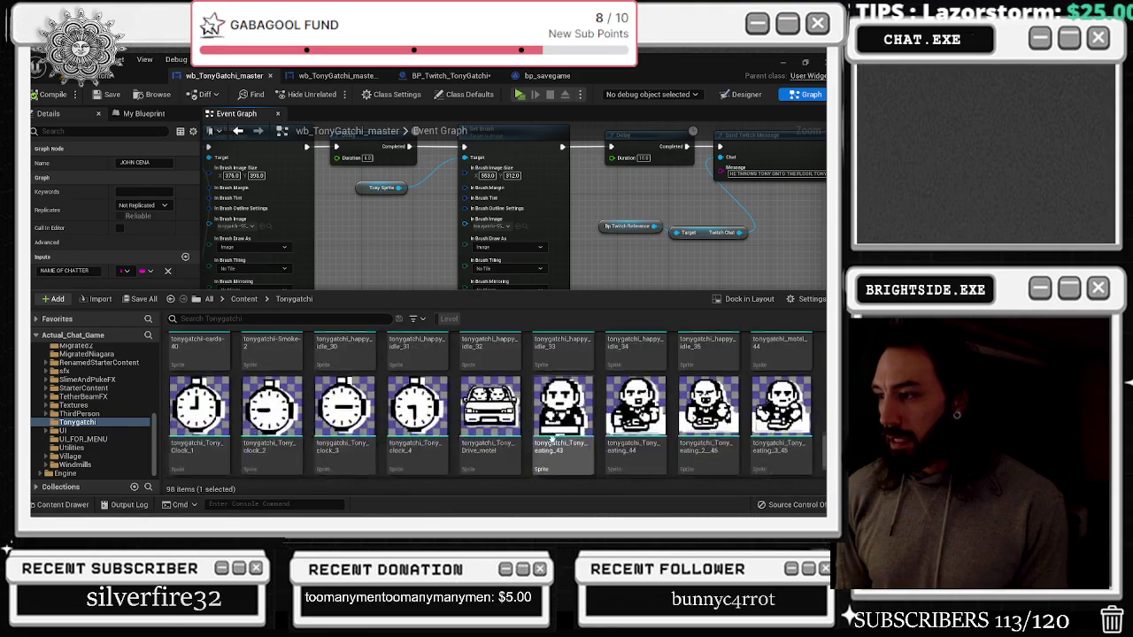
scroll(548, 398, "up", 10)
scroll(496, 372, "up", 5)
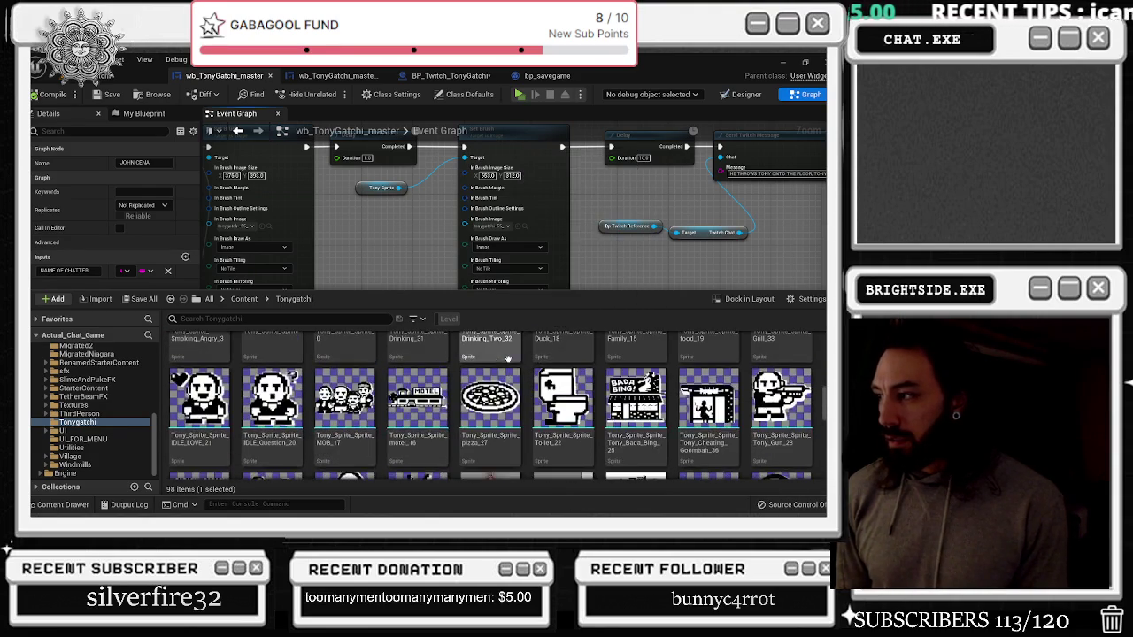
scroll(427, 389, "up", 5)
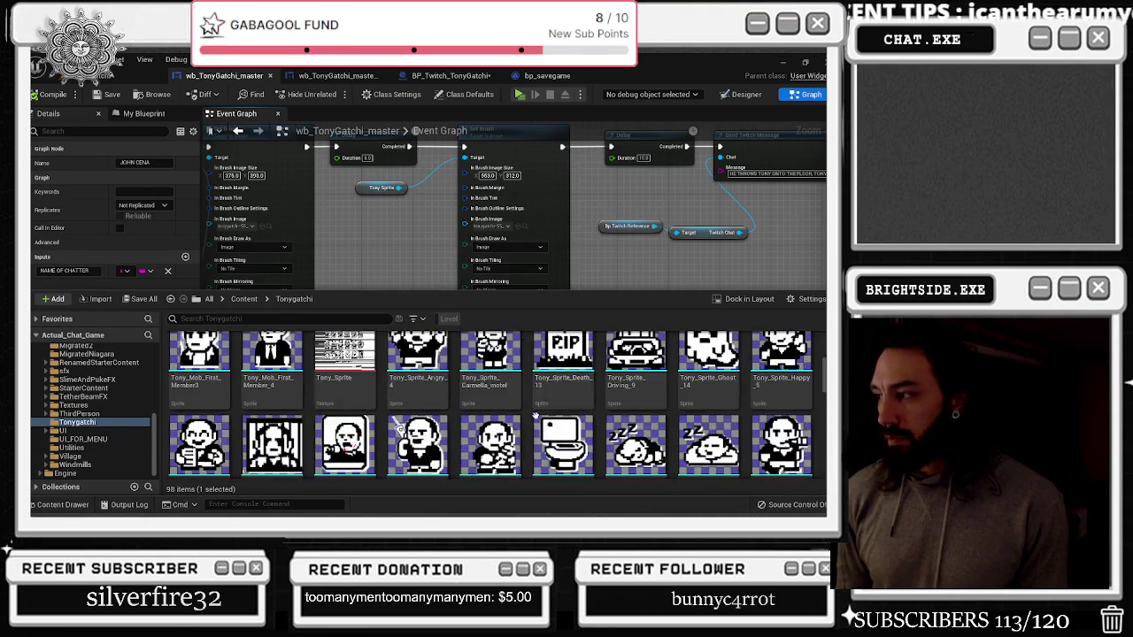
scroll(670, 425, "down", 5)
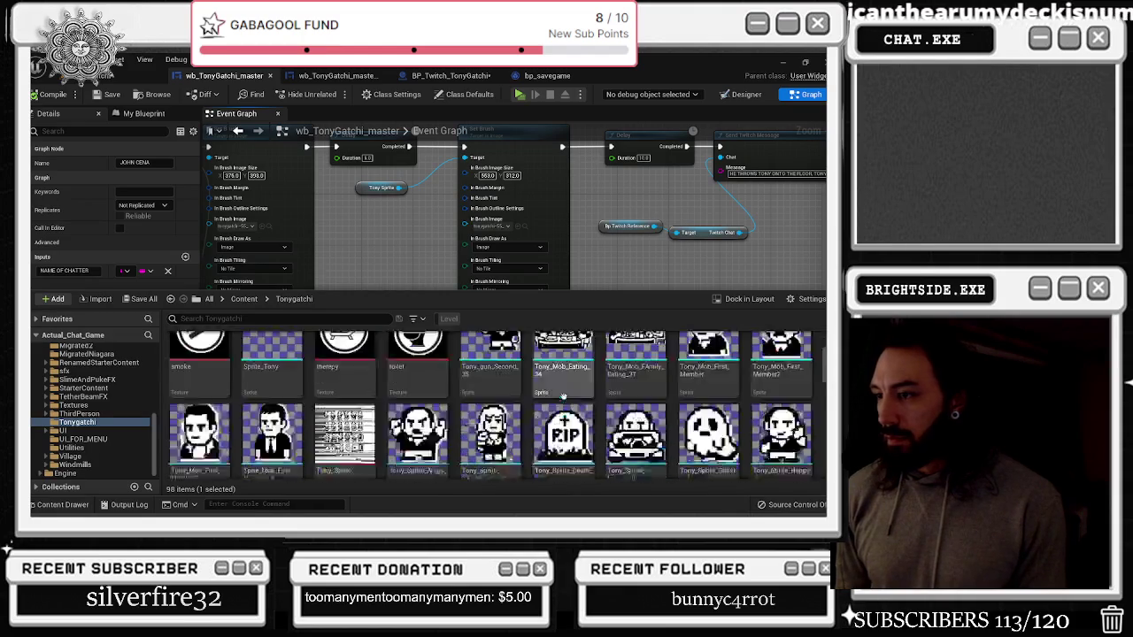
scroll(495, 398, "down", 8)
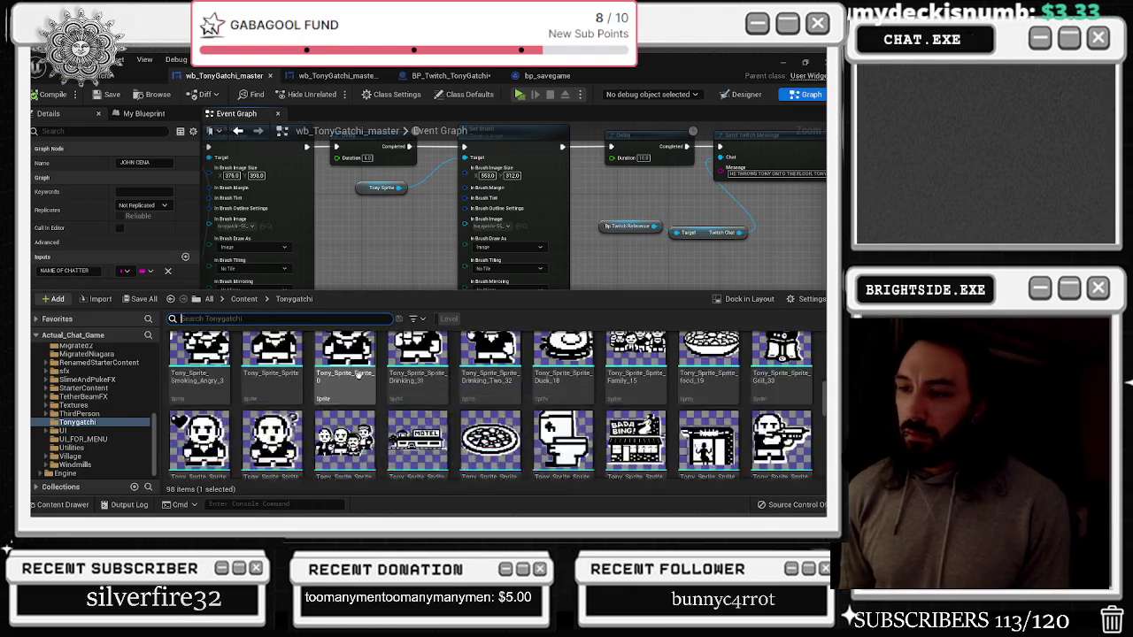
left_click(518, 396)
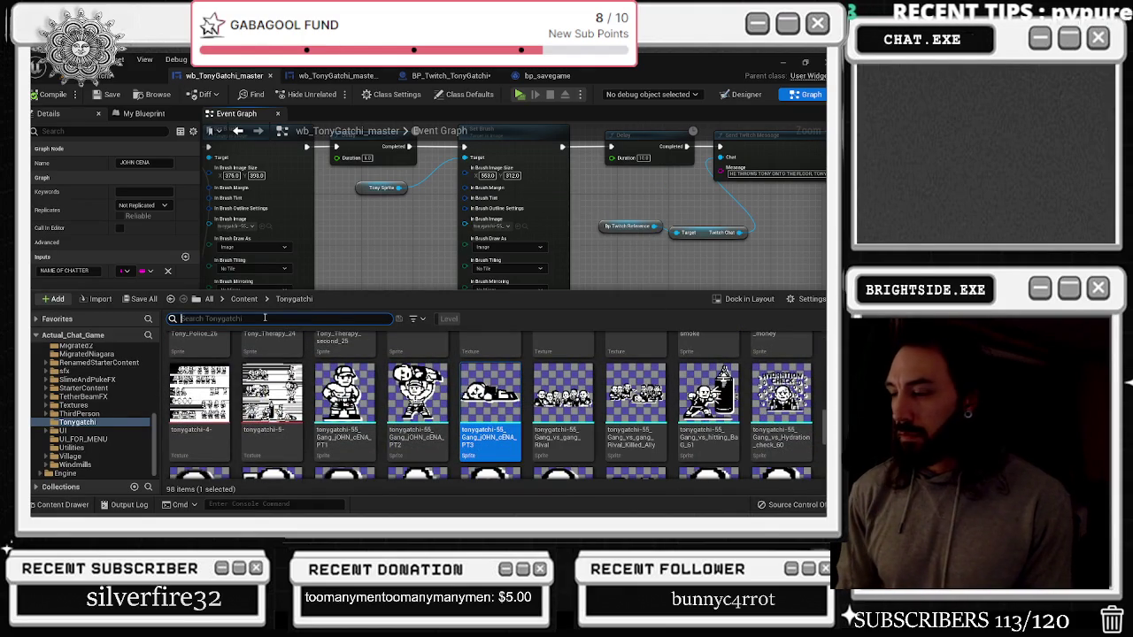
Duplicate the third John Cena sprite under a new name and open the copy for editing
left_click(265, 318)
type("dead")
key("BackSpace")
key("BackSpace")
key("BackSpace")
type("h")
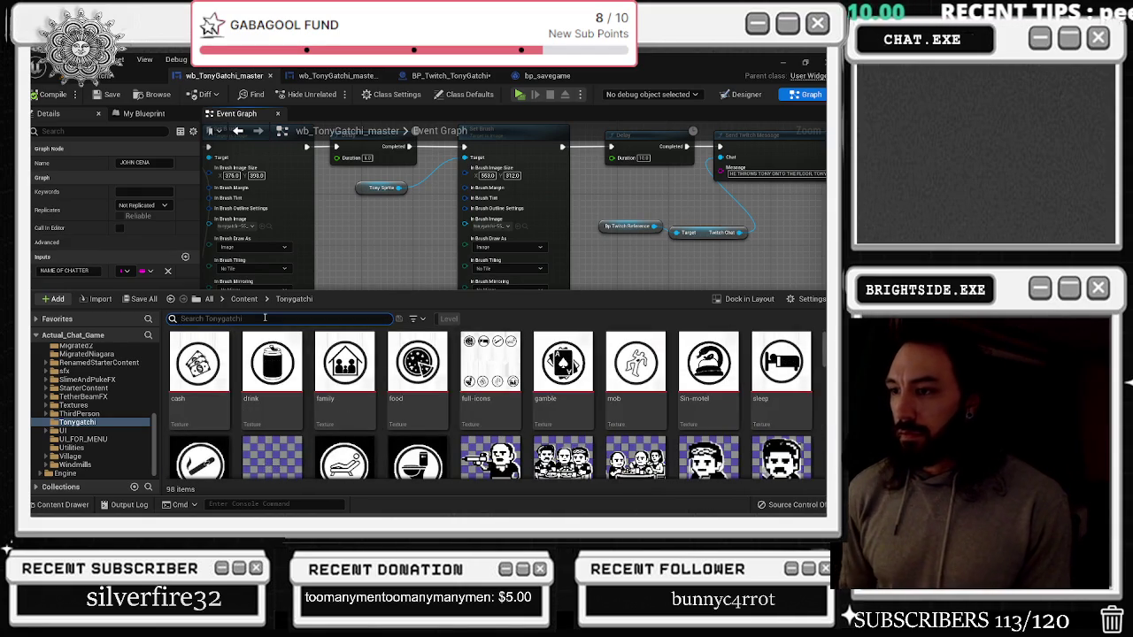
type("hn")
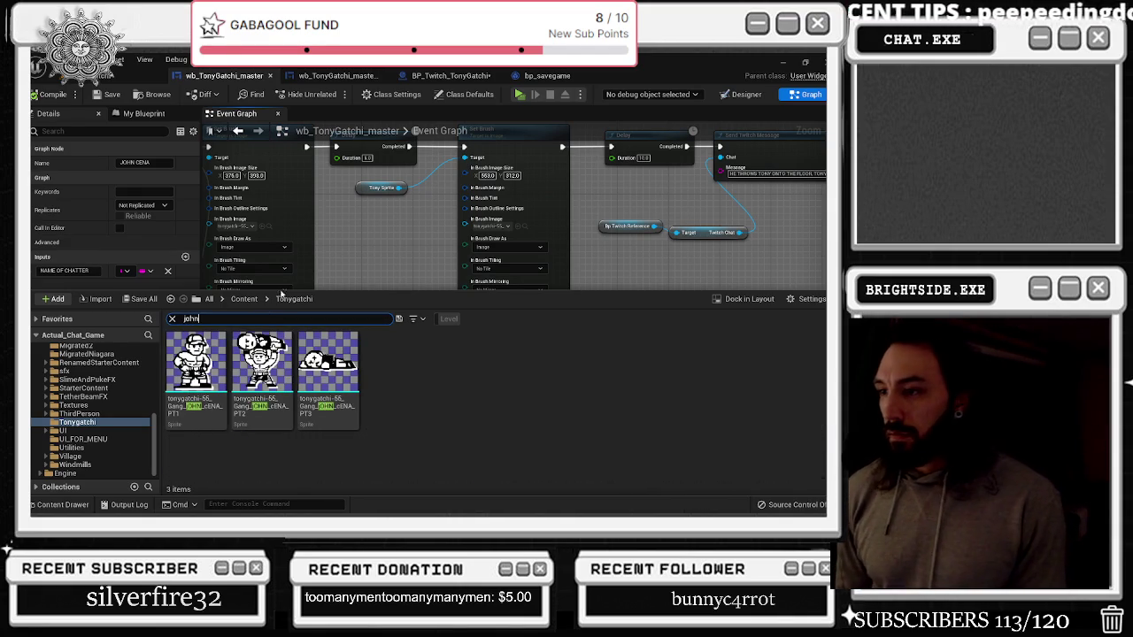
right_click(332, 363)
left_click(372, 143)
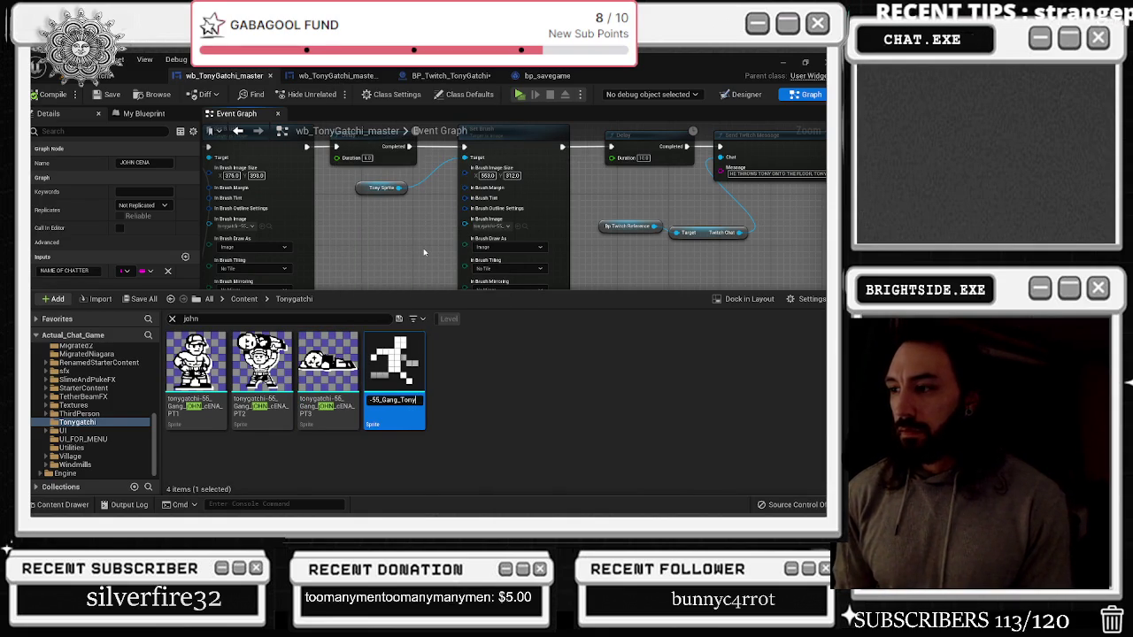
type(")")
key("BackSpace")
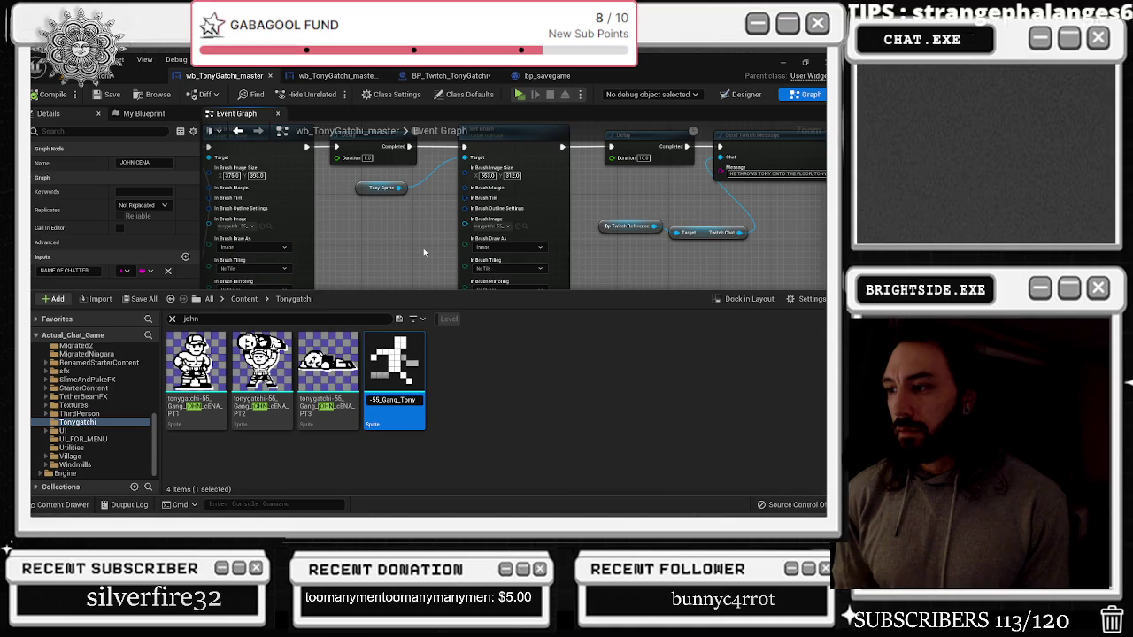
key("Return")
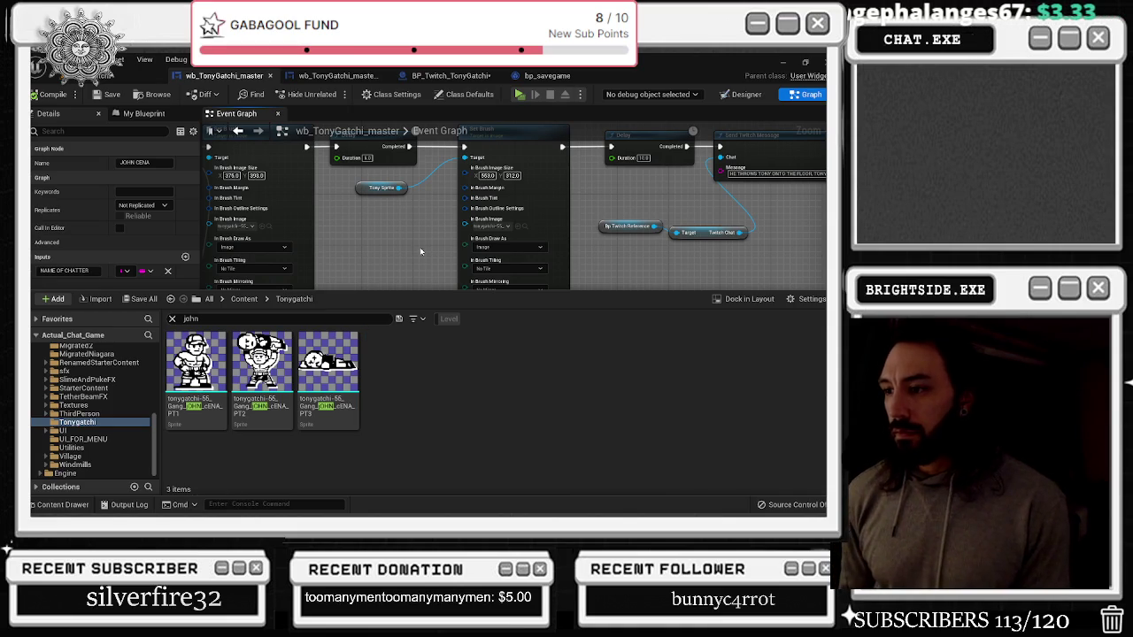
double_click(352, 390)
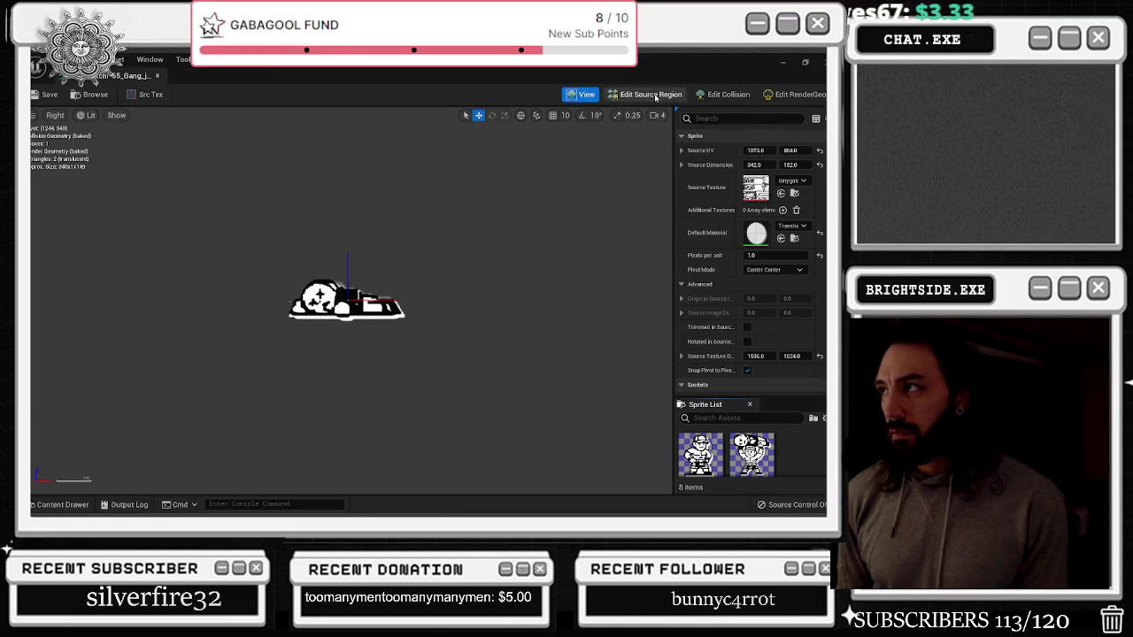
Set the sprite region's X position to 877 and extend it upward over the standing figure
left_click(653, 95)
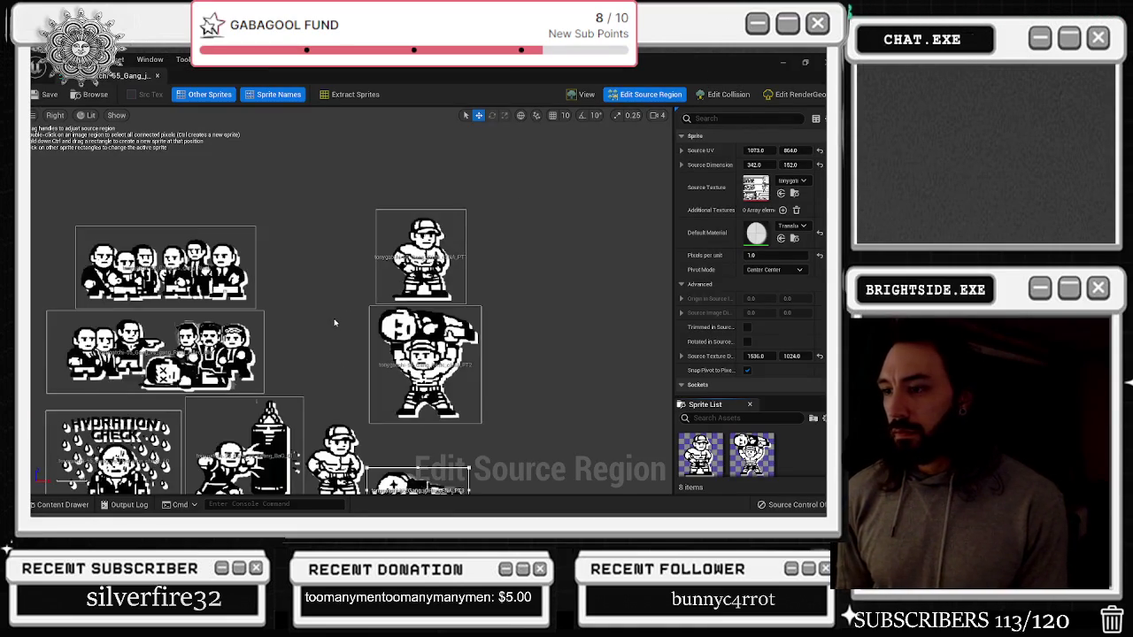
left_click(759, 151)
type("877")
key("Return")
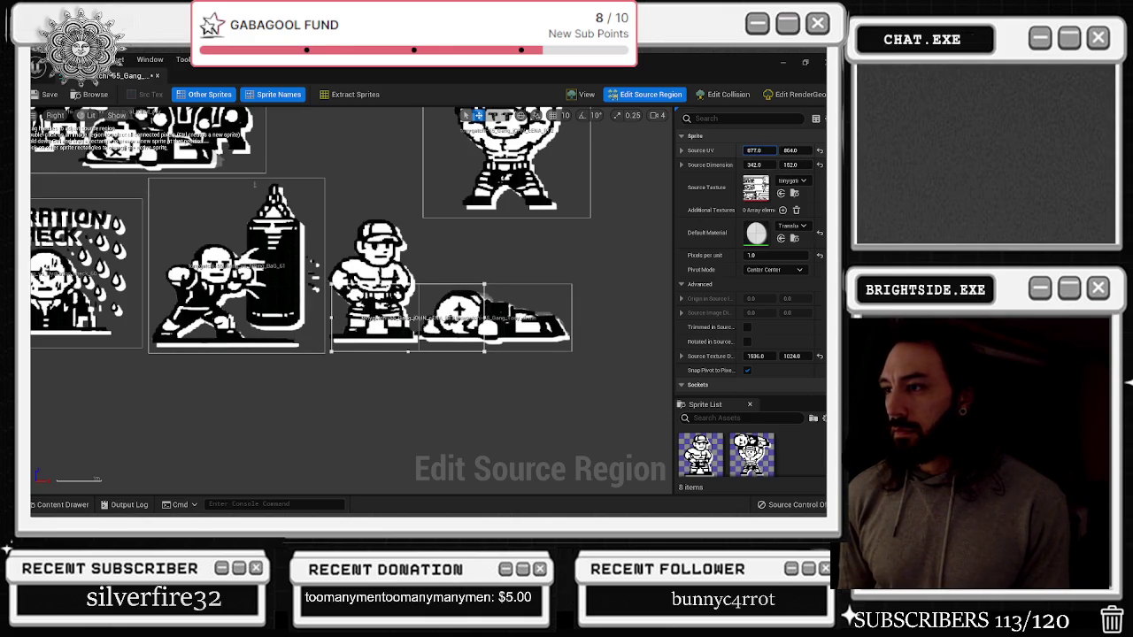
left_click_drag(408, 257, 407, 189)
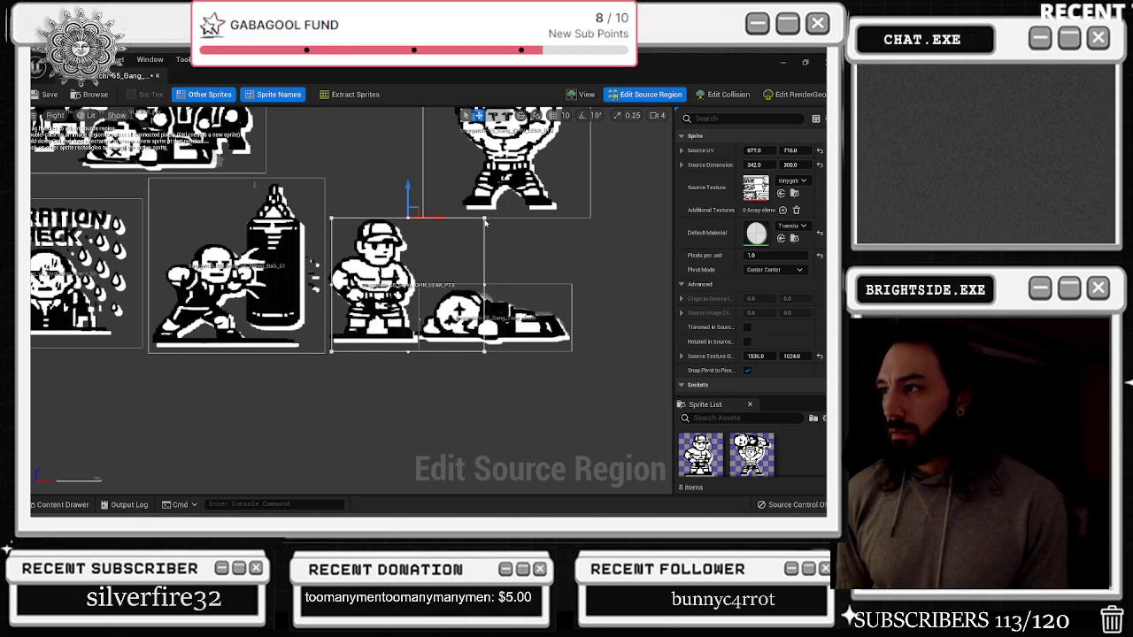
Widen the PT3 region over the lying figure, raise its top slightly, and close the editor
scroll(485, 223, "down", 5)
left_click(407, 275)
scroll(381, 319, "up", 4)
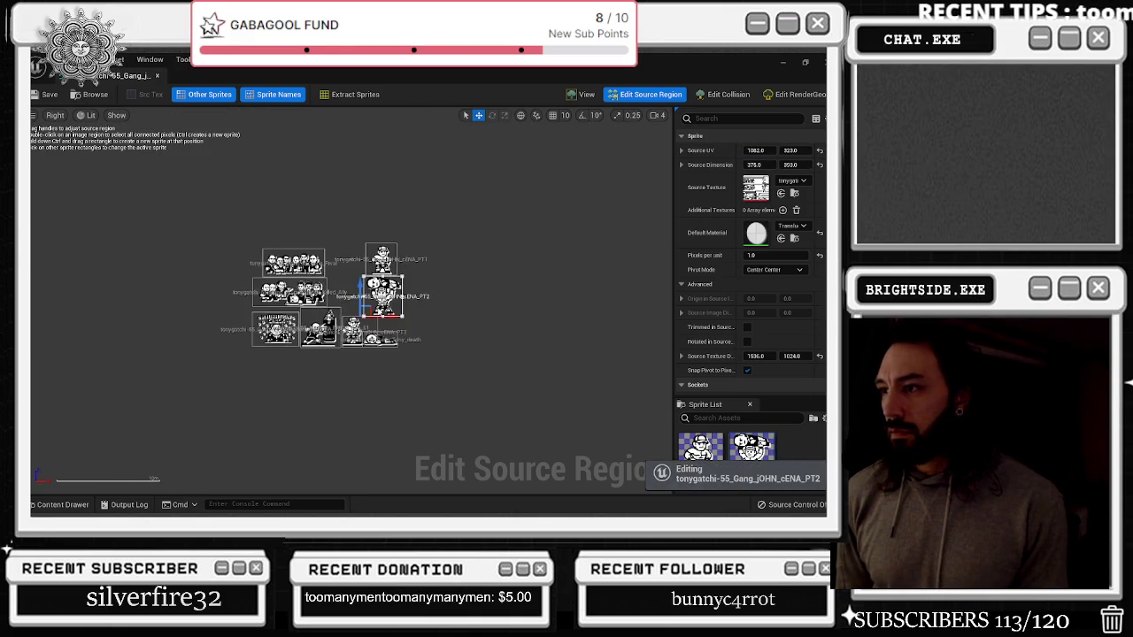
scroll(372, 327, "down", 5)
left_click(367, 337)
scroll(411, 301, "up", 4)
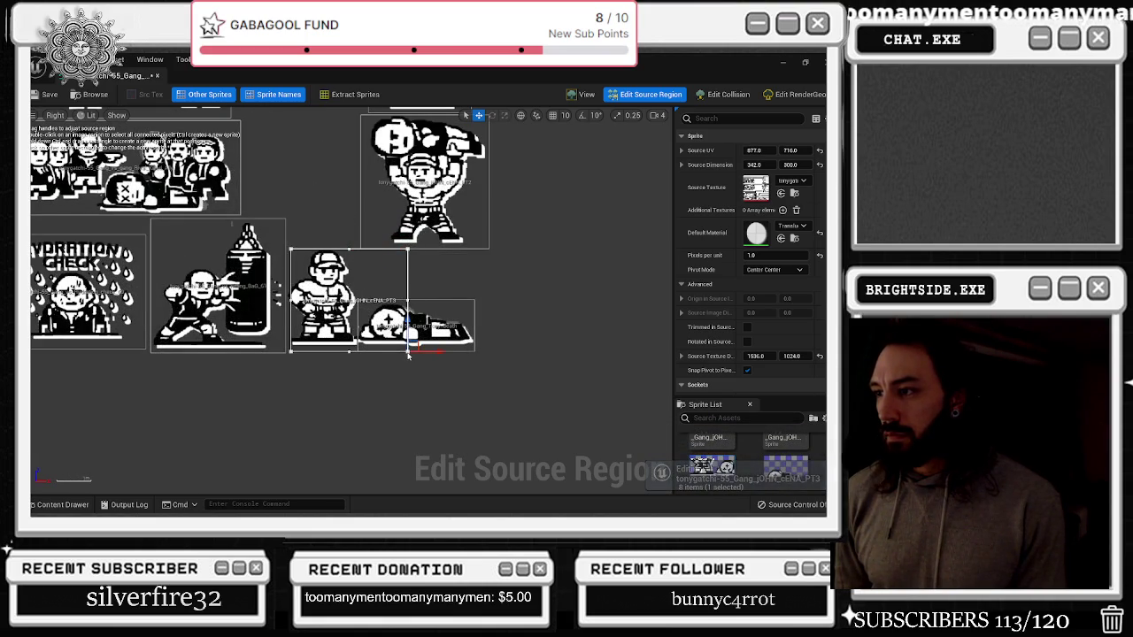
left_click_drag(410, 352, 505, 359)
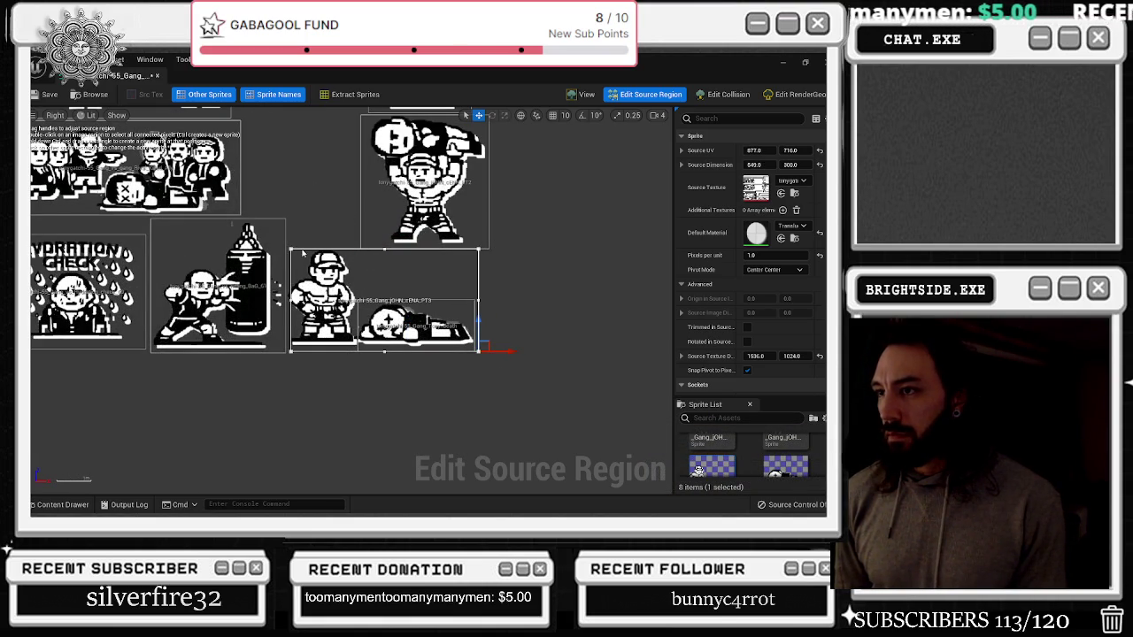
left_click_drag(289, 224, 299, 222)
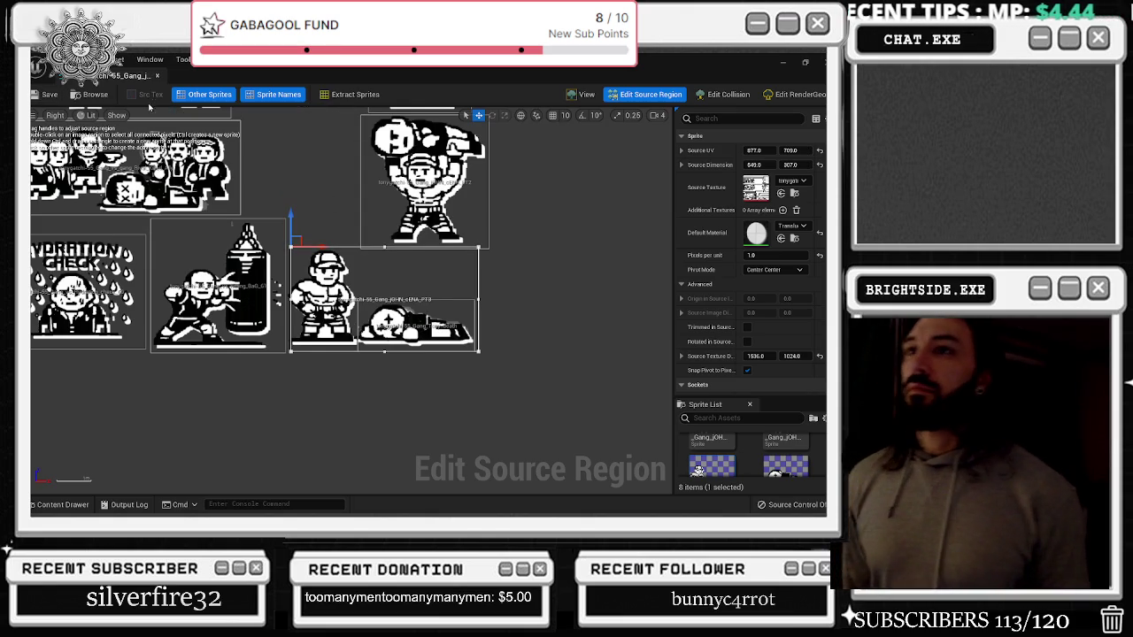
left_click(157, 76)
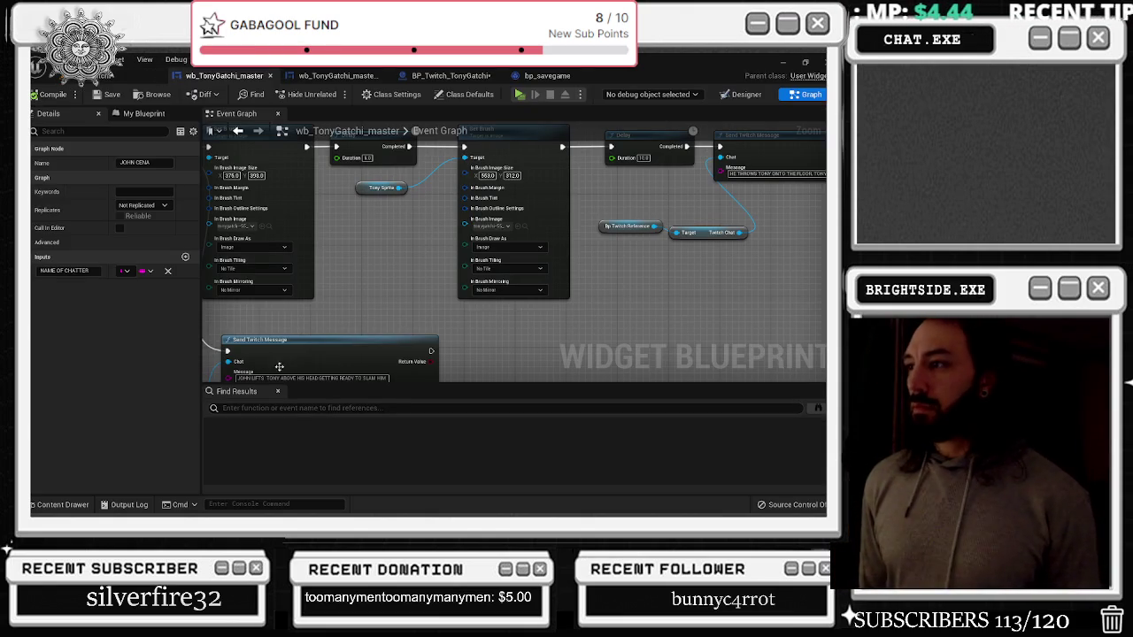
Assign the JOHN PT3 sprite to the Set Brush node's In Brush Image
left_click(88, 507)
mouse_move(327, 372)
left_mouse_down()
mouse_move(363, 363)
mouse_move(485, 226)
left_mouse_up()
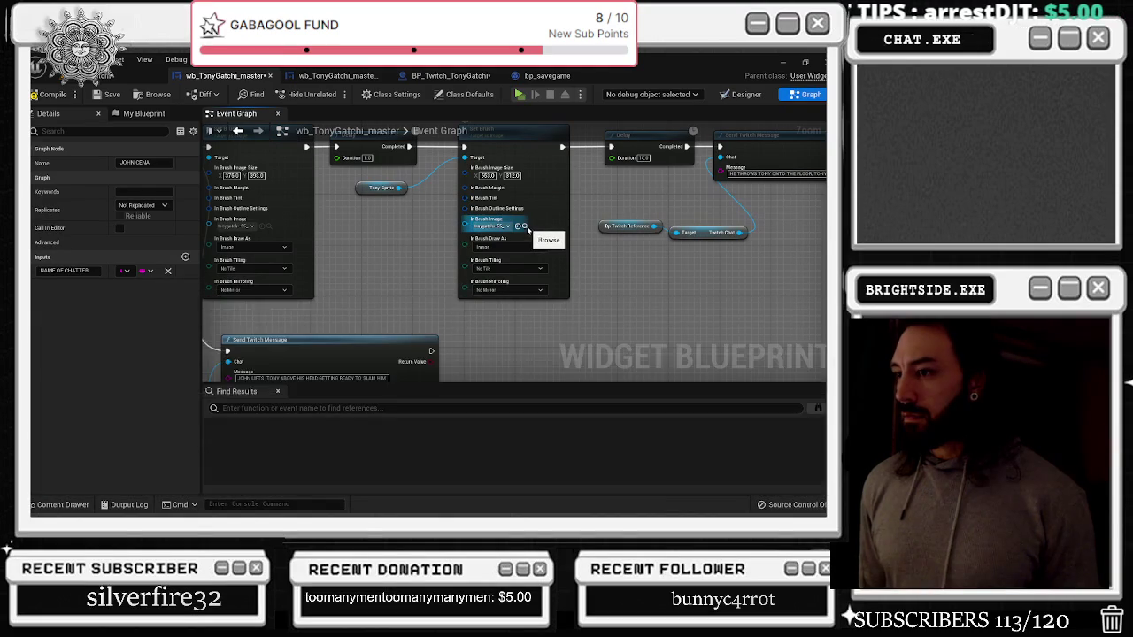
left_click(525, 228)
left_click(337, 316)
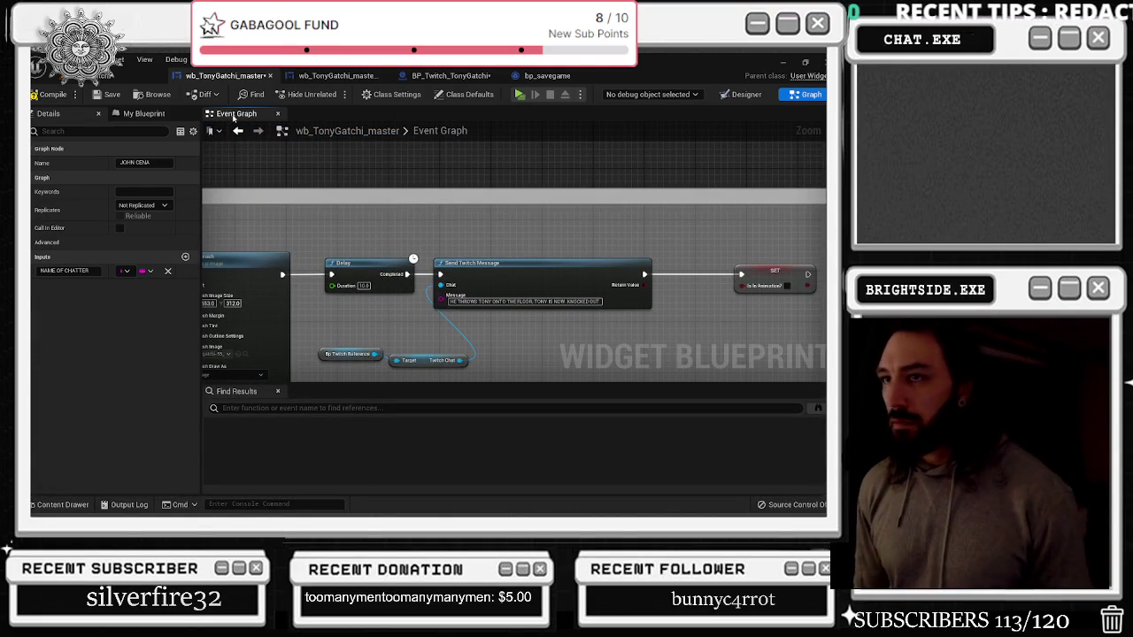
Compile and save wb_TonyGatchi_master, then switch to its Designer layout
left_click(76, 95)
left_click(98, 95)
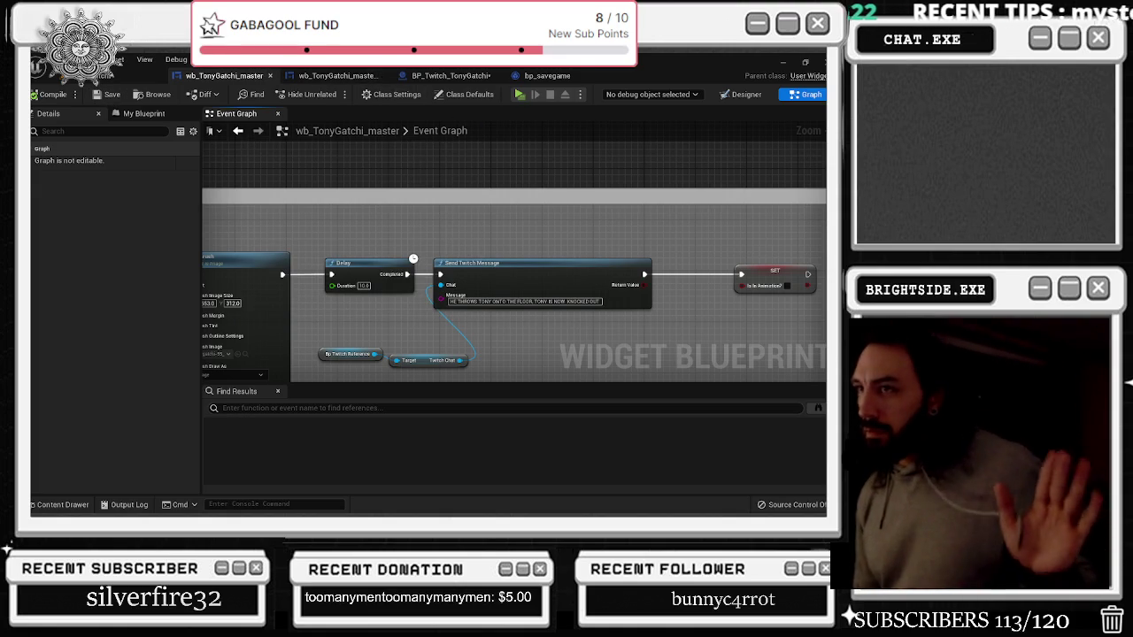
left_click(744, 95)
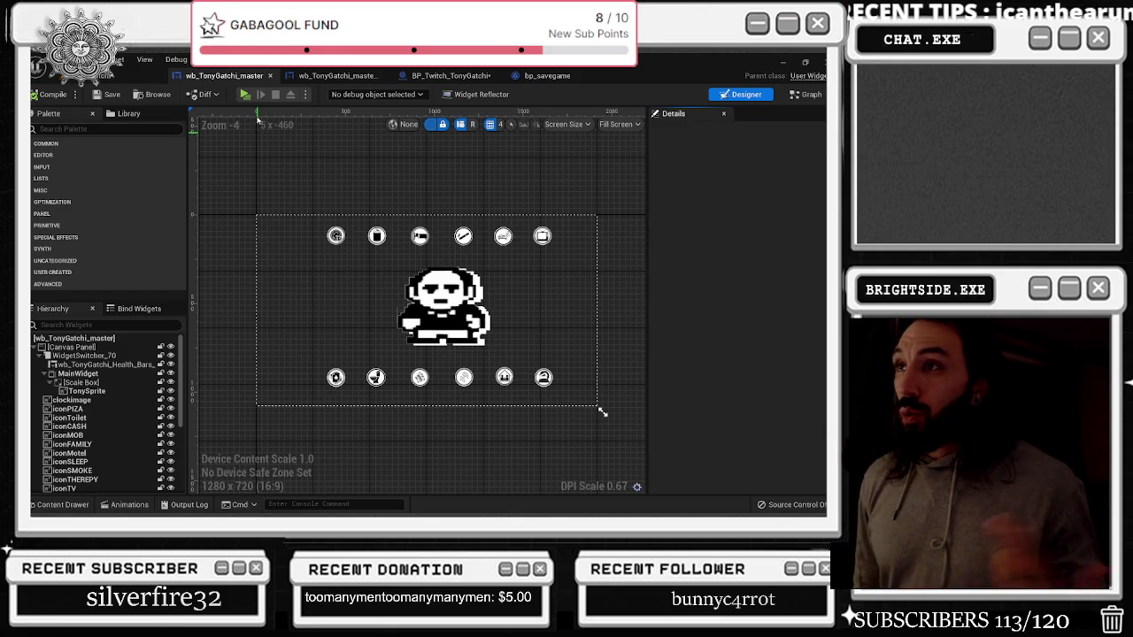
Check bp_savegame's variables, then pan BP_Twitch_TonyGatchi's graph to the gamble and JOHN CENA groups
left_click(333, 75)
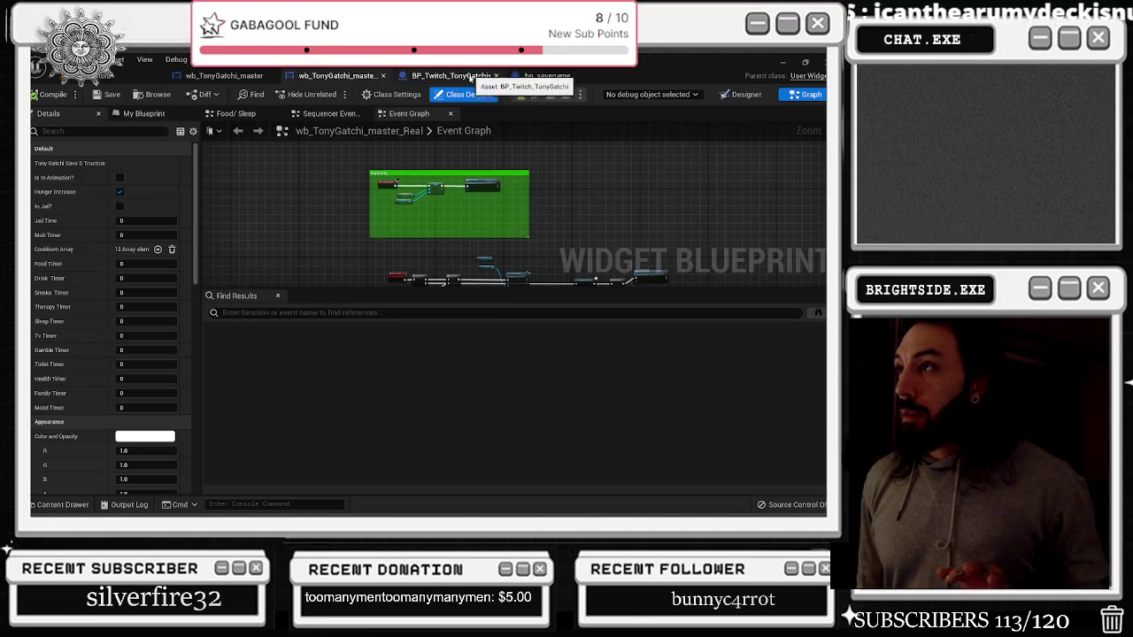
left_click(469, 76)
left_click(544, 76)
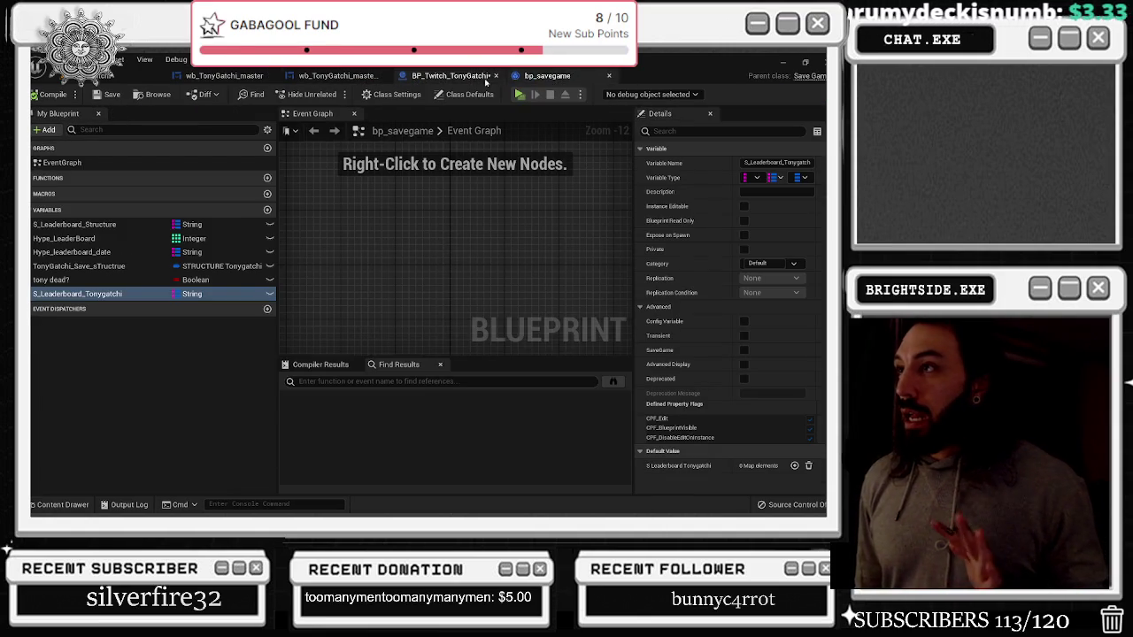
left_click(473, 77)
scroll(463, 212, "down", 9)
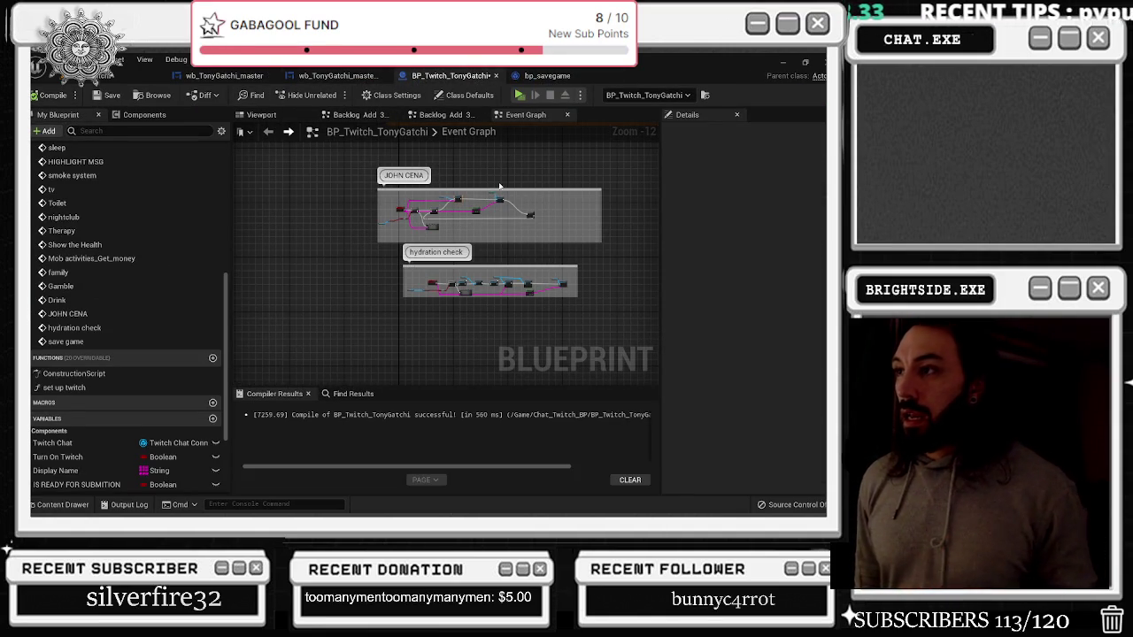
mouse_move(495, 170)
left_mouse_down()
mouse_move(494, 258)
mouse_move(411, 327)
left_mouse_up()
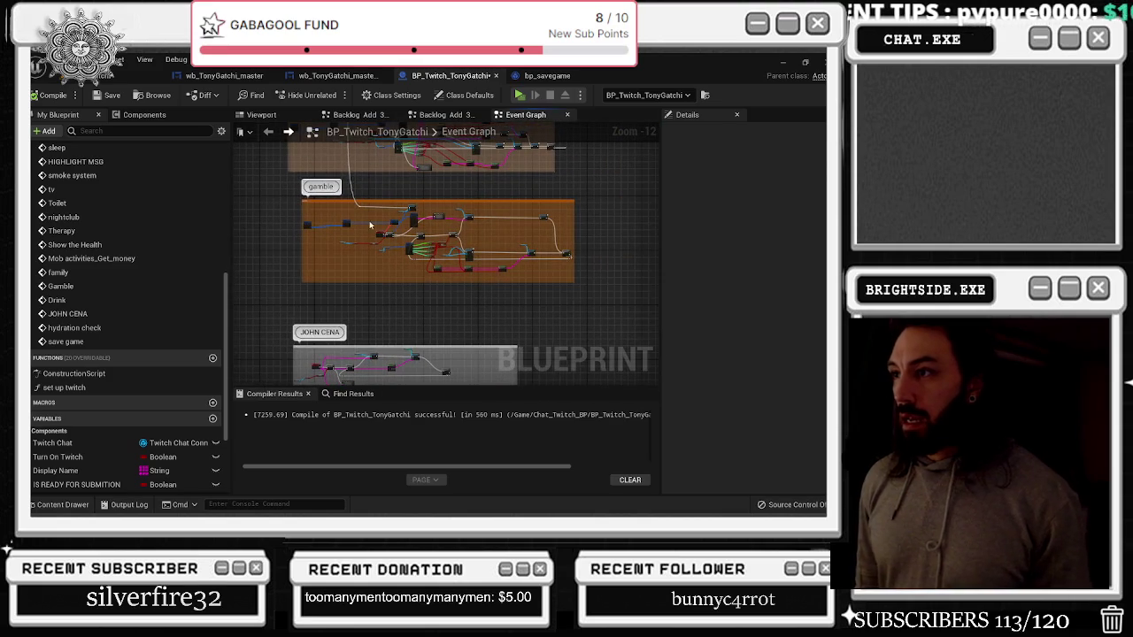
scroll(365, 234, "up", 6)
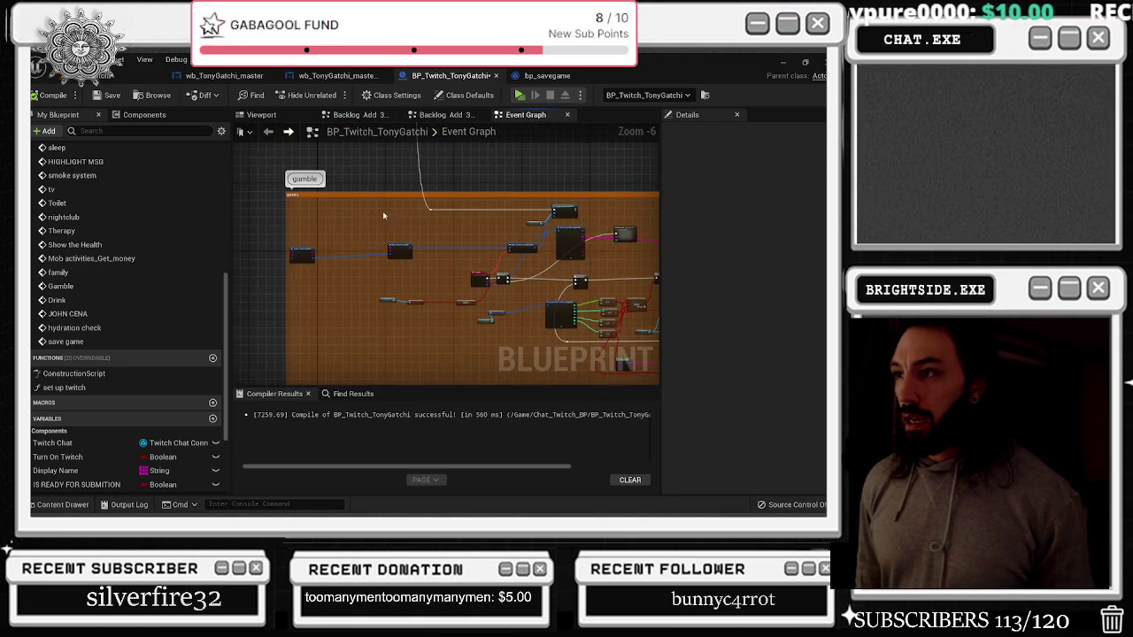
mouse_move(301, 205)
left_mouse_down()
mouse_move(555, 258)
mouse_move(350, 235)
mouse_move(342, 203)
left_mouse_up()
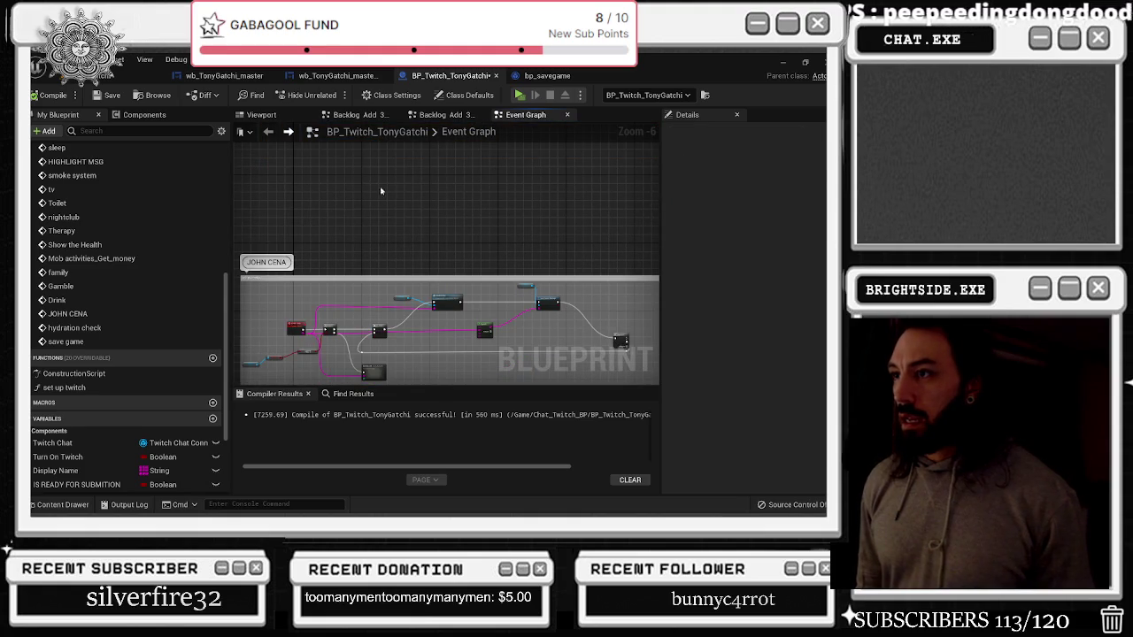
scroll(416, 192, "up", 3)
Add a custom event named Check_Stats wired to the Twitch command binding
mouse_move(415, 265)
left_mouse_down()
mouse_move(531, 281)
mouse_move(405, 298)
left_mouse_up()
type("custo")
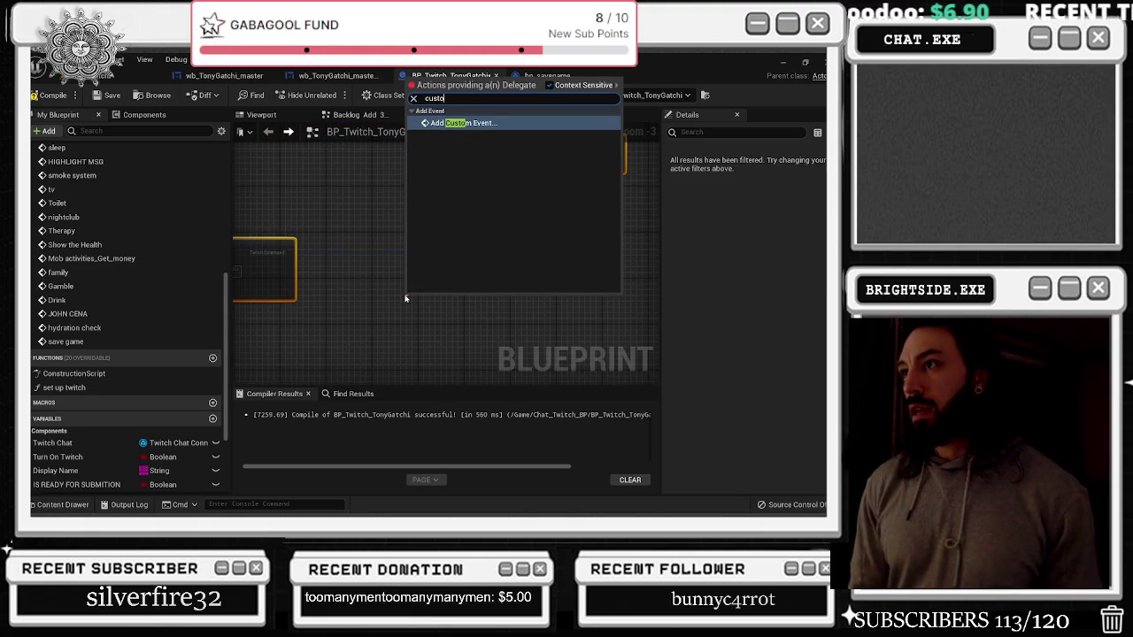
key("Return")
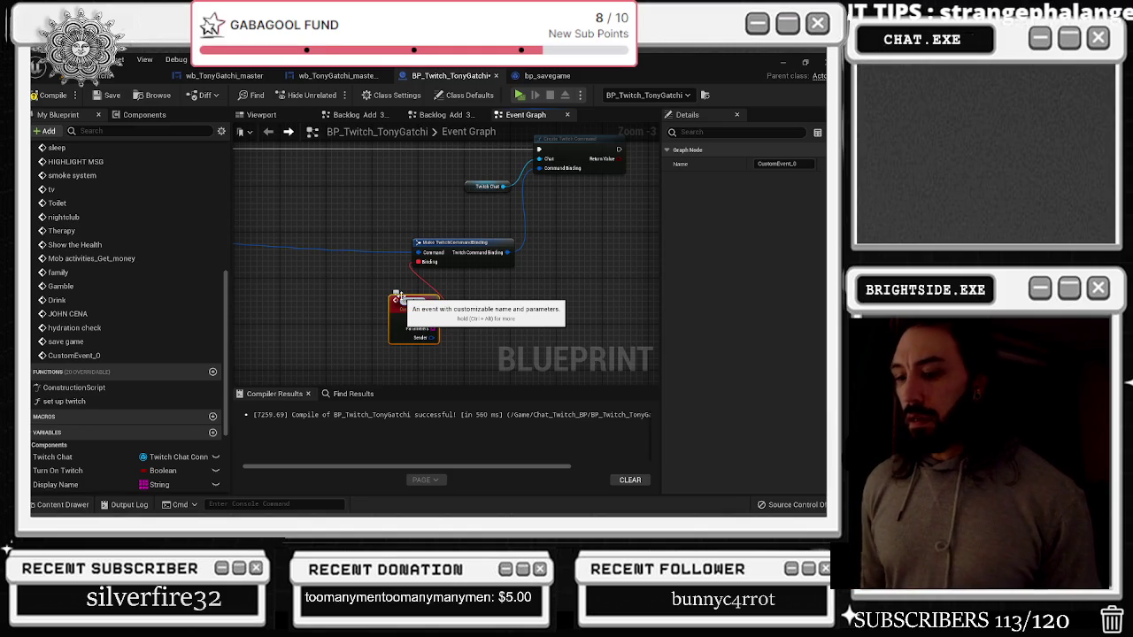
type("check")
key("BackSpace")
key("BackSpace")
key("BackSpace")
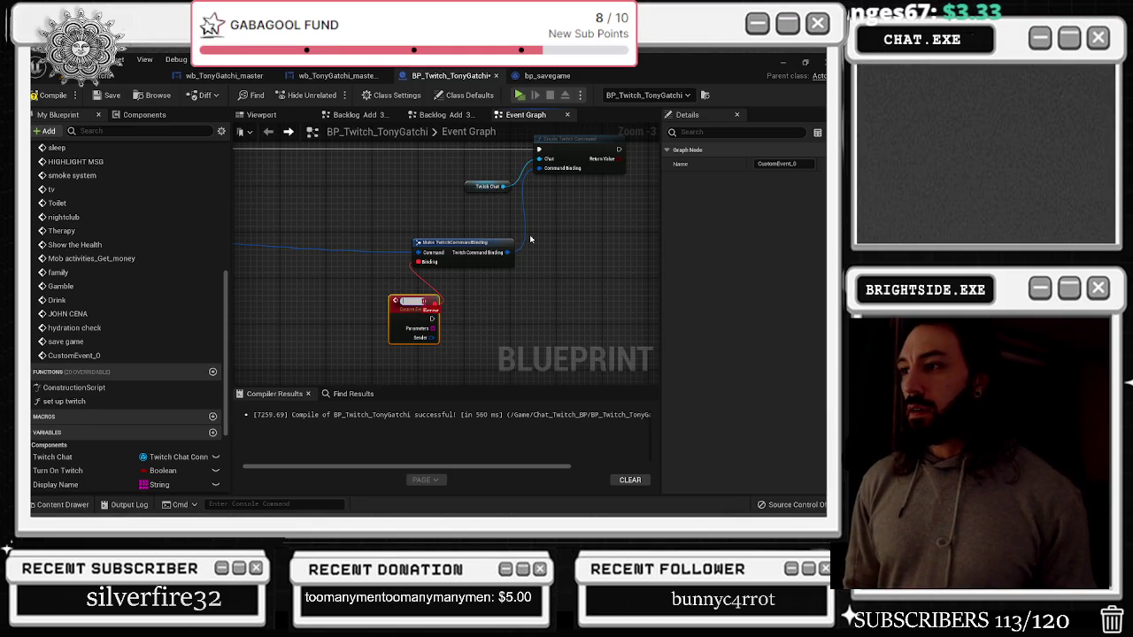
type("Chat")
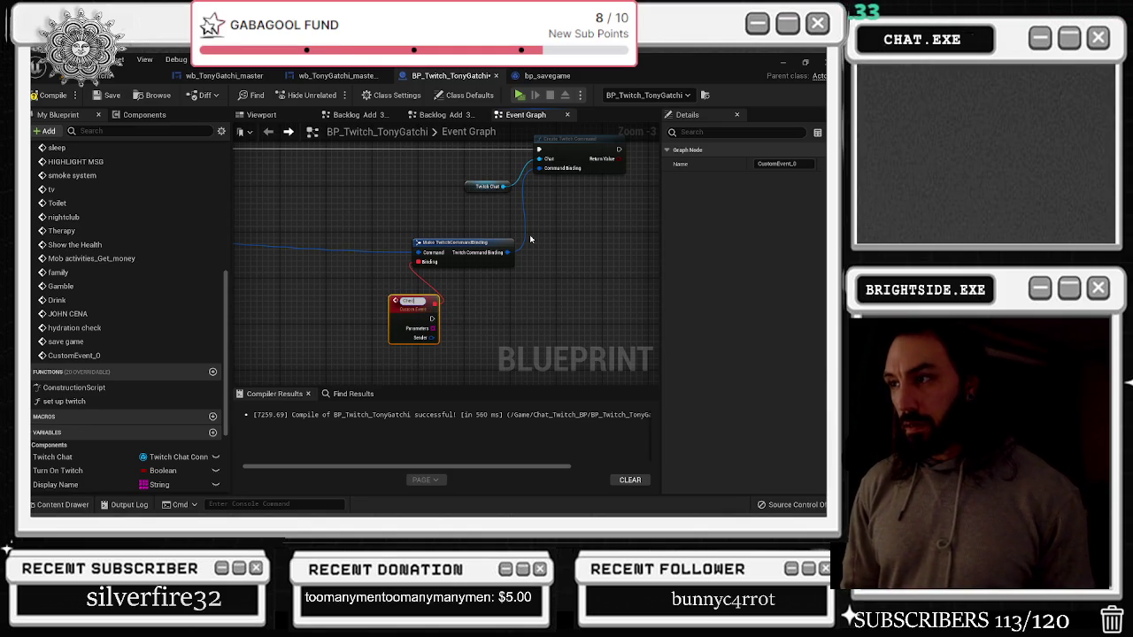
type("_Stats")
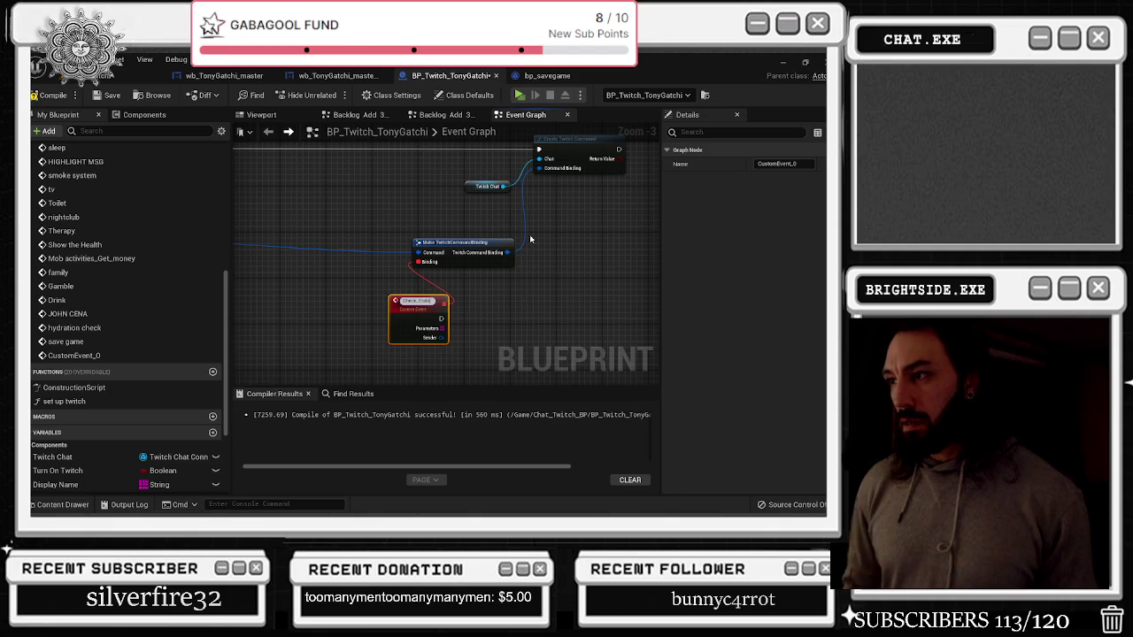
key("Return")
mouse_move(442, 329)
left_mouse_down()
mouse_move(413, 317)
mouse_move(436, 334)
left_mouse_up()
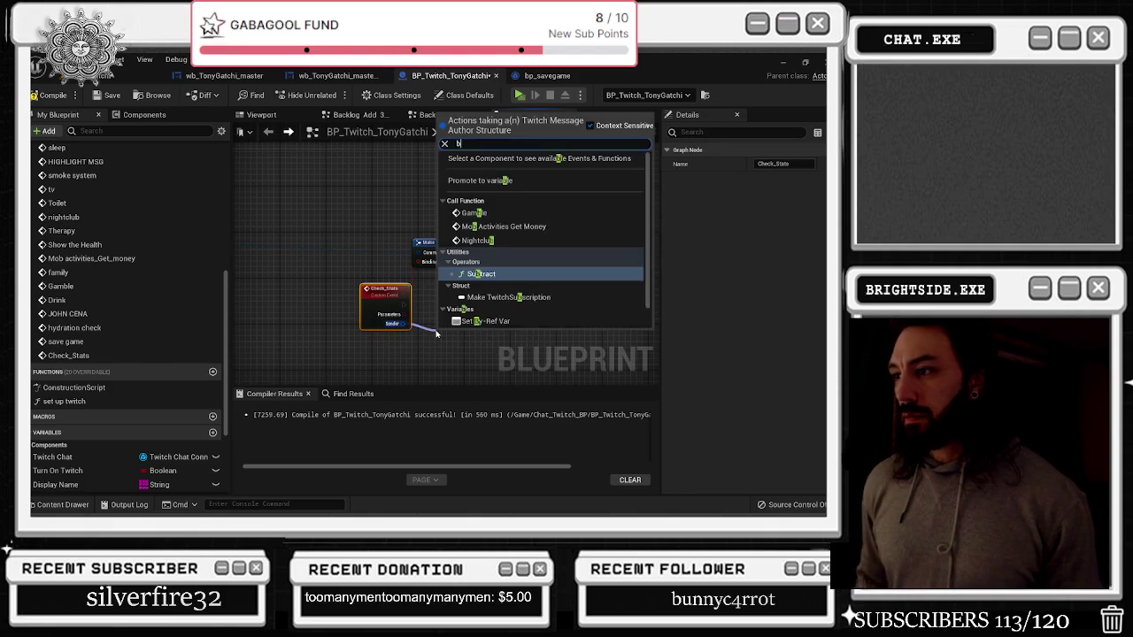
Break the event's Sender into a Break TwitchMessageAuthor node
type("break")
key("Return")
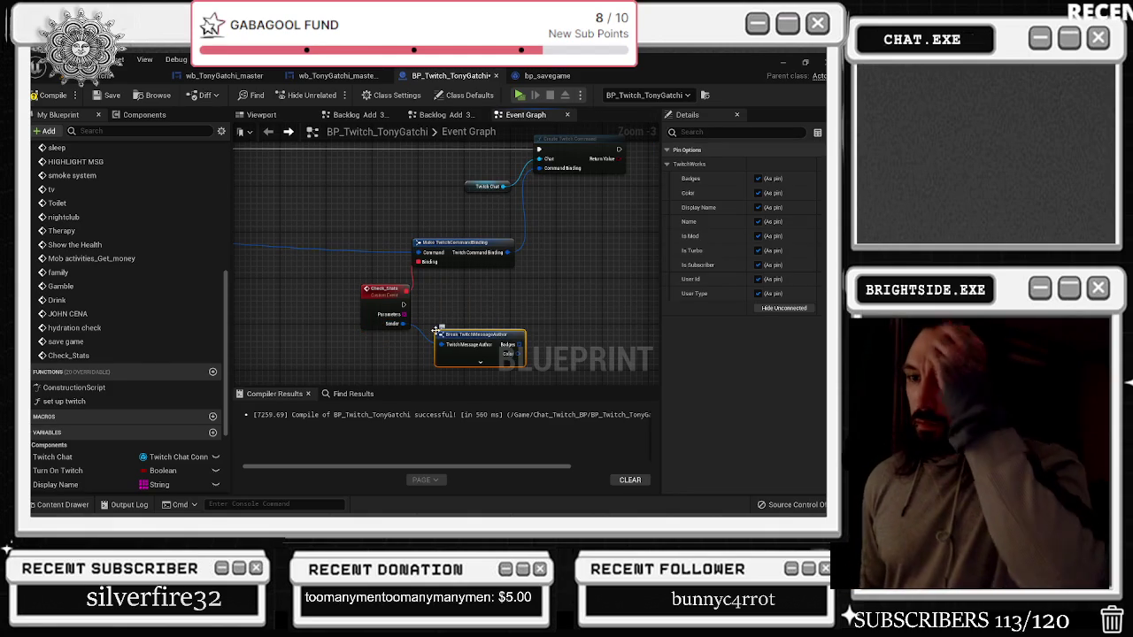
scroll(168, 340, "down", 3)
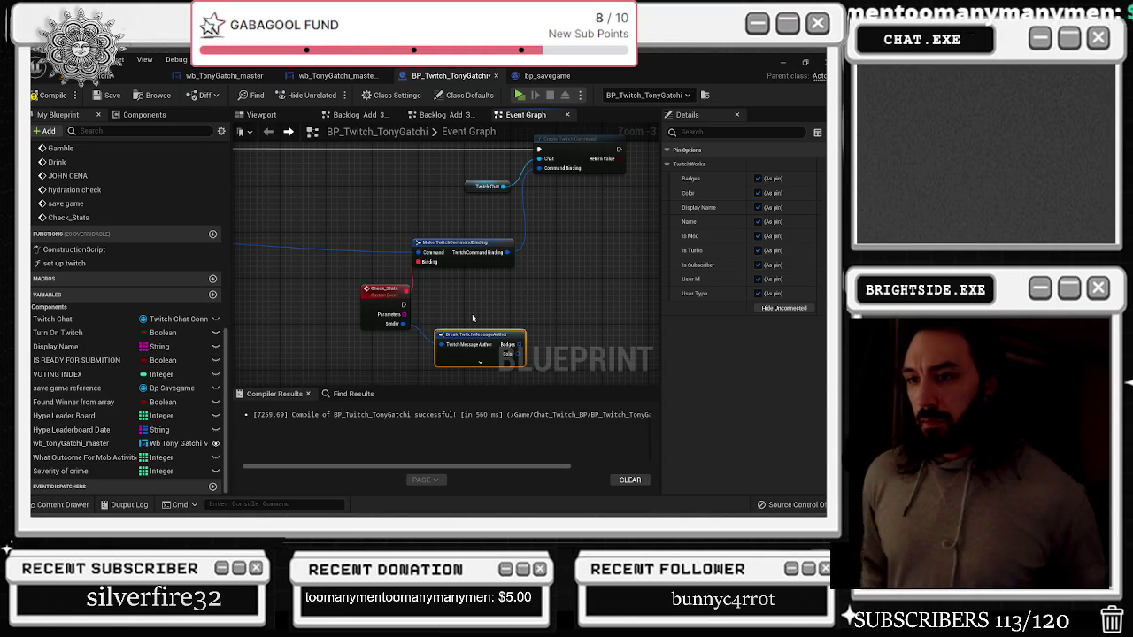
left_click_drag(472, 313, 395, 307)
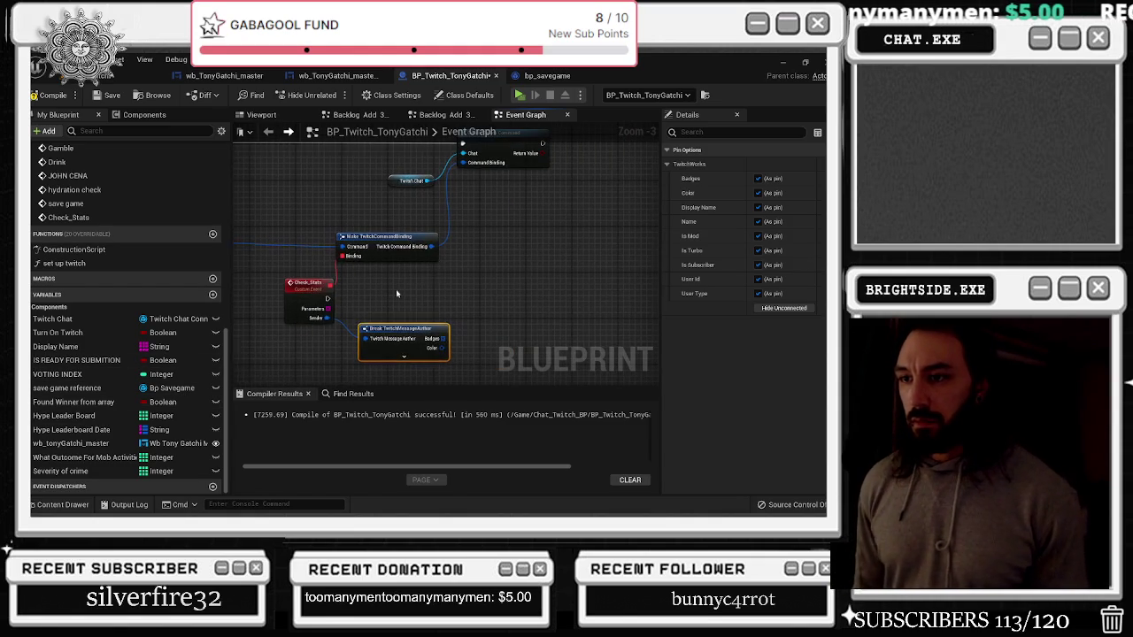
Get S Leaderboard Tonygatchi from the save game reference and add a FIND node on it
mouse_move(98, 387)
left_mouse_down()
mouse_move(265, 354)
mouse_move(389, 287)
mouse_move(439, 284)
mouse_move(416, 282)
left_mouse_up()
scroll(386, 266, "up", 2)
type("ge")
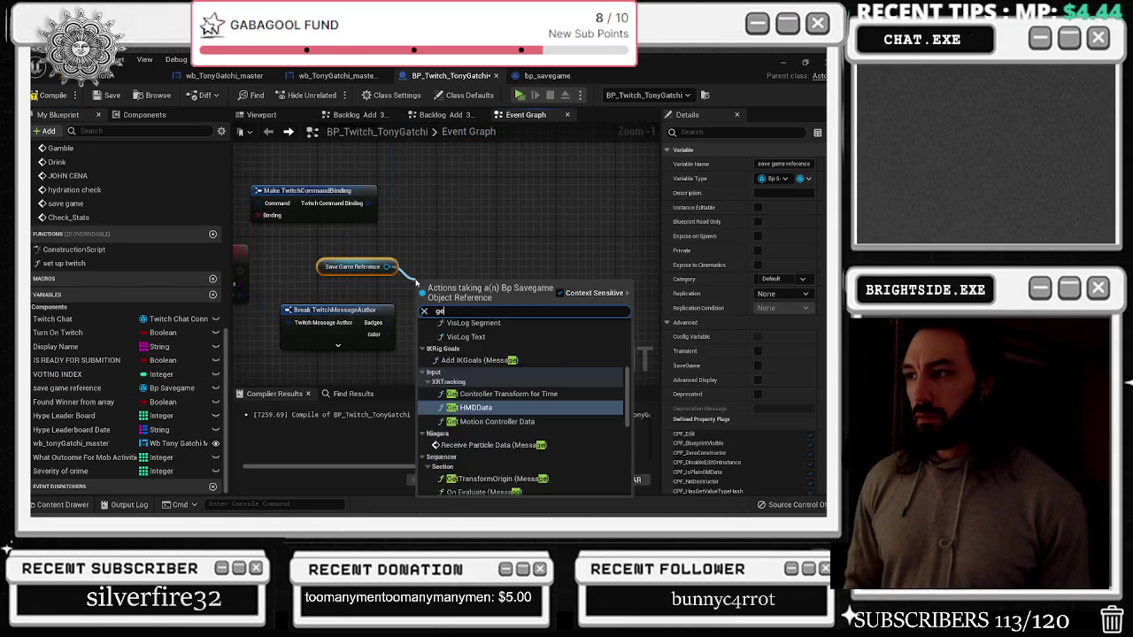
type("t lead")
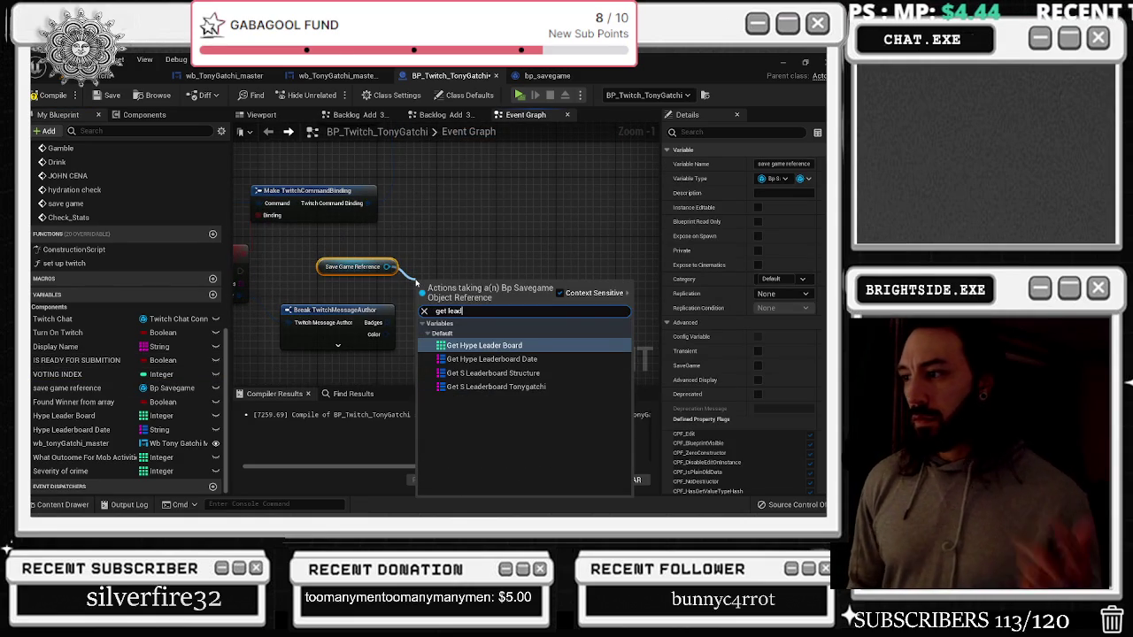
key("Down")
key("Down")
key("Down")
key("Return")
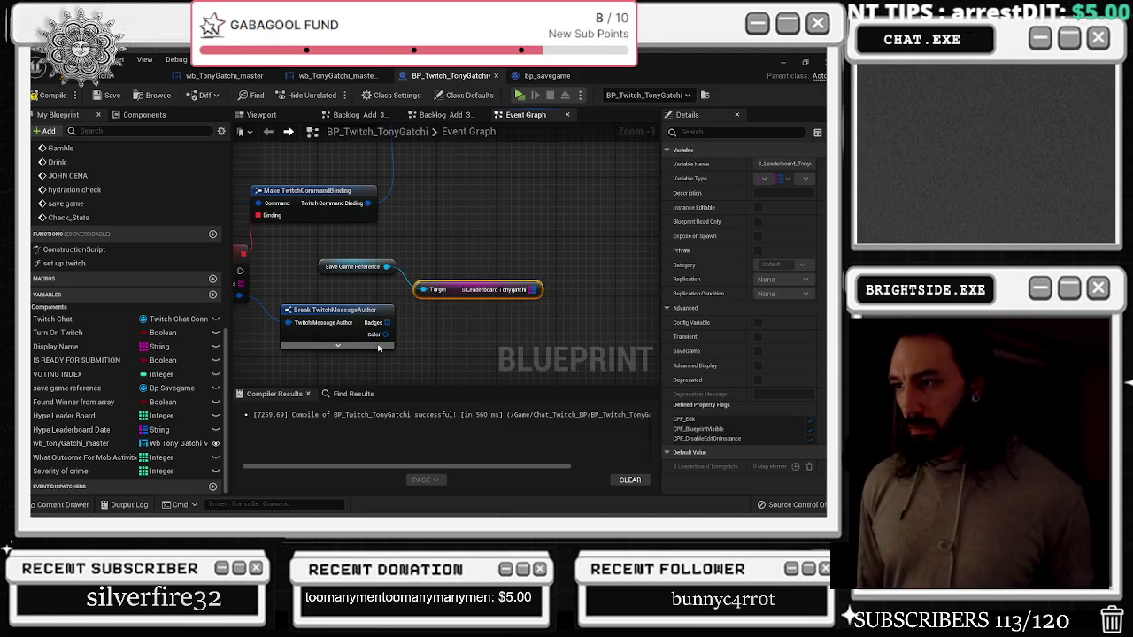
left_click(337, 345)
left_click_drag(520, 233, 535, 242)
type("find")
key("Return")
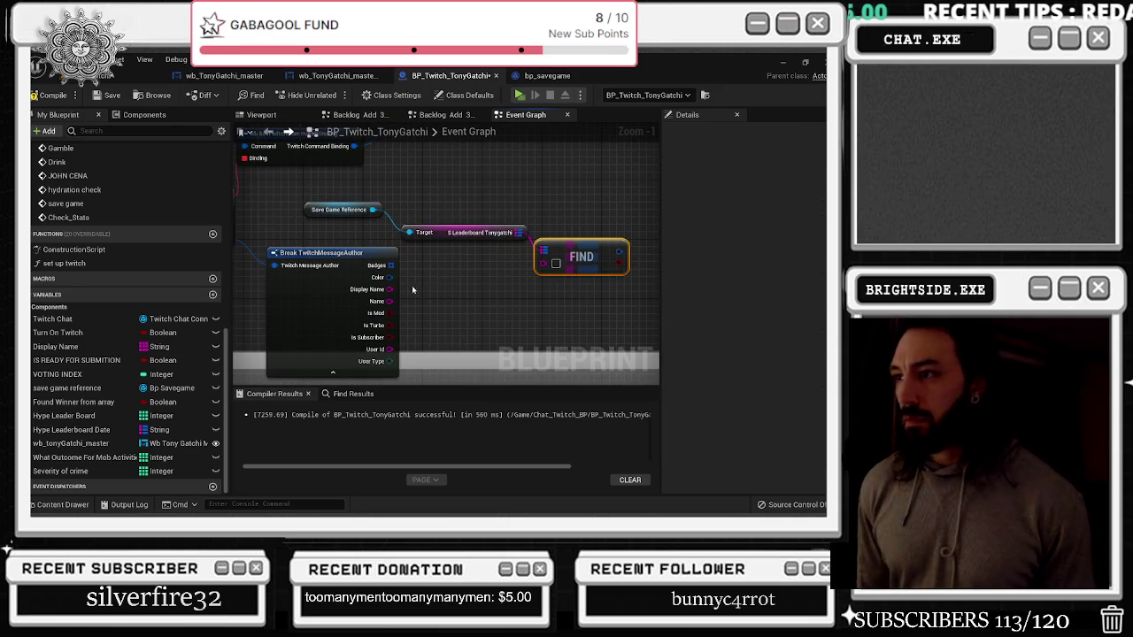
Key FIND by the sender's Display Name, branch on the result, and break the found entry
left_click_drag(390, 289, 544, 264)
left_click(433, 209)
left_click_drag(427, 271, 444, 239)
left_click_drag(459, 211, 489, 201)
mouse_move(429, 257)
left_mouse_down()
mouse_move(436, 241)
mouse_move(460, 273)
left_mouse_up()
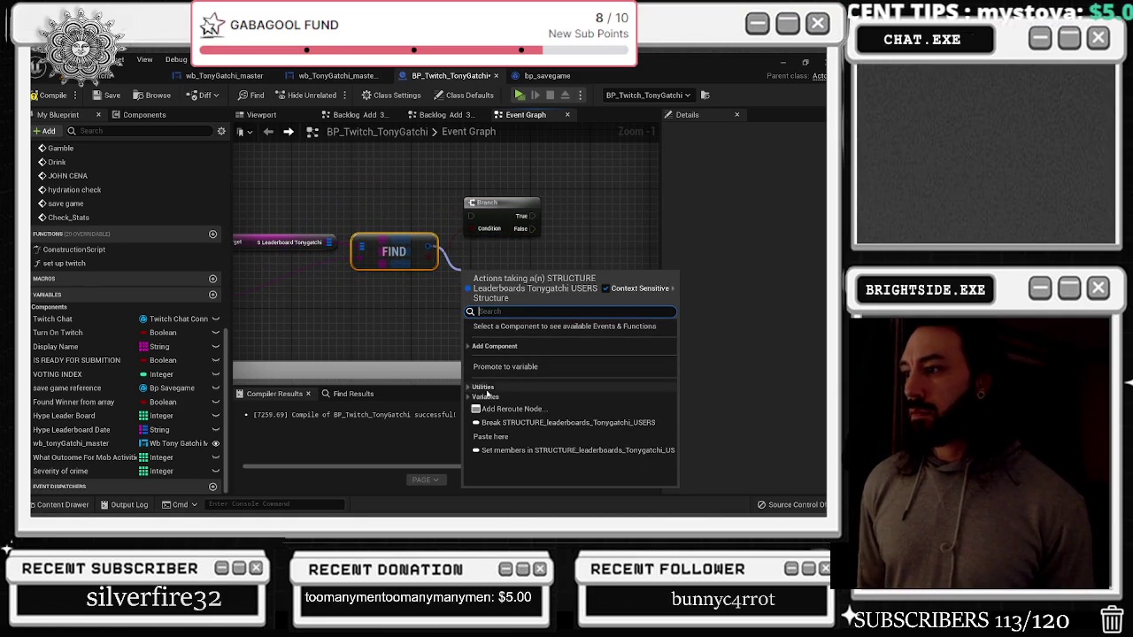
left_click(531, 426)
scroll(495, 299, "down", 2)
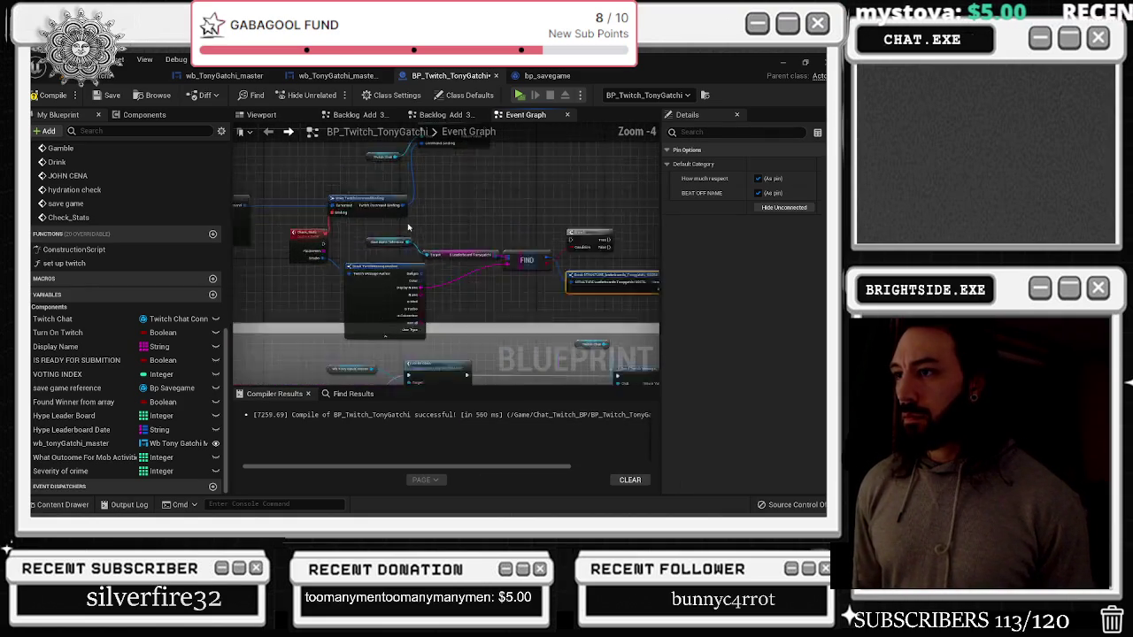
Wire a new Sequence Then output to the reroute node feeding the Check_Stats setup
scroll(506, 250, "down", 5)
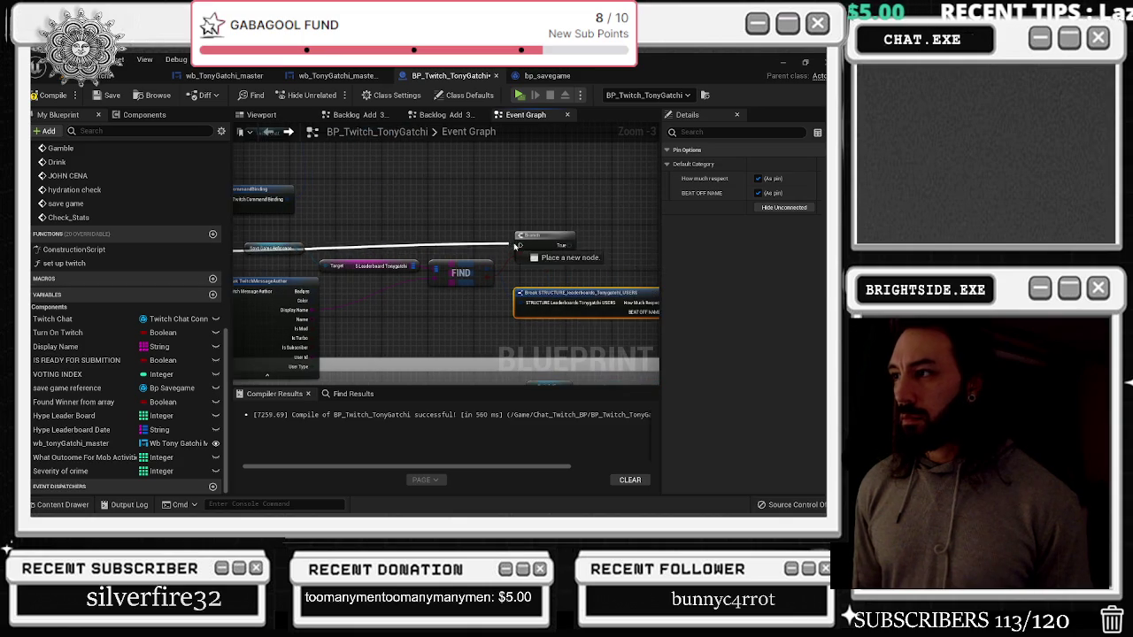
scroll(505, 249, "down", 1)
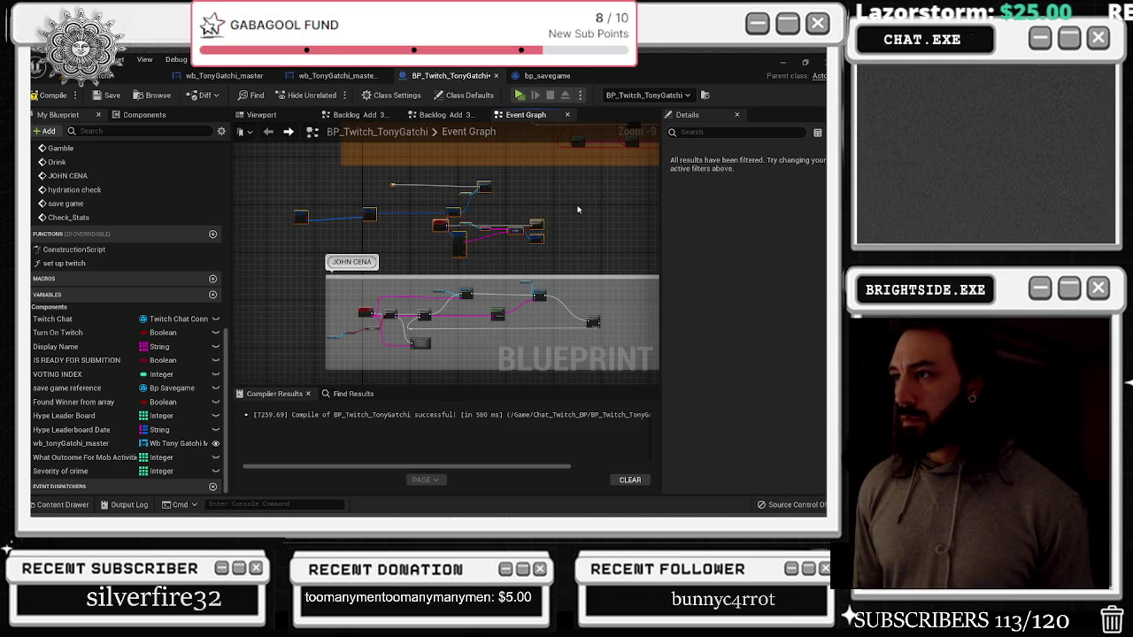
scroll(531, 244, "down", 2)
scroll(405, 206, "up", 8)
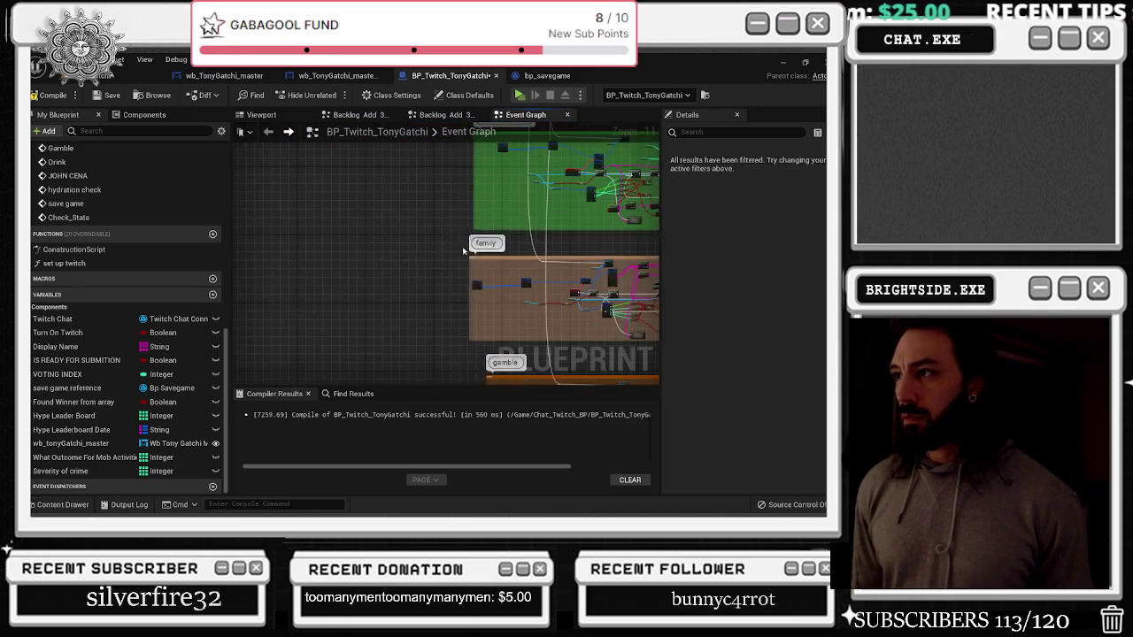
scroll(401, 257, "up", 3)
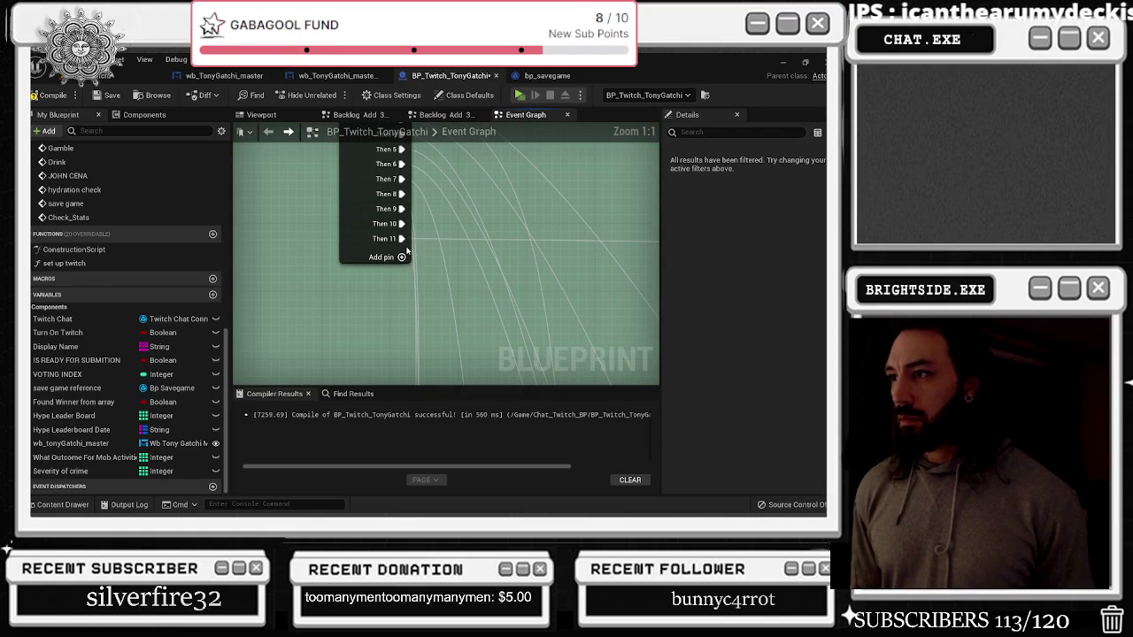
mouse_move(401, 239)
left_mouse_down()
mouse_move(414, 335)
mouse_move(389, 352)
mouse_move(462, 346)
mouse_move(443, 258)
mouse_move(401, 217)
mouse_move(478, 390)
mouse_move(436, 337)
mouse_move(437, 389)
mouse_move(423, 390)
mouse_move(434, 350)
mouse_move(438, 369)
mouse_move(422, 263)
mouse_move(321, 248)
mouse_move(331, 236)
left_mouse_up()
scroll(405, 266, "down", 10)
scroll(443, 259, "down", 3)
scroll(423, 273, "up", 9)
scroll(523, 228, "down", 2)
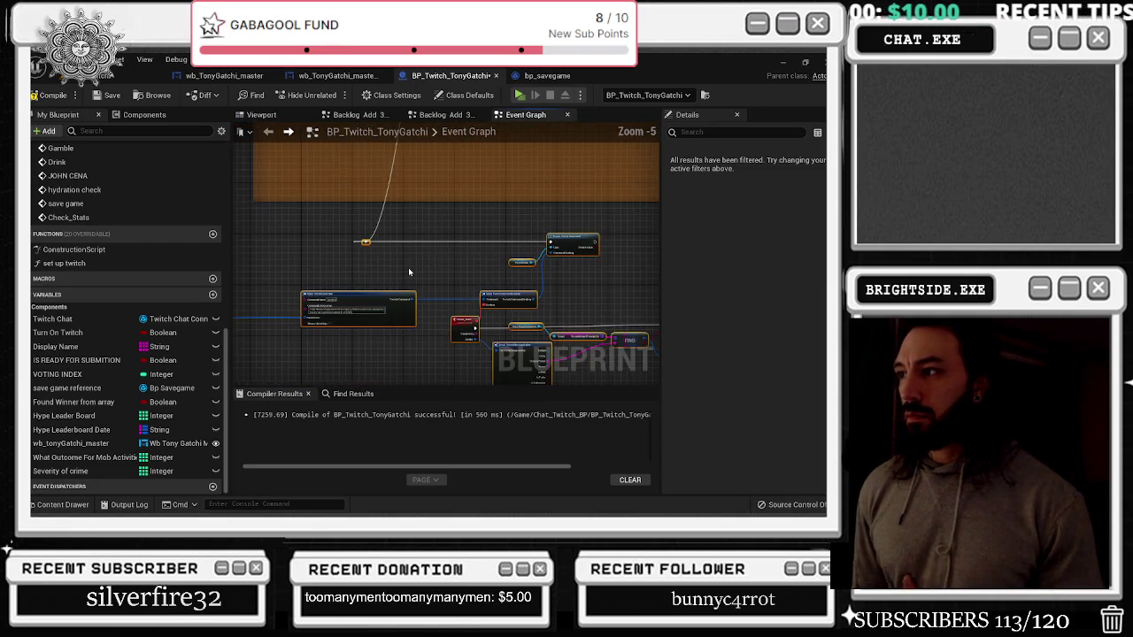
Reposition the Make TwitchCommandBinding and Branch nodes to tidy the Check_Stats layout
mouse_move(477, 209)
left_mouse_down()
mouse_move(542, 254)
mouse_move(556, 222)
mouse_move(479, 236)
left_mouse_up()
left_click_drag(511, 276, 549, 276)
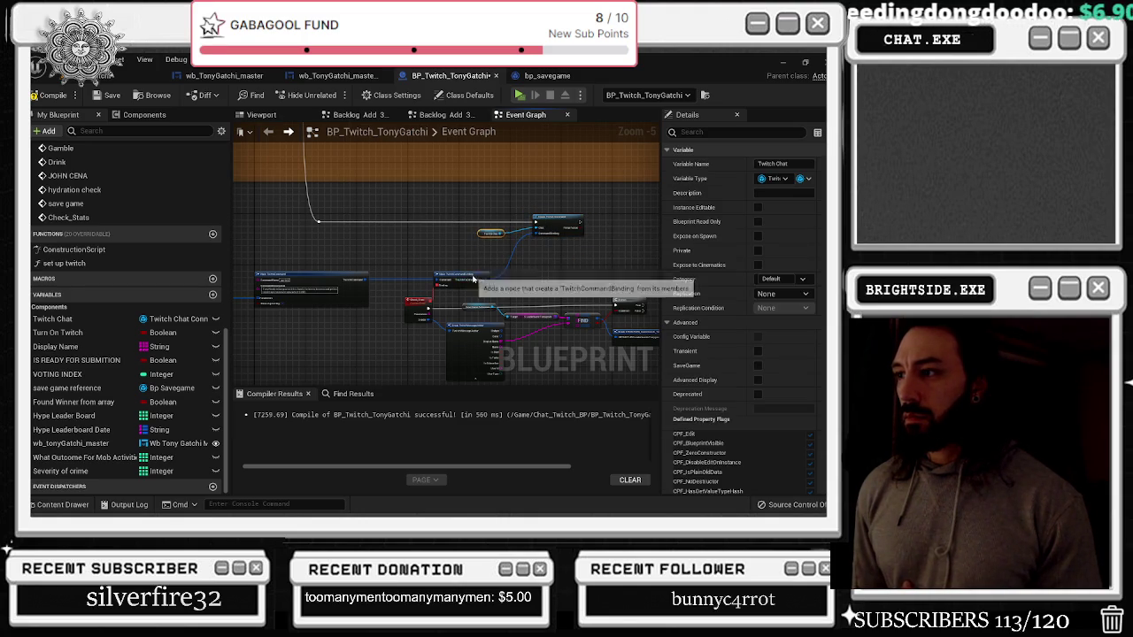
scroll(526, 261, "up", 2)
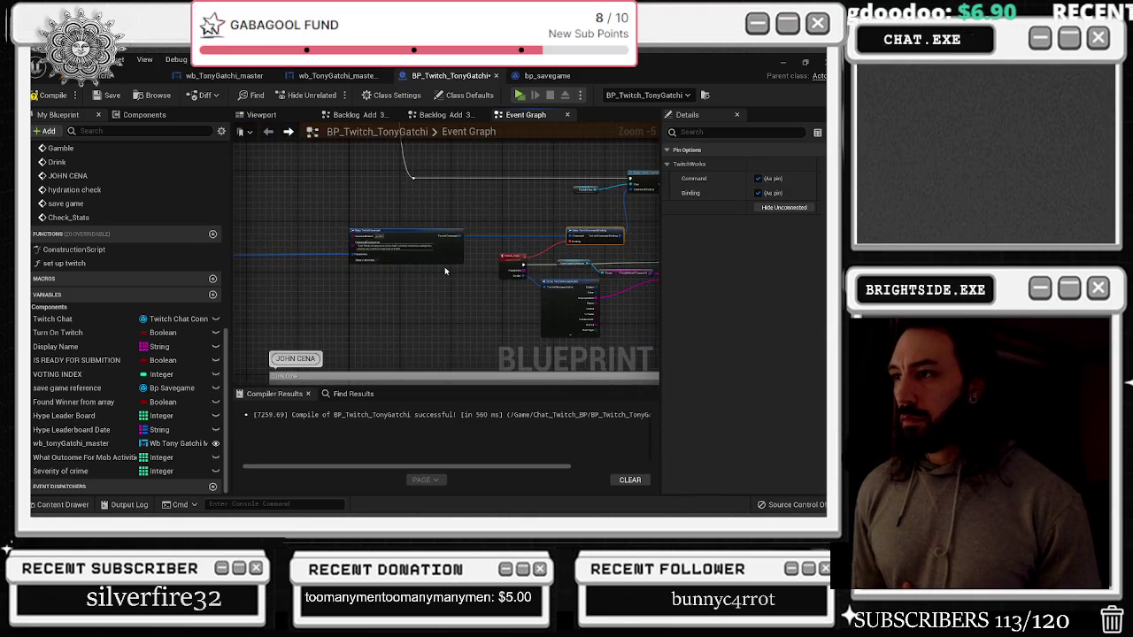
left_click(658, 267)
mouse_move(416, 294)
left_mouse_down()
mouse_move(296, 253)
mouse_move(373, 261)
mouse_move(364, 280)
left_mouse_up()
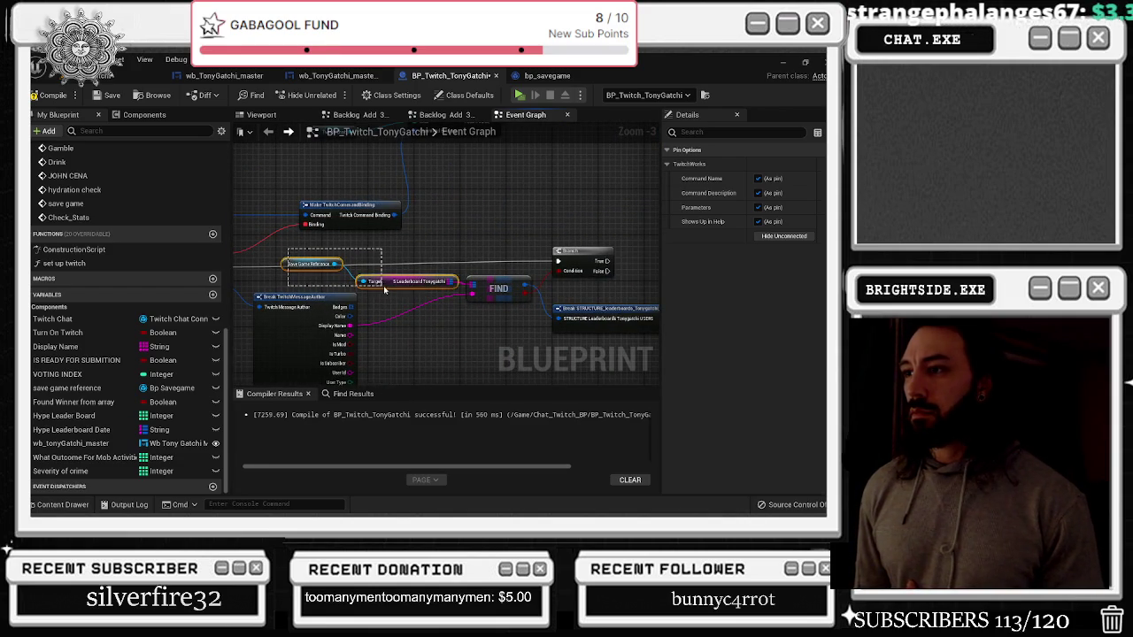
left_click(392, 286)
mouse_move(381, 276)
left_mouse_down()
mouse_move(387, 259)
mouse_move(406, 286)
left_mouse_up()
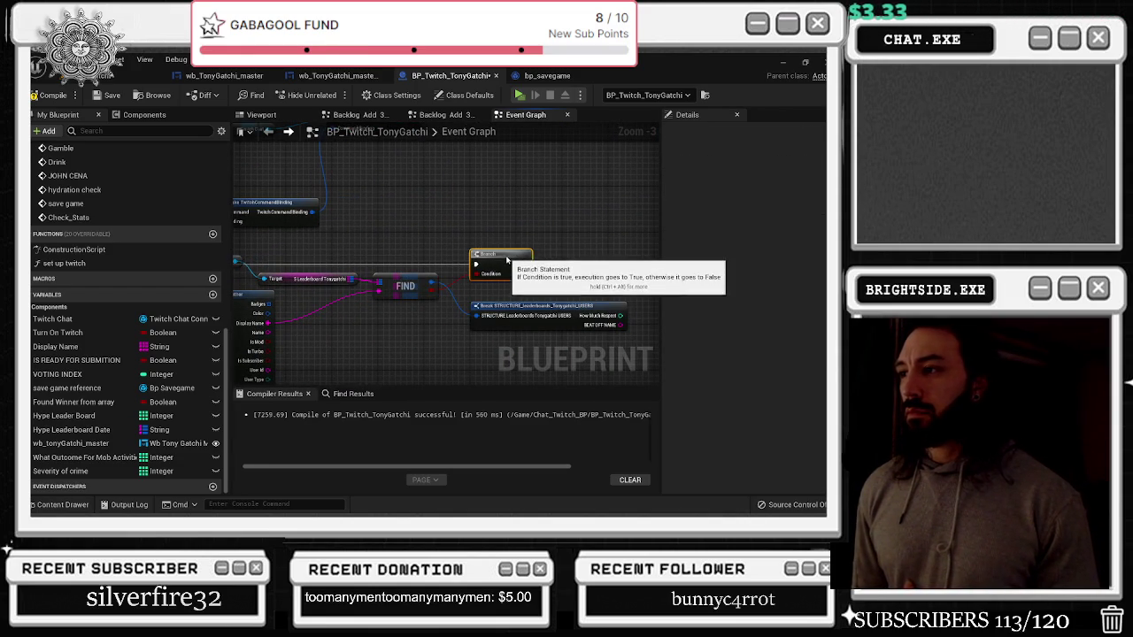
left_click_drag(496, 251, 495, 256)
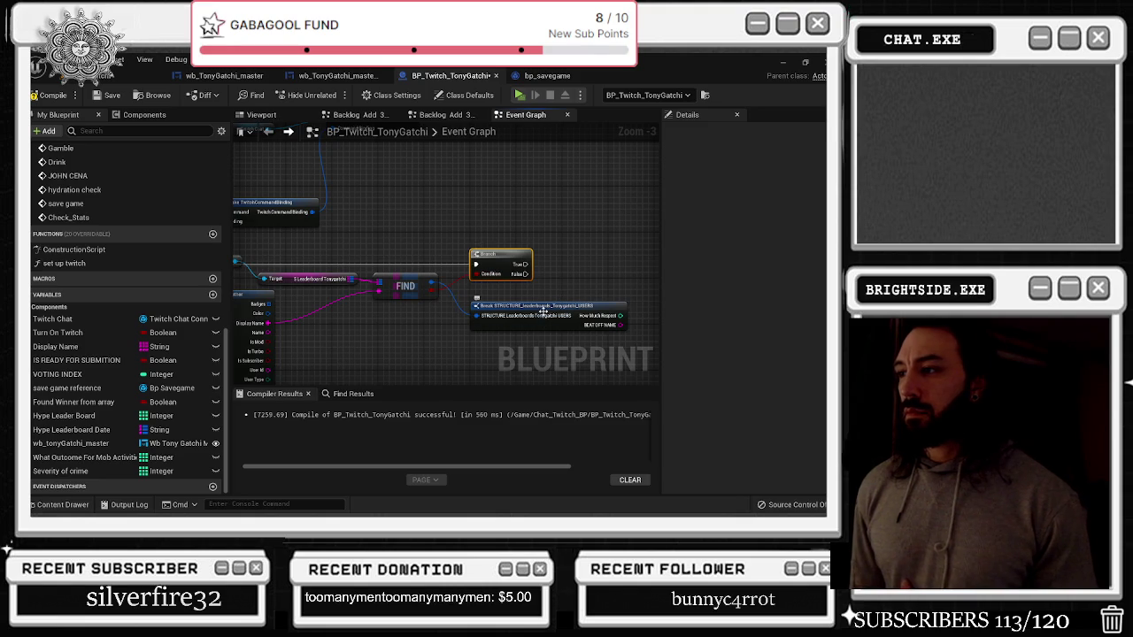
scroll(543, 311, "down", 7)
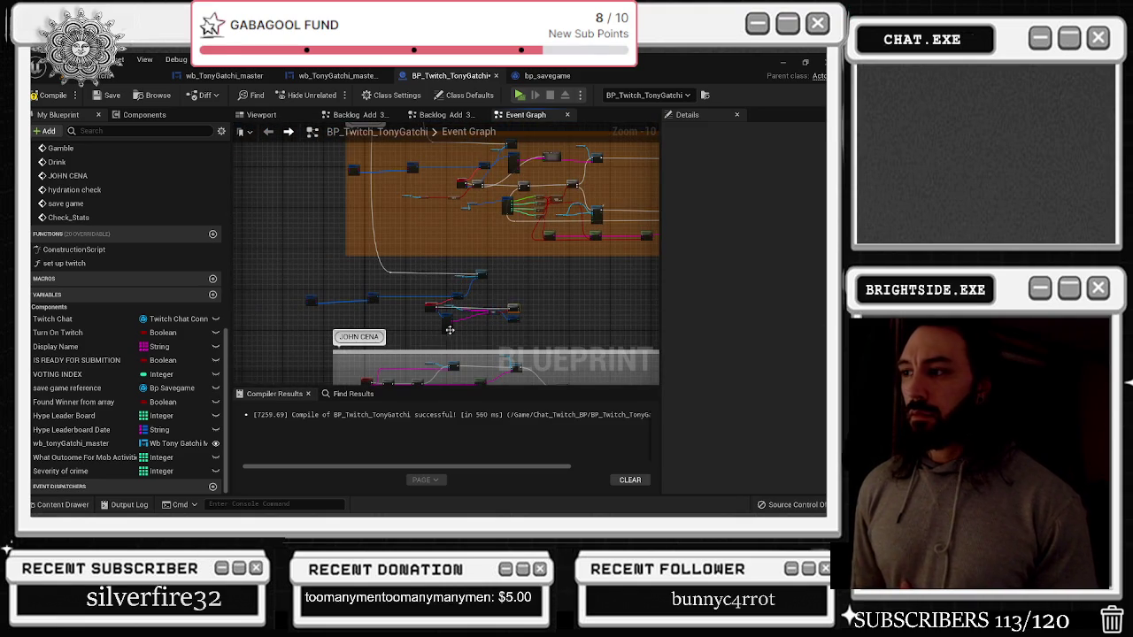
scroll(451, 329, "up", 7)
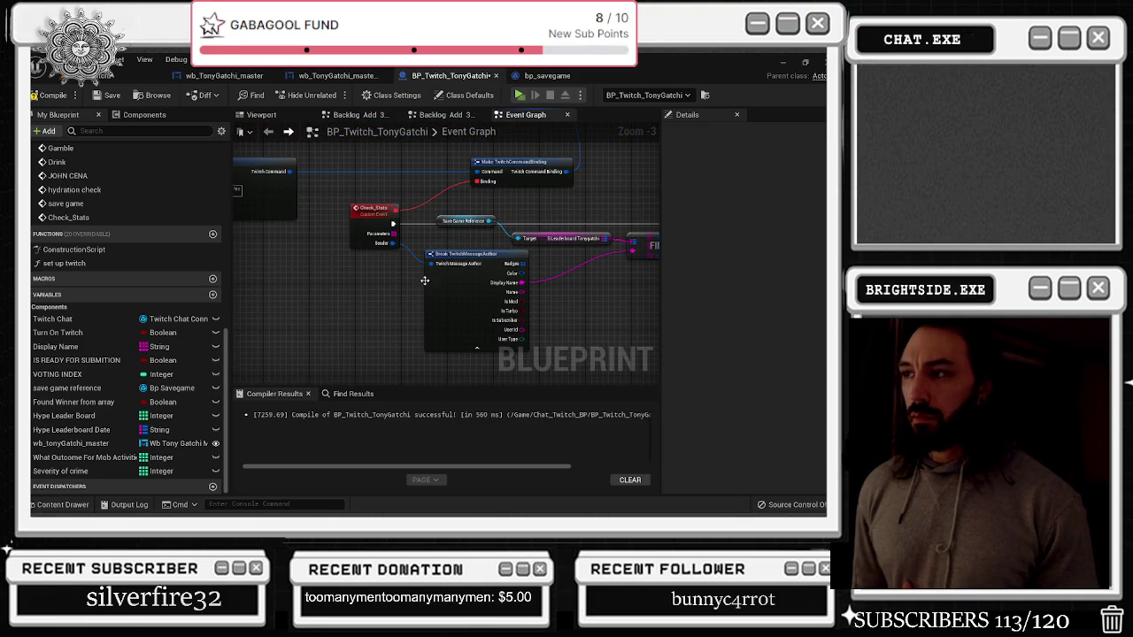
mouse_move(356, 283)
left_mouse_down()
mouse_move(639, 343)
mouse_move(625, 338)
left_mouse_up()
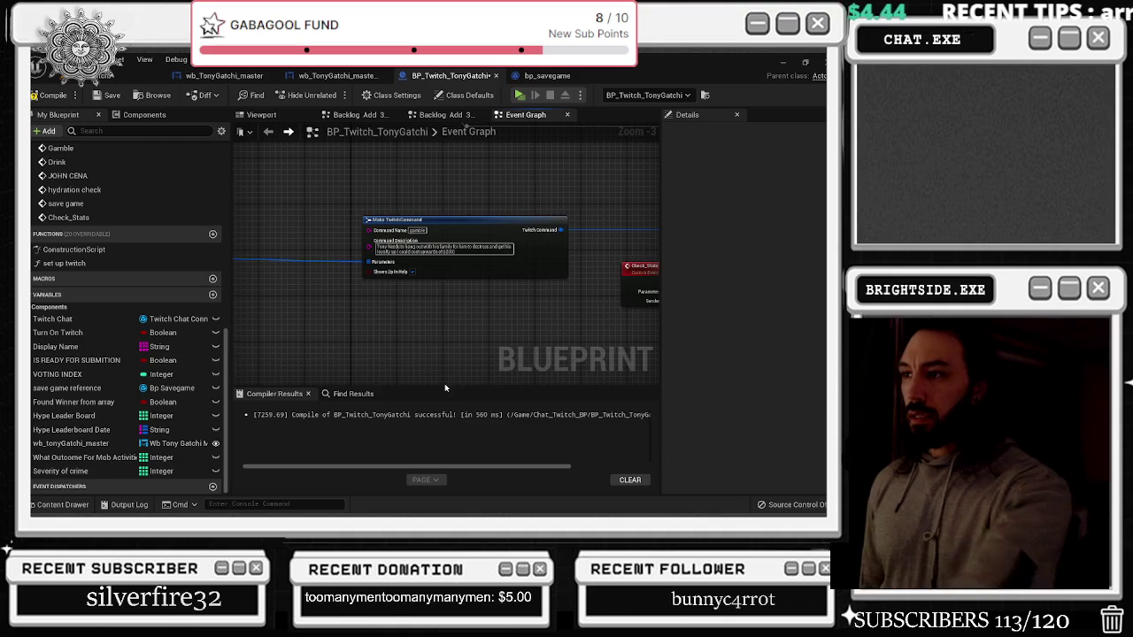
Set the Make TwitchCommand node's Command Name to 'stats'
scroll(437, 324, "down", 3)
scroll(380, 306, "up", 7)
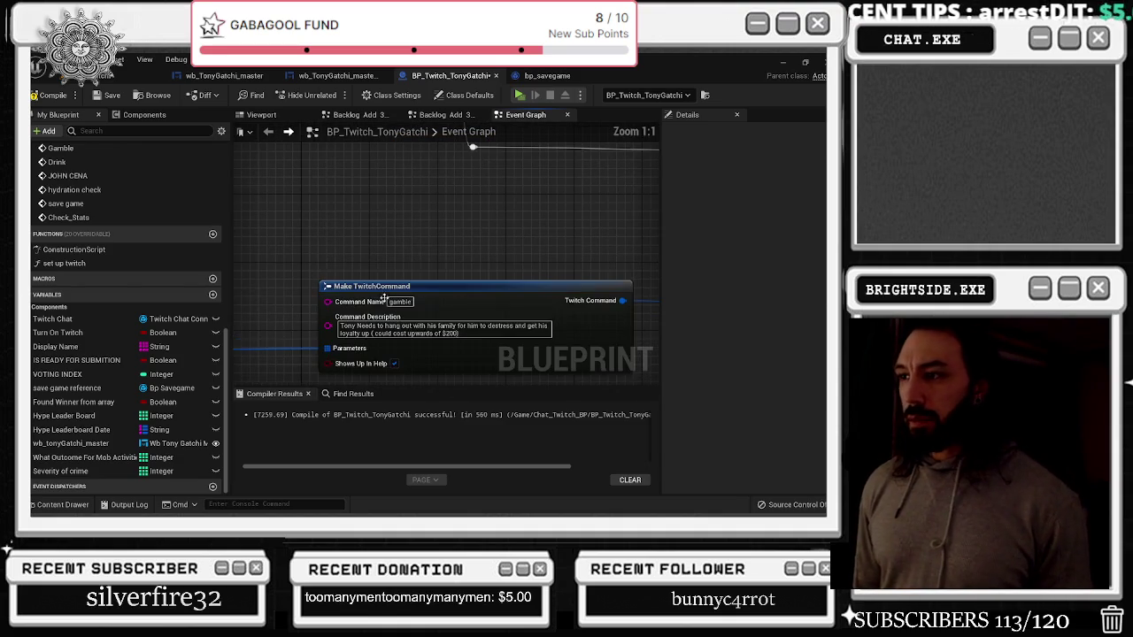
left_click(396, 302)
type("stats")
Set the Command Description to 'Check personal stats and where you rank in the family'
left_click(395, 327)
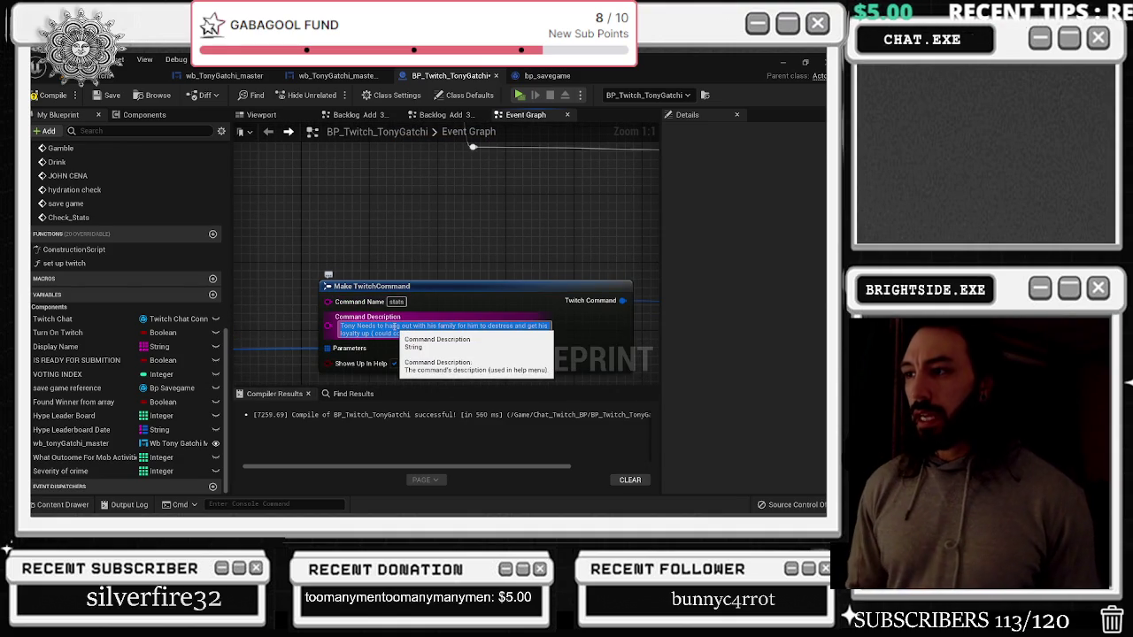
type("check personal")
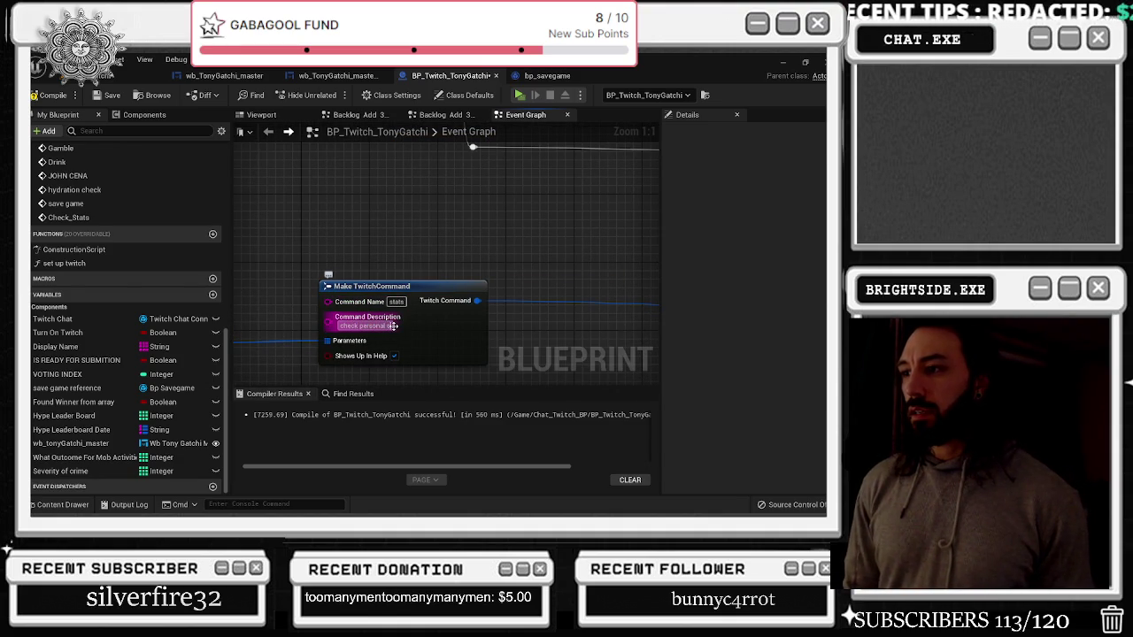
type(" stats of the")
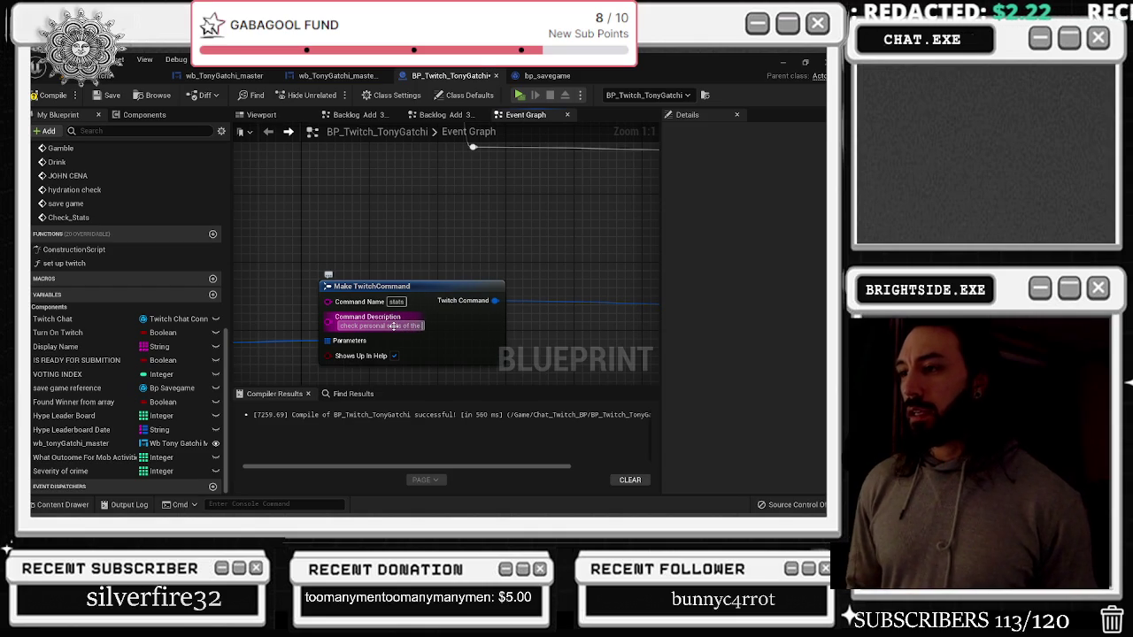
key("BackSpace")
key("BackSpace")
key("BackSpace")
type("your")
key("BackSpace")
key("BackSpace")
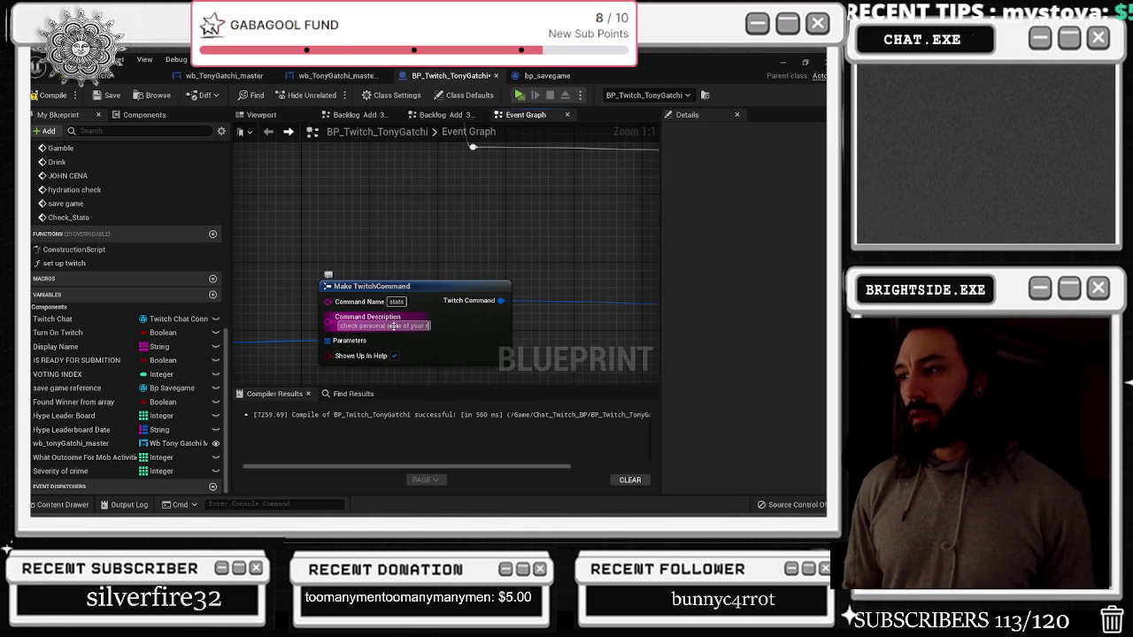
key("BackSpace")
key("BackSpace")
key("BackSpace")
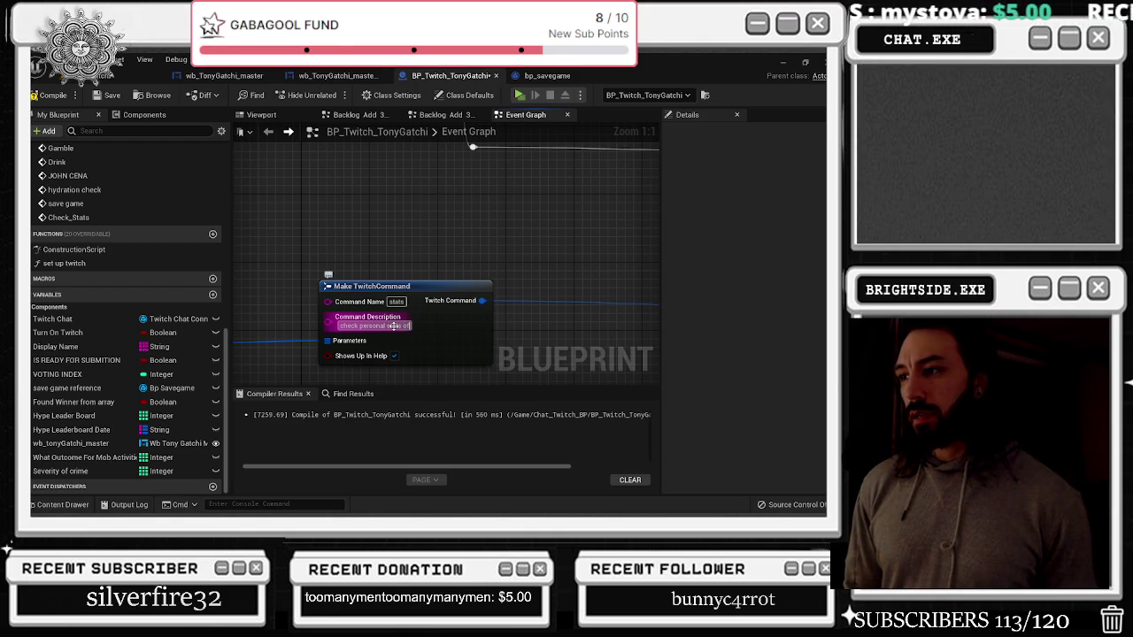
type("for your sp")
key("BackSpace")
key("BackSpace")
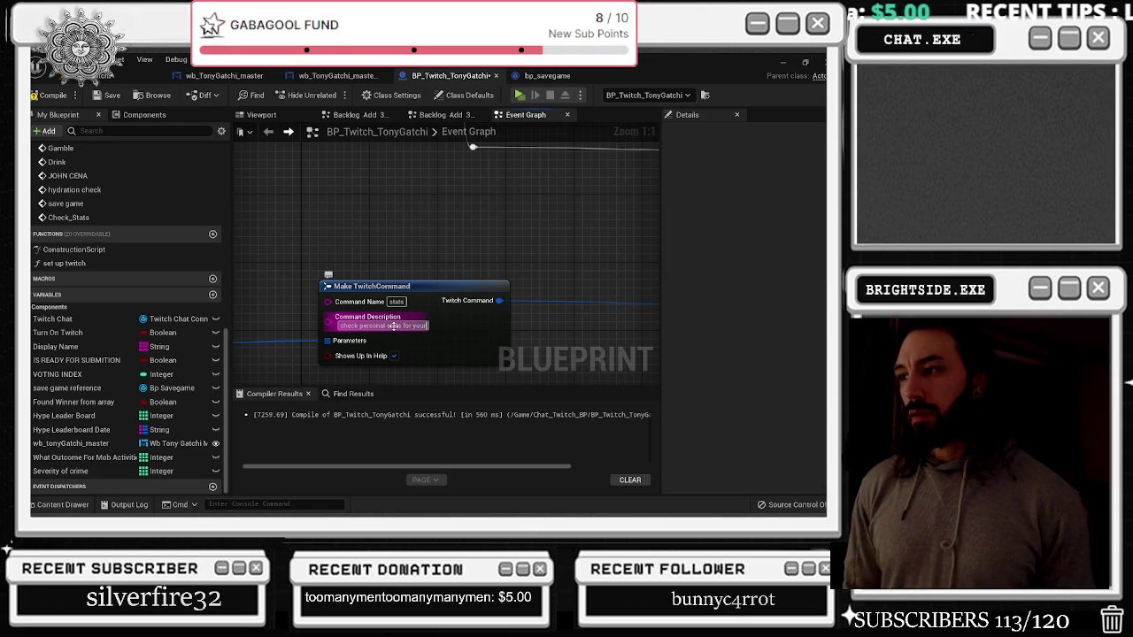
left_click(439, 235)
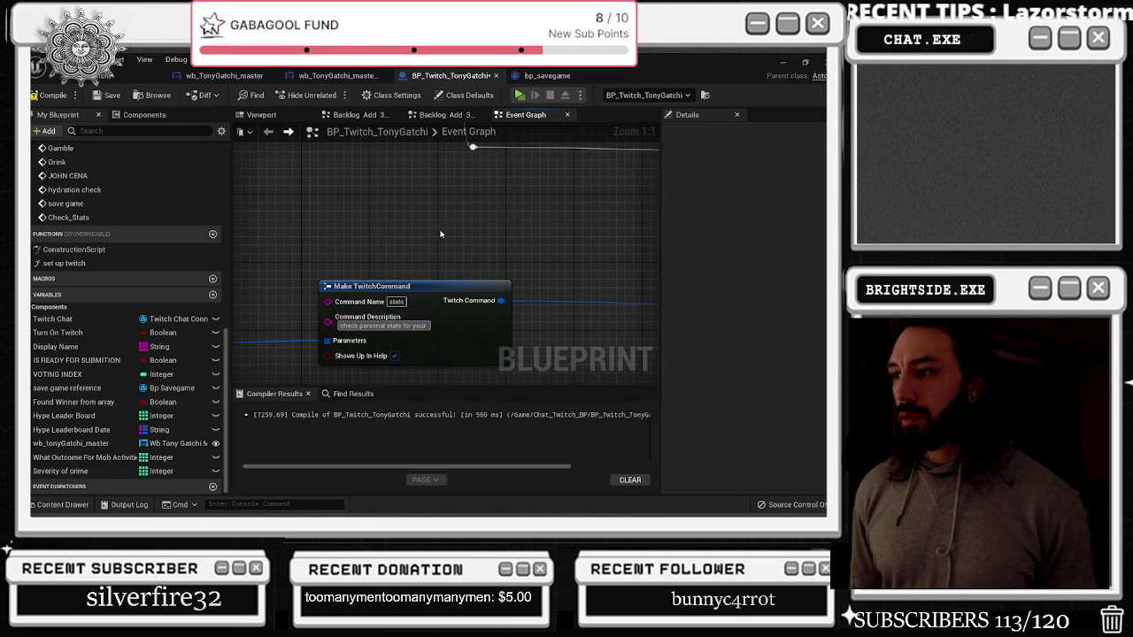
key("BackSpace")
key("BackSpace")
key("BackSpace")
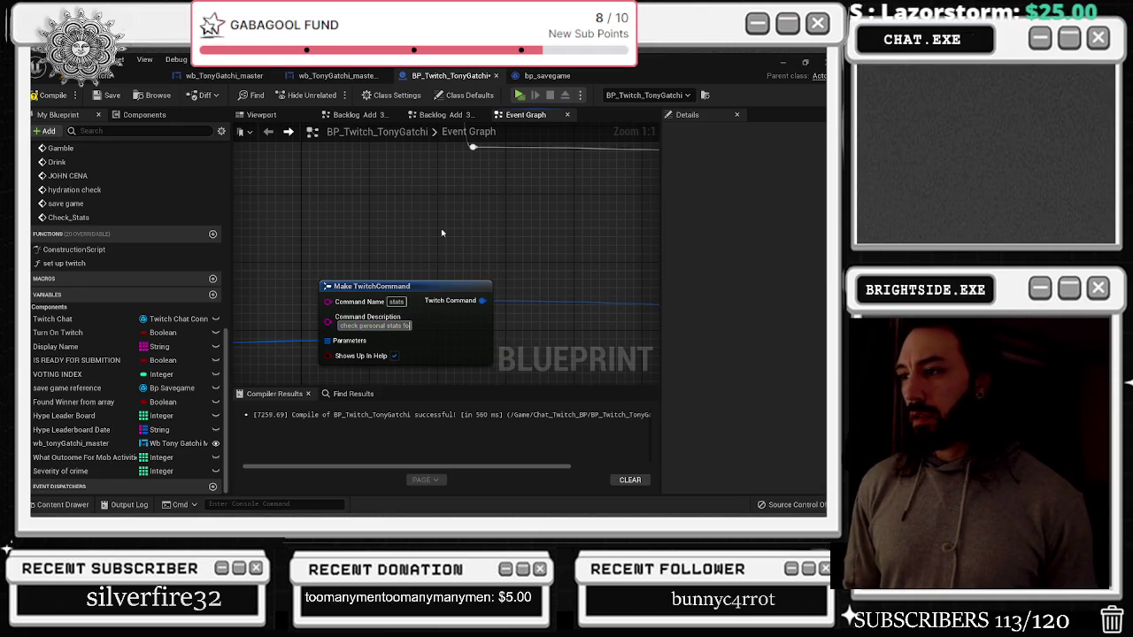
type("and whe")
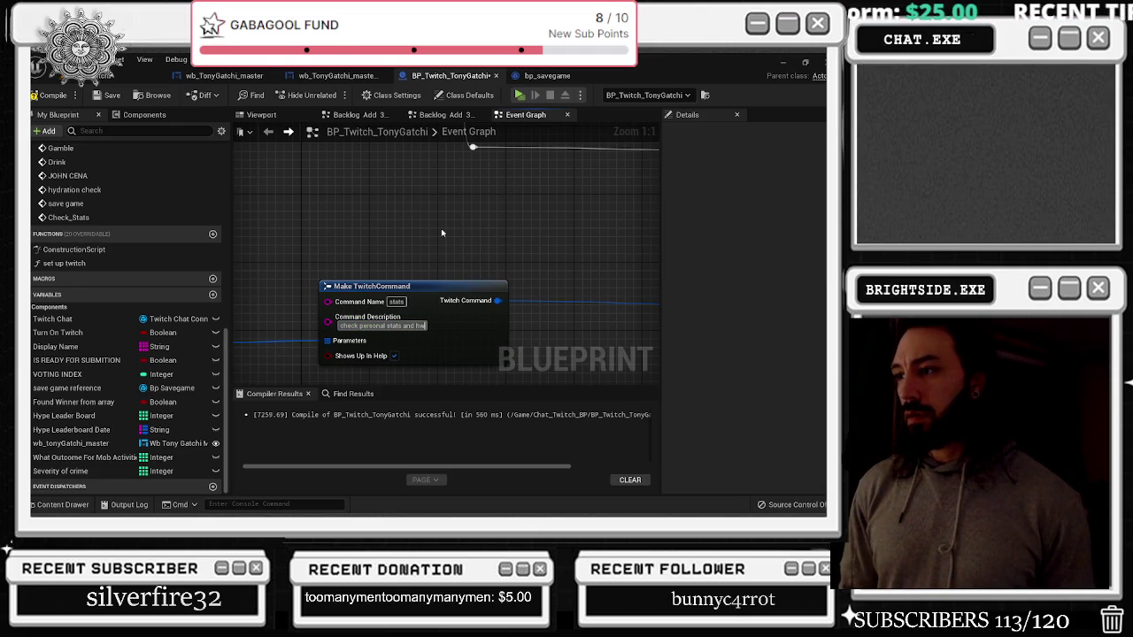
type("re you r")
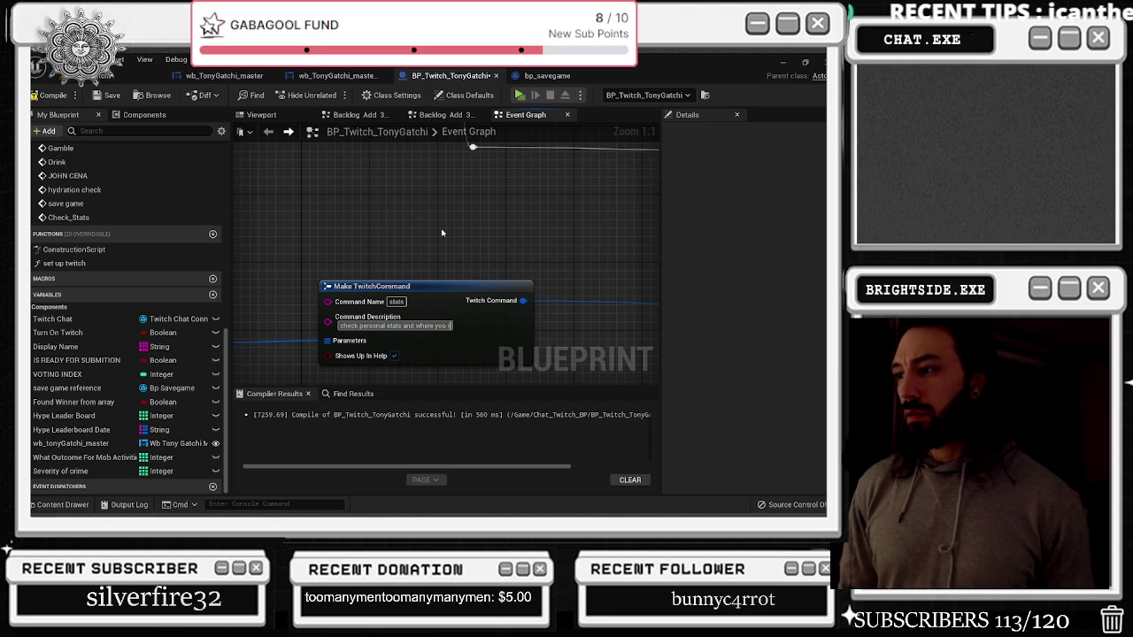
type("ank in t")
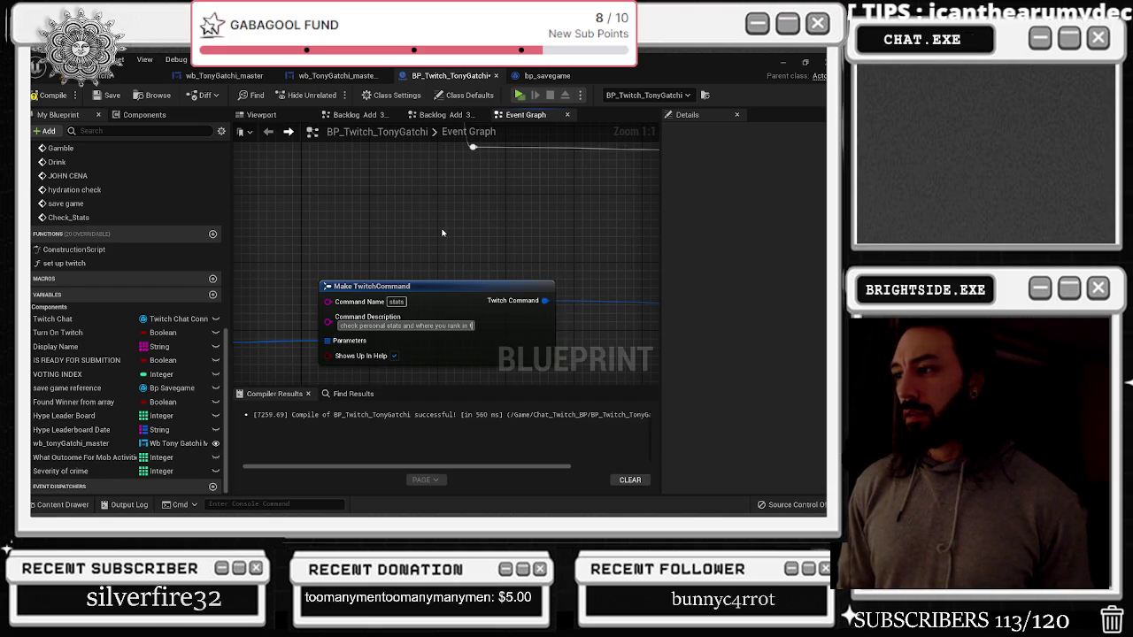
type("he family")
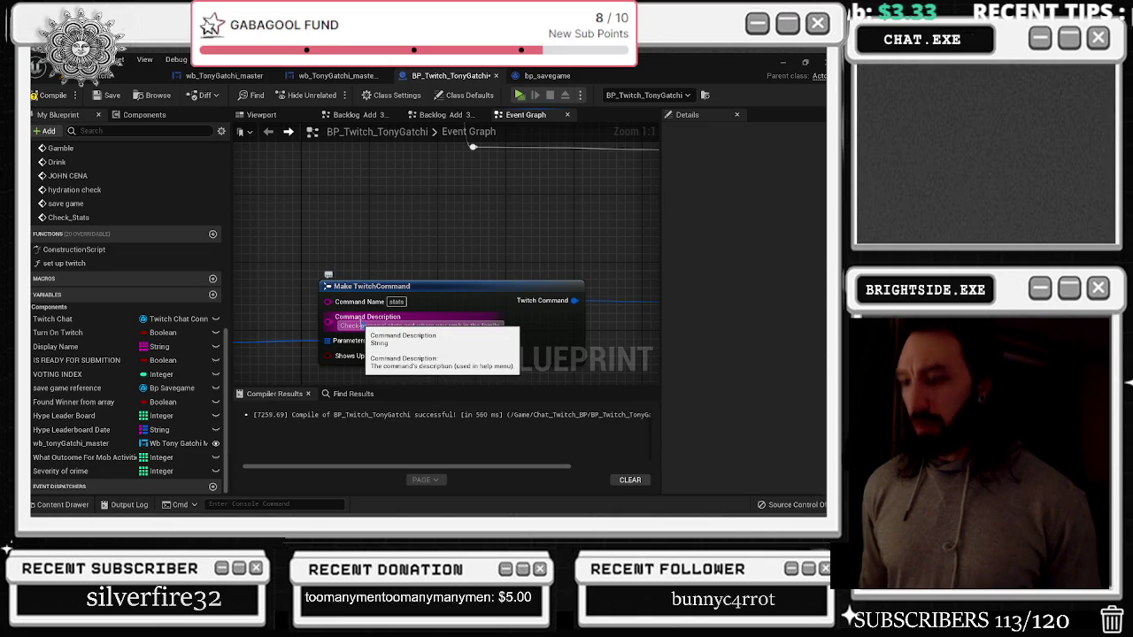
left_click(407, 173)
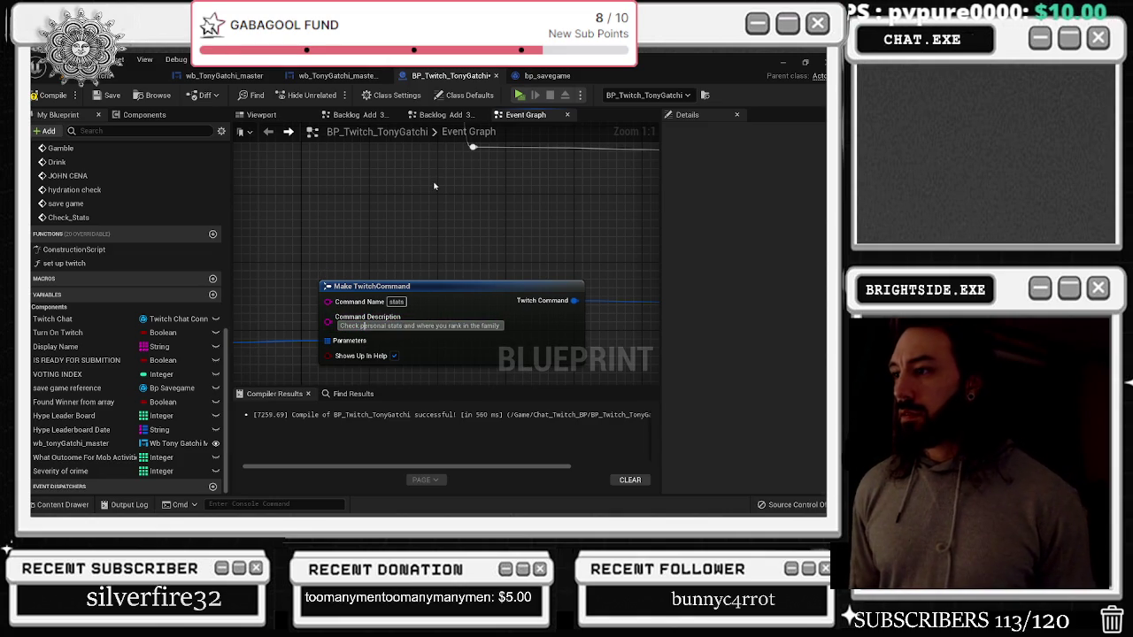
scroll(433, 179, "down", 5)
scroll(390, 275, "up", 1)
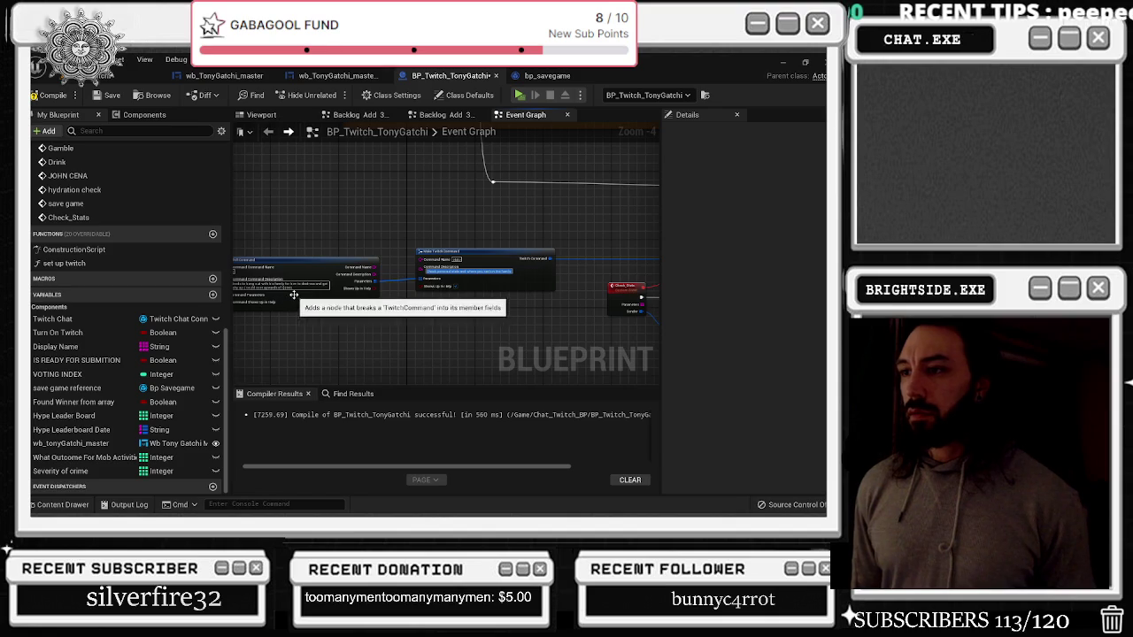
Collapse the description box, then compile and save the blueprint
left_click(511, 179)
left_click_drag(511, 178, 244, 164)
scroll(243, 164, "up", 1)
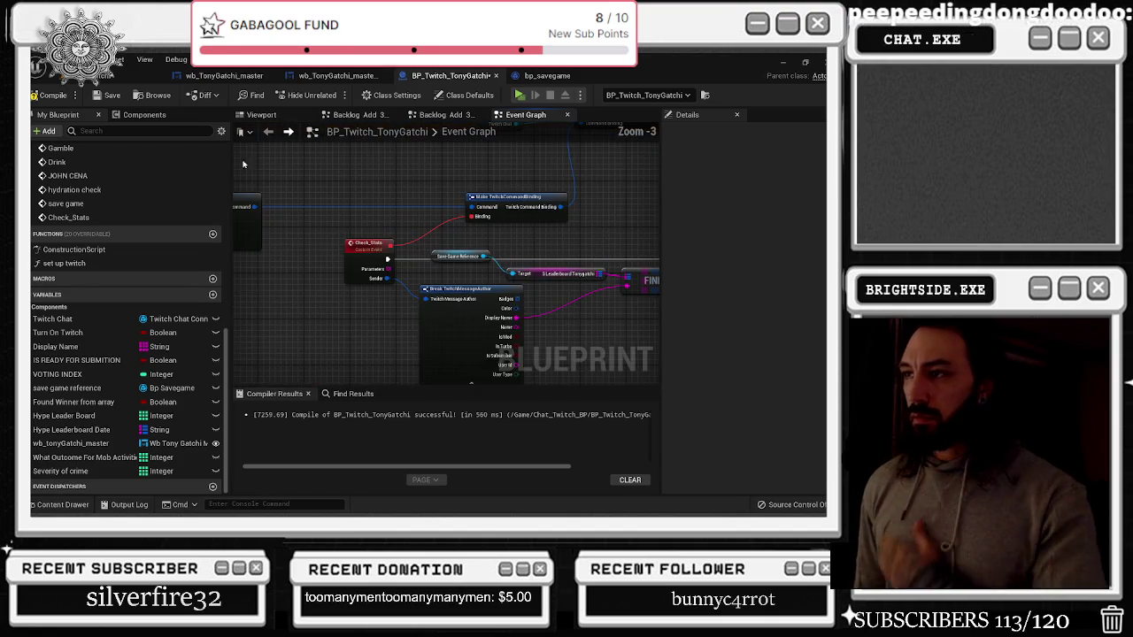
left_click(50, 94)
left_click(113, 98)
Move the Break STRUCTURE node down and attach a Print String to the Branch's true output
left_click_drag(505, 283, 303, 260)
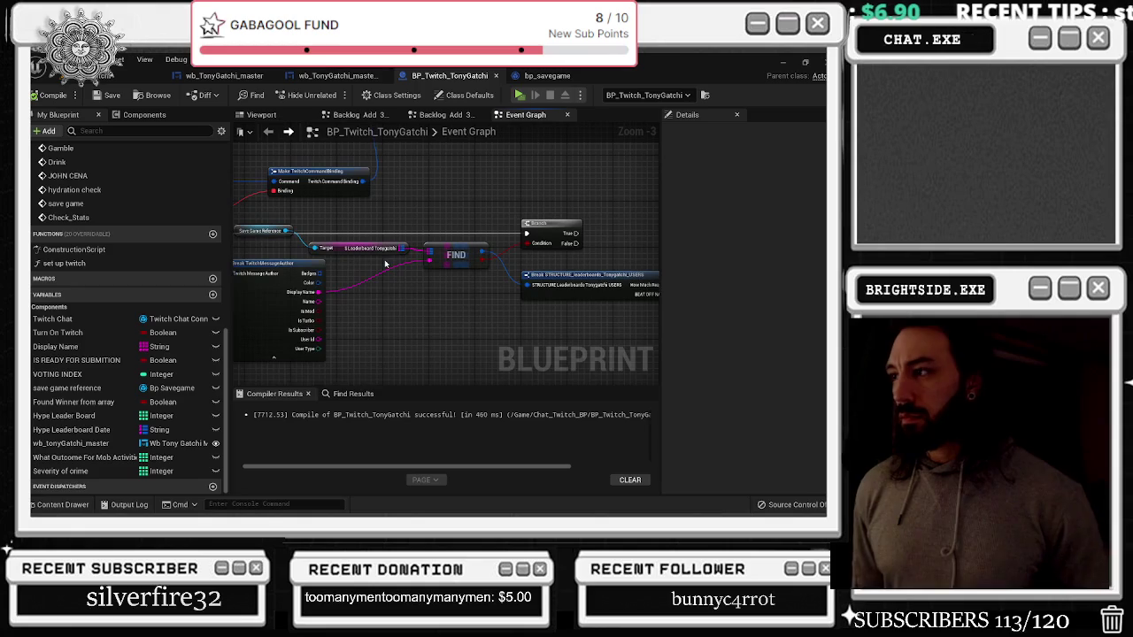
left_click_drag(586, 242, 469, 226)
left_click(443, 213)
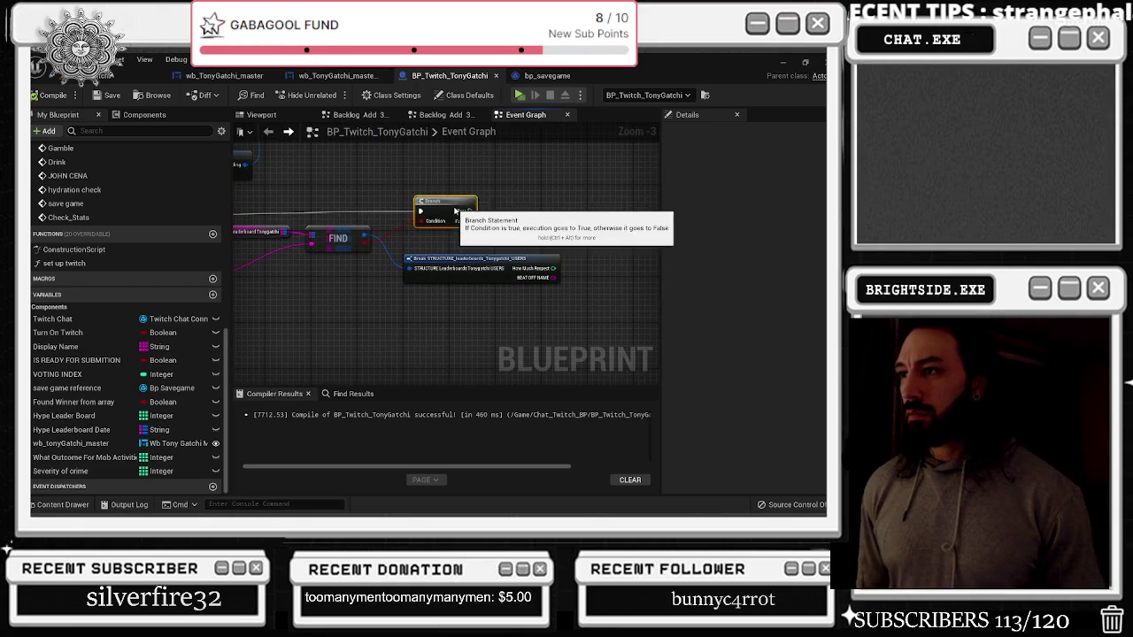
left_click_drag(487, 263, 475, 291)
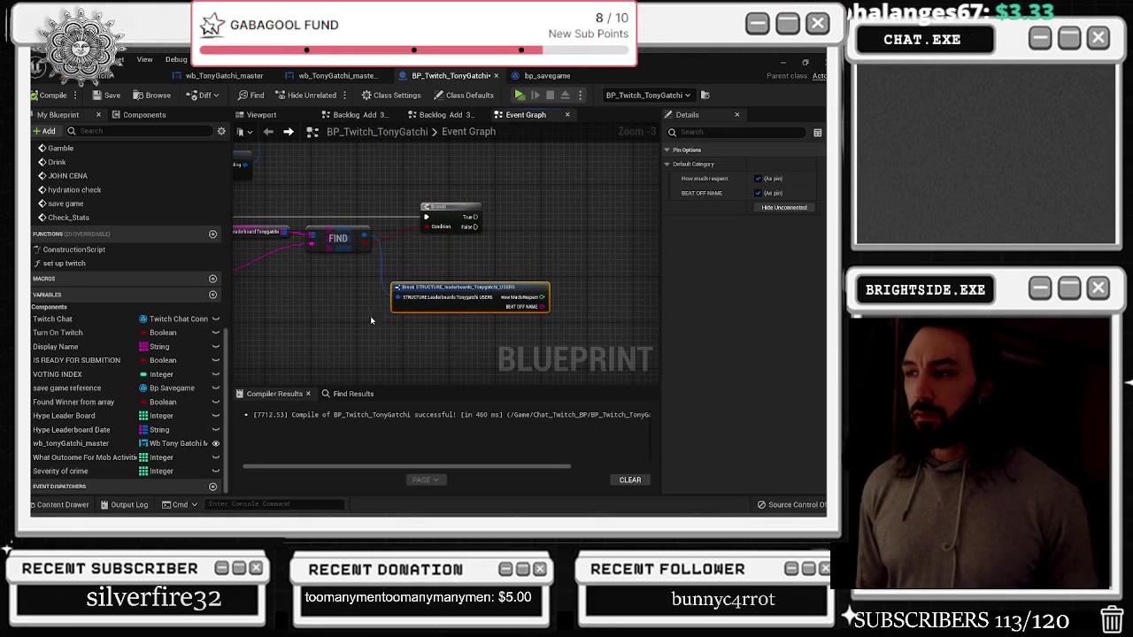
left_click_drag(385, 248, 334, 242)
mouse_move(406, 258)
left_mouse_down()
mouse_move(541, 277)
mouse_move(353, 253)
left_mouse_up()
left_click_drag(370, 208, 454, 211)
type("print st")
key("Return")
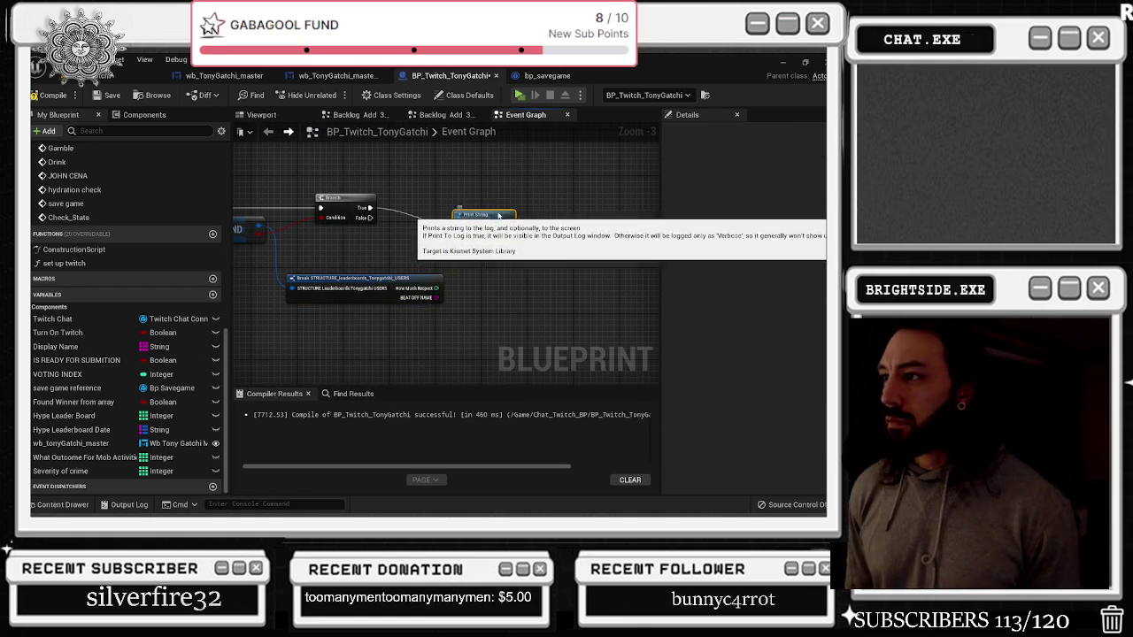
Move the Select String and Send Twitch Message nodes left beside the Print String
left_click_drag(500, 228, 363, 276)
scroll(372, 222, "down", 2)
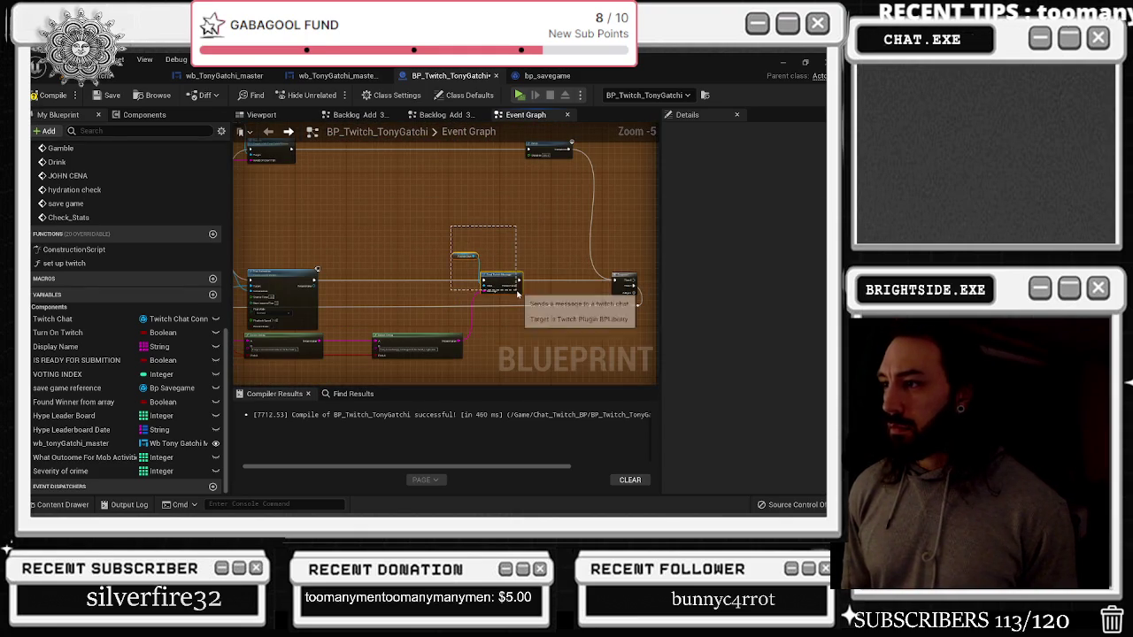
left_click_drag(483, 273, 542, 203)
scroll(542, 202, "up", 2)
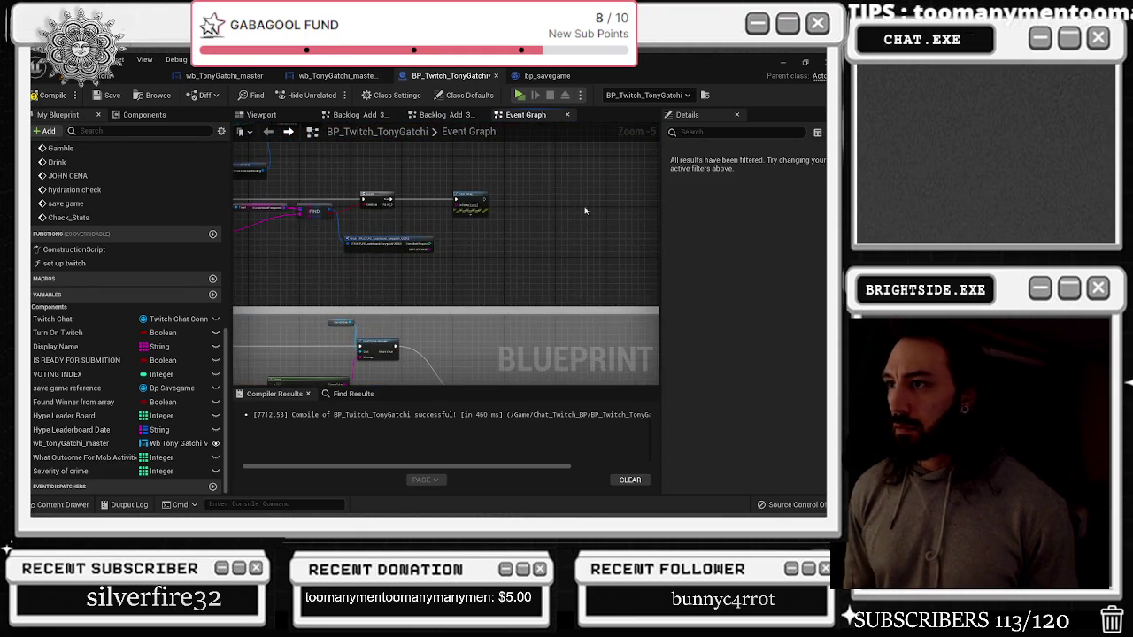
scroll(626, 194, "up", 2)
left_click_drag(646, 166, 493, 163)
mouse_move(347, 183)
left_mouse_down()
mouse_move(440, 205)
mouse_move(588, 212)
mouse_move(582, 191)
mouse_move(596, 216)
mouse_move(570, 224)
mouse_move(585, 221)
left_mouse_up()
Select the leaderboard user breakdown node and briefly check the browser
left_click(520, 156)
left_click_drag(415, 325, 512, 213)
left_click(442, 325)
left_click_drag(442, 265, 522, 318)
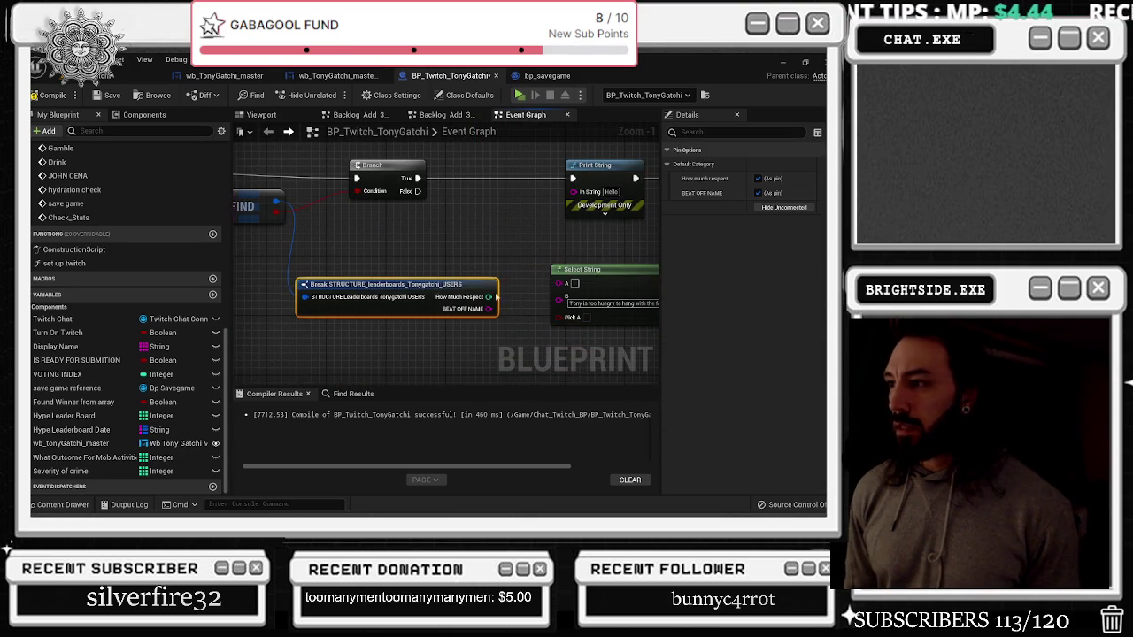
key("alt+Tab")
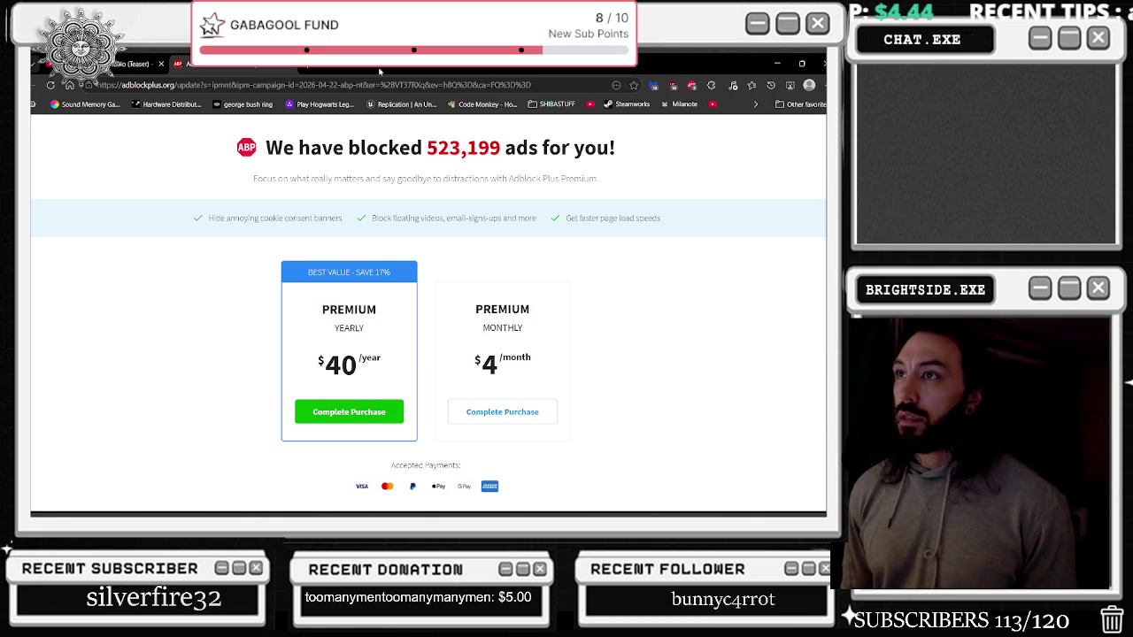
key("alt+Tab")
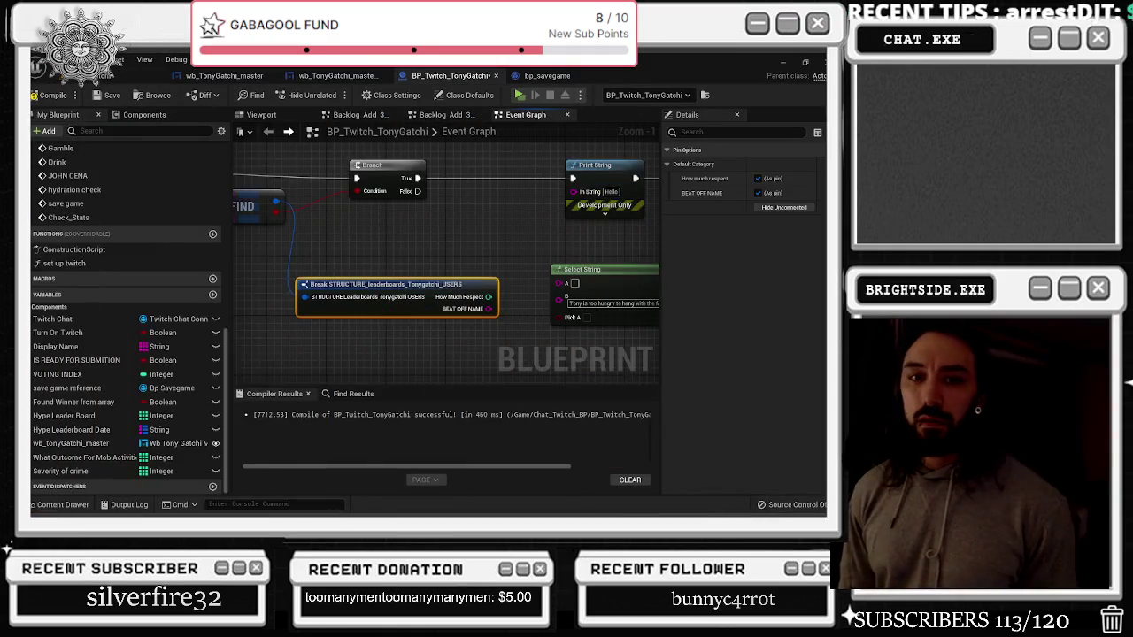
key("alt+Tab")
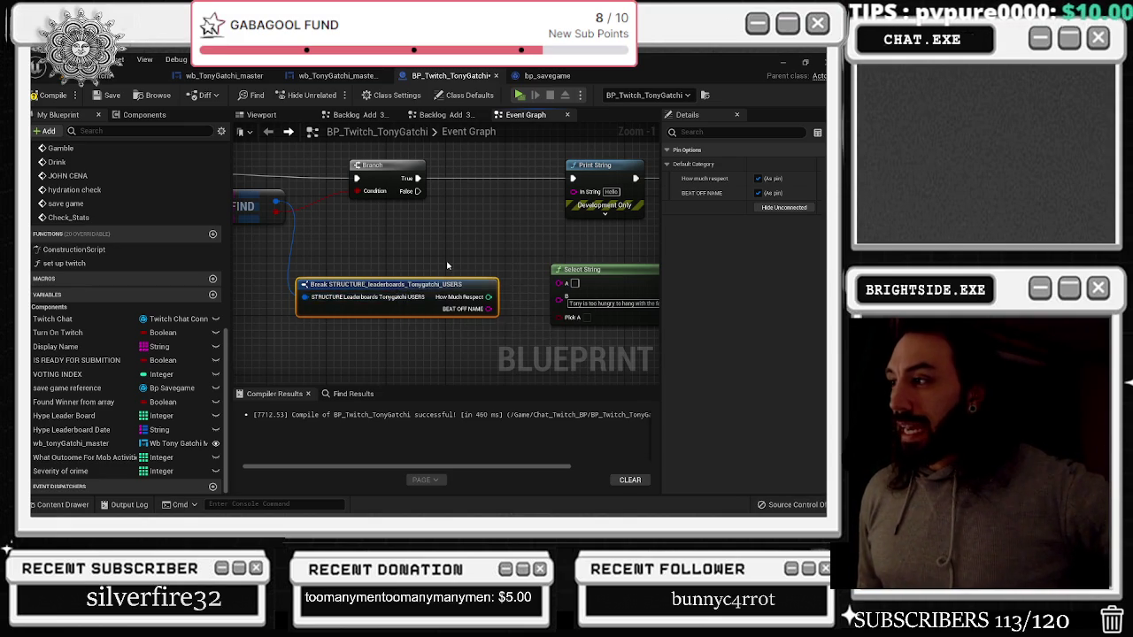
Wire BEAT OFF NAME into Select String's B input and clear its default text
left_click_drag(454, 265, 270, 272)
left_click_drag(433, 266, 545, 251)
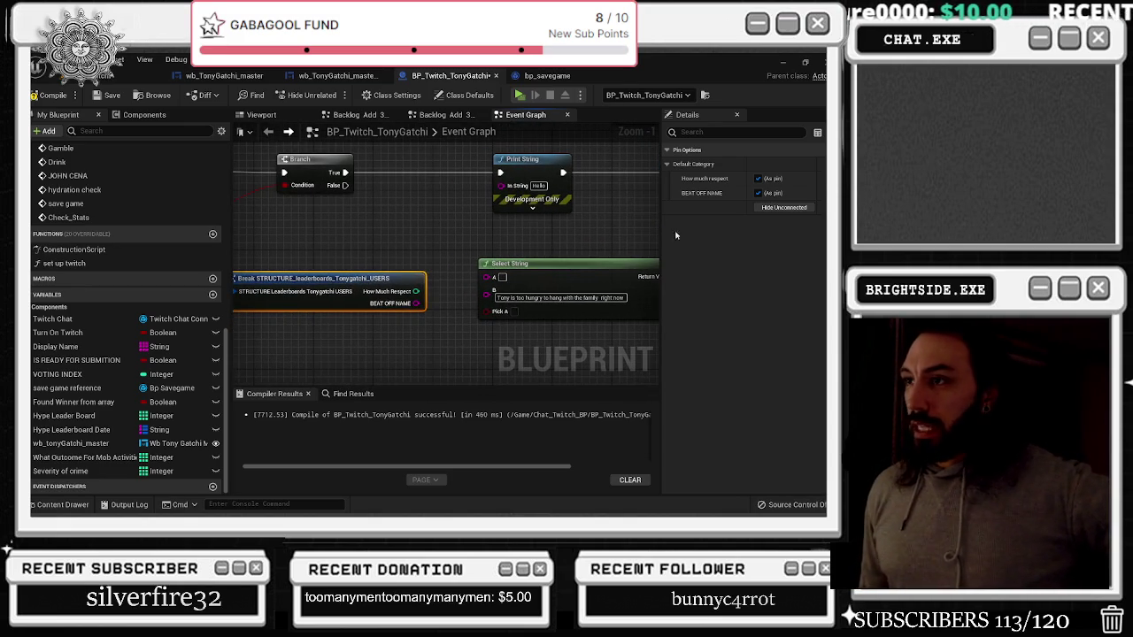
mouse_move(416, 303)
left_mouse_down()
mouse_move(481, 278)
mouse_move(506, 289)
mouse_move(478, 294)
mouse_move(488, 281)
mouse_move(514, 293)
left_mouse_up()
left_click(516, 295)
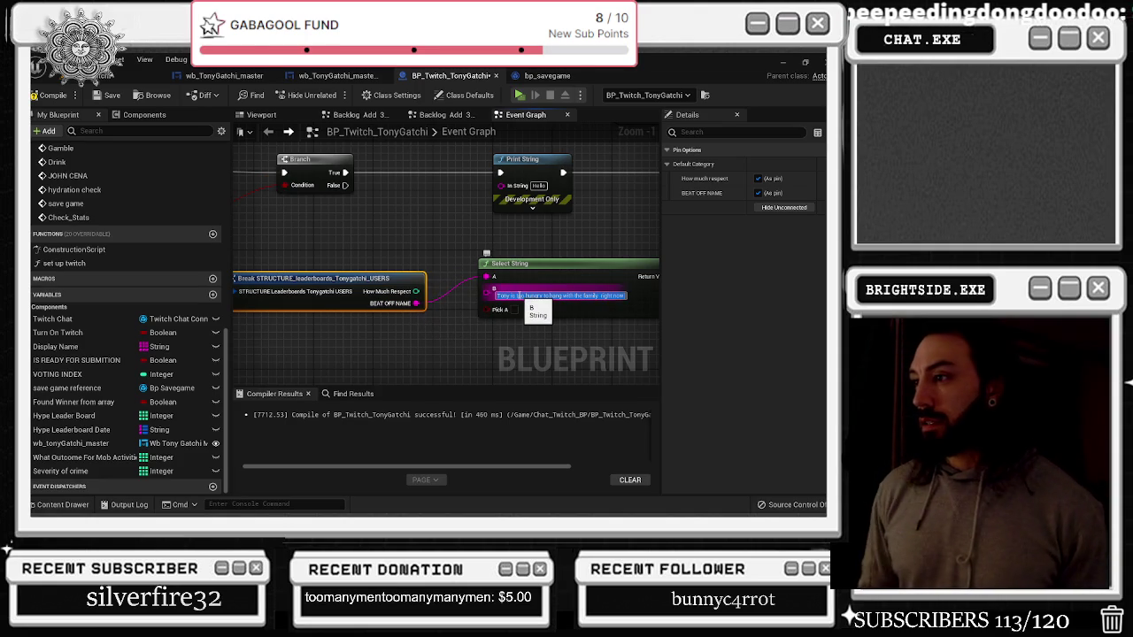
key("BackSpace")
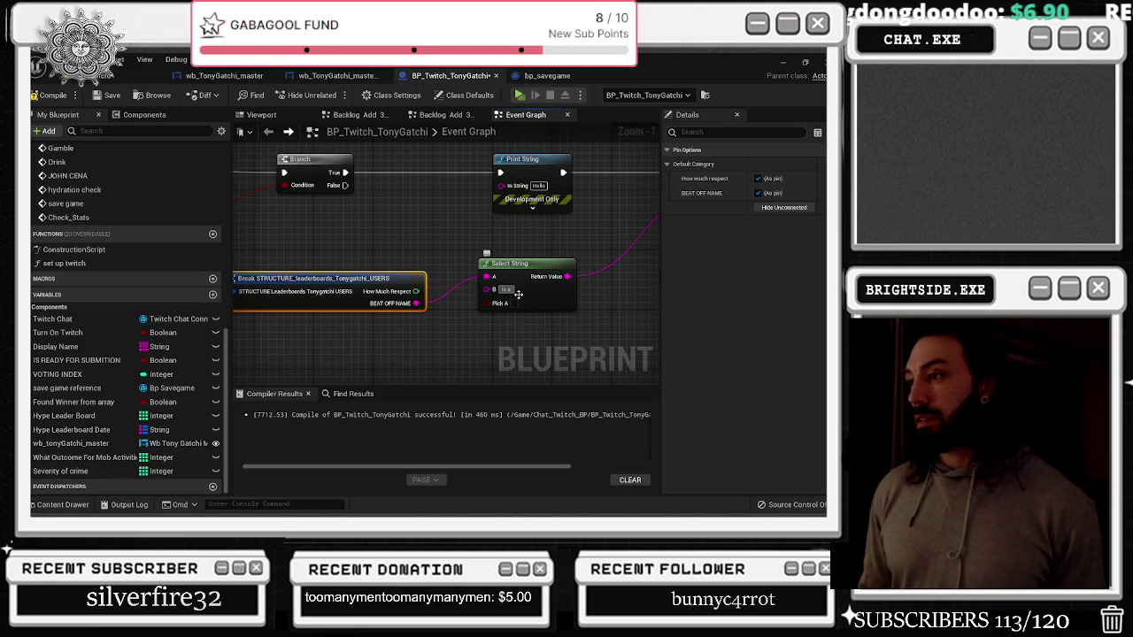
Delete Select String, add an Append feeding the Message pin, and wire the viewer's name into A
left_click_drag(517, 294, 374, 288)
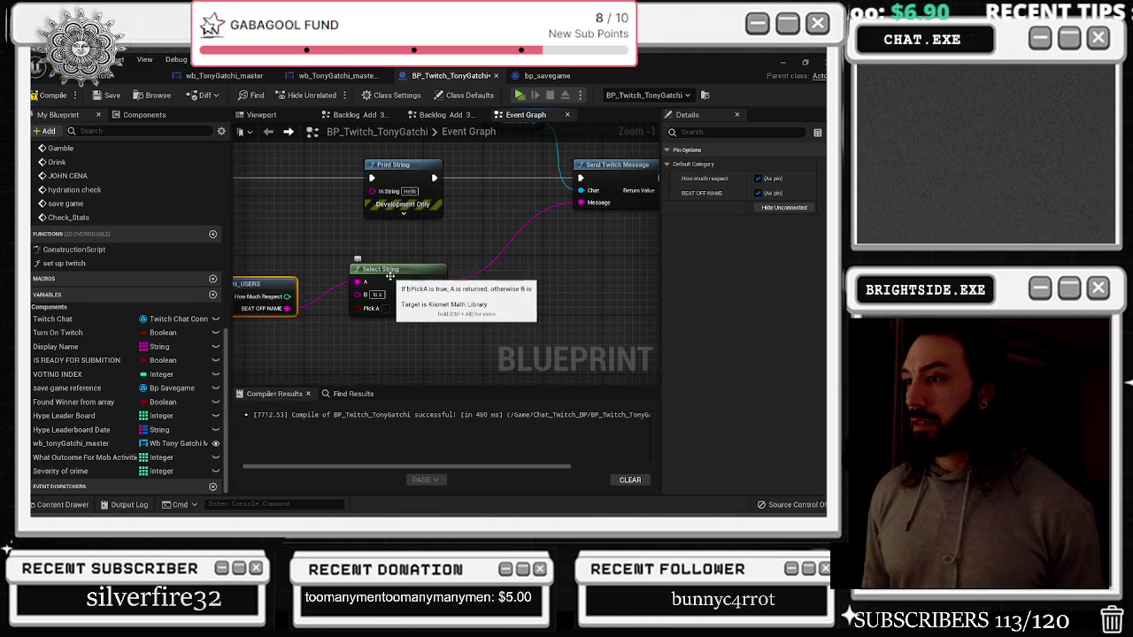
left_click(381, 269)
key("Delete")
mouse_move(581, 201)
left_mouse_down()
mouse_move(454, 302)
mouse_move(404, 291)
left_mouse_up()
type("append")
key("Return")
mouse_move(286, 308)
left_mouse_down()
mouse_move(404, 324)
mouse_move(410, 312)
left_mouse_up()
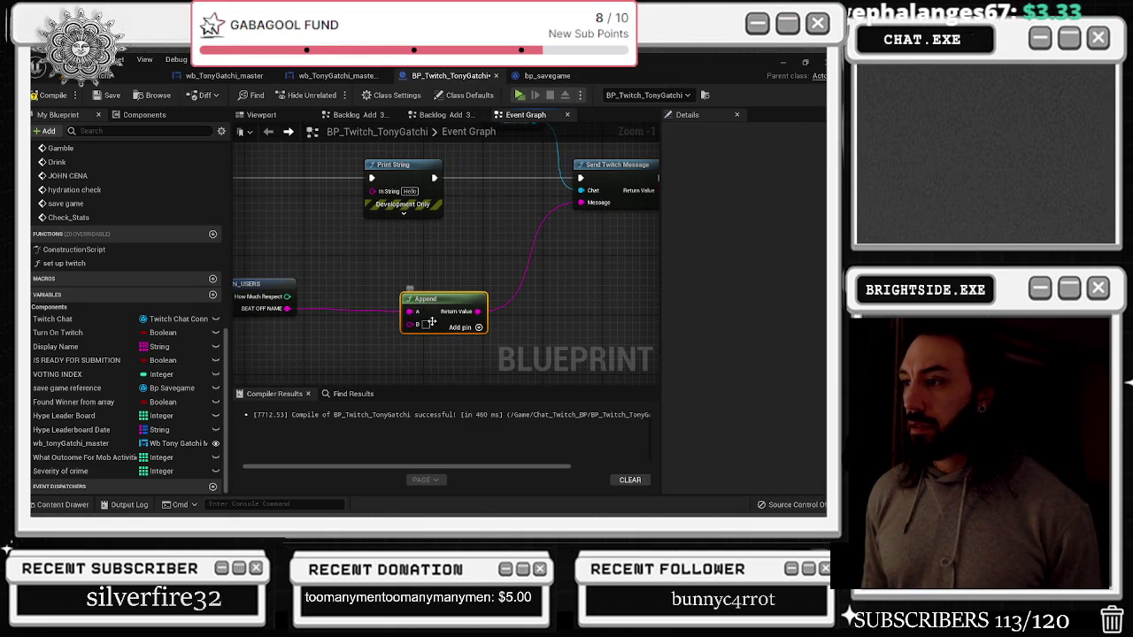
Run BEAT OFF NAME through a To Upper node into Append's A input
left_click(432, 326)
left_click_drag(423, 315, 448, 309)
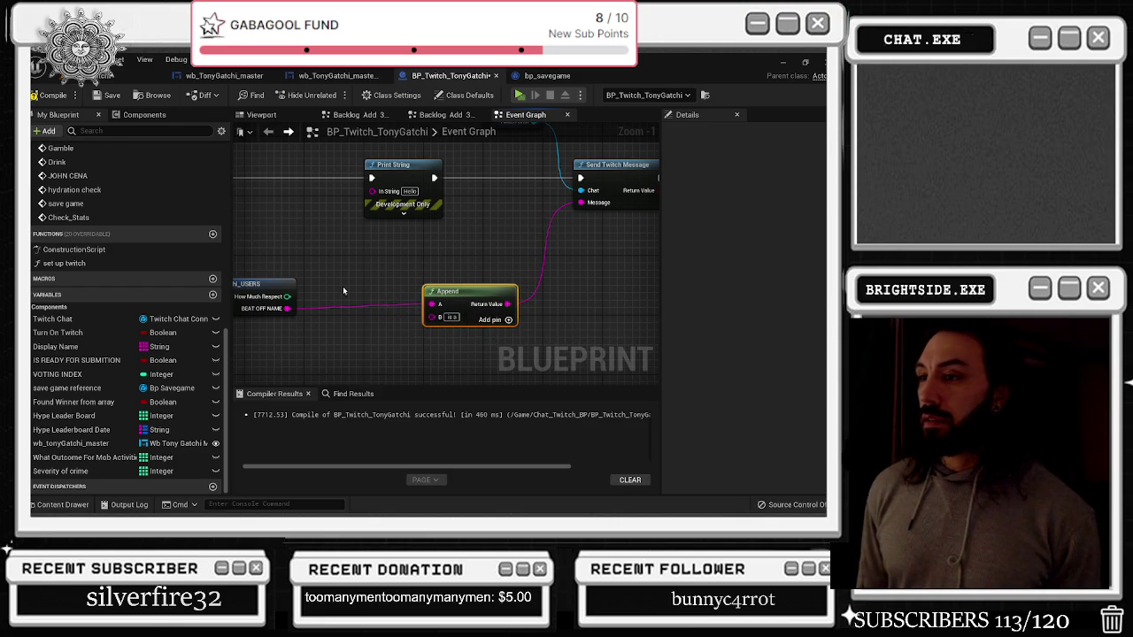
left_click_drag(287, 308, 302, 306)
type("uppe")
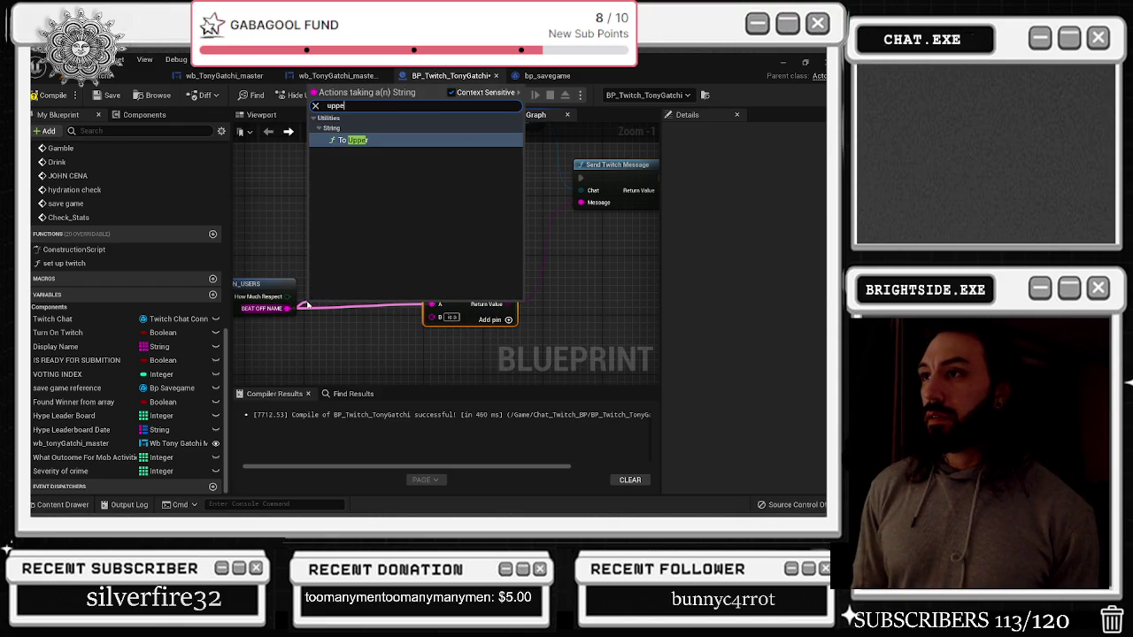
key("Return")
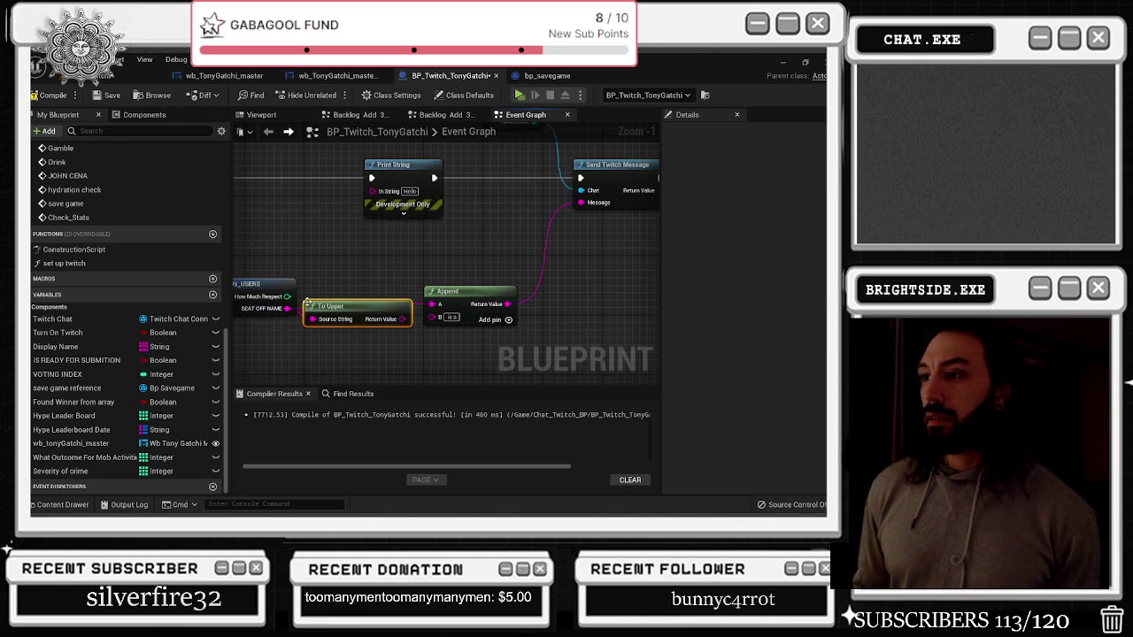
left_click_drag(403, 318, 431, 303)
left_click_drag(352, 297, 368, 275)
left_click_drag(447, 293, 452, 293)
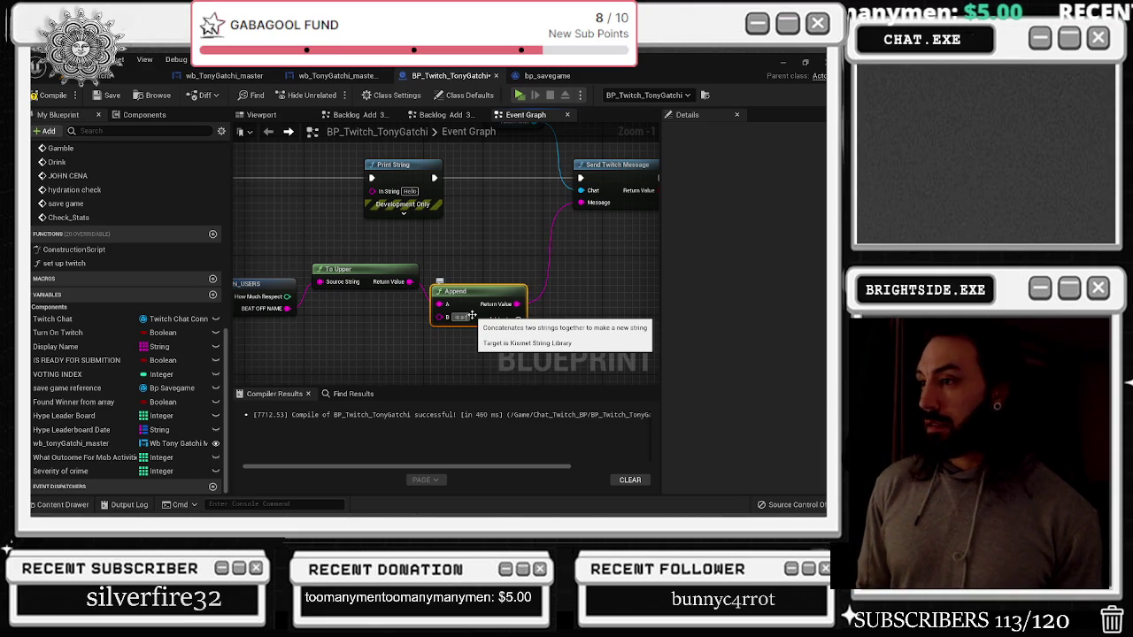
Set Append's B text to 'is a respected member of the crew with' and add a third input
left_click(472, 317)
type("is a recorded")
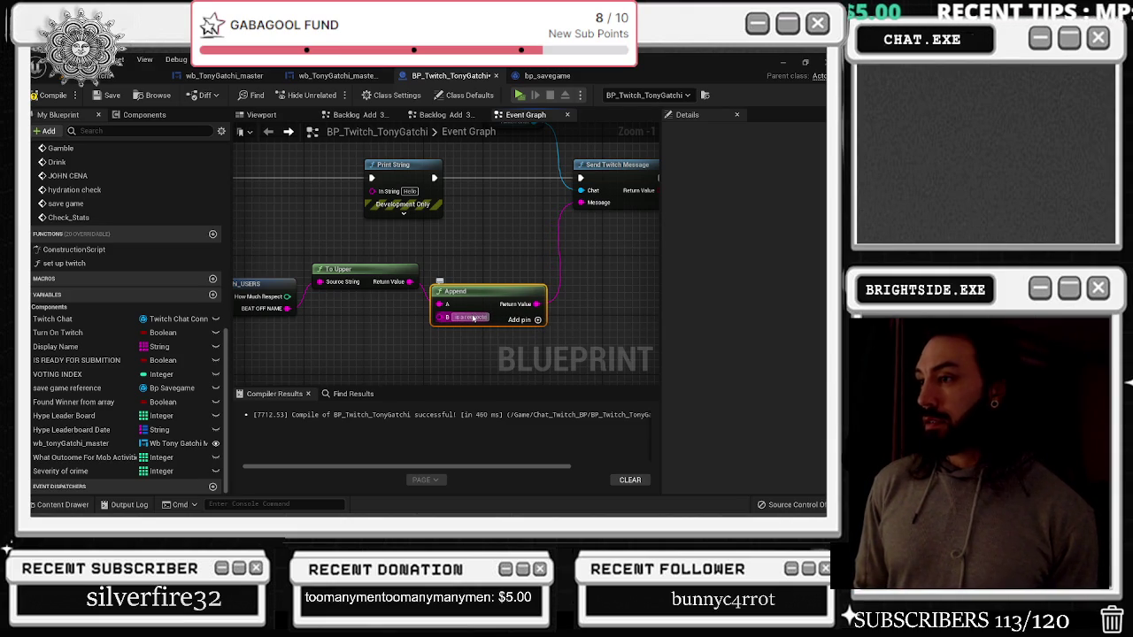
key("Return")
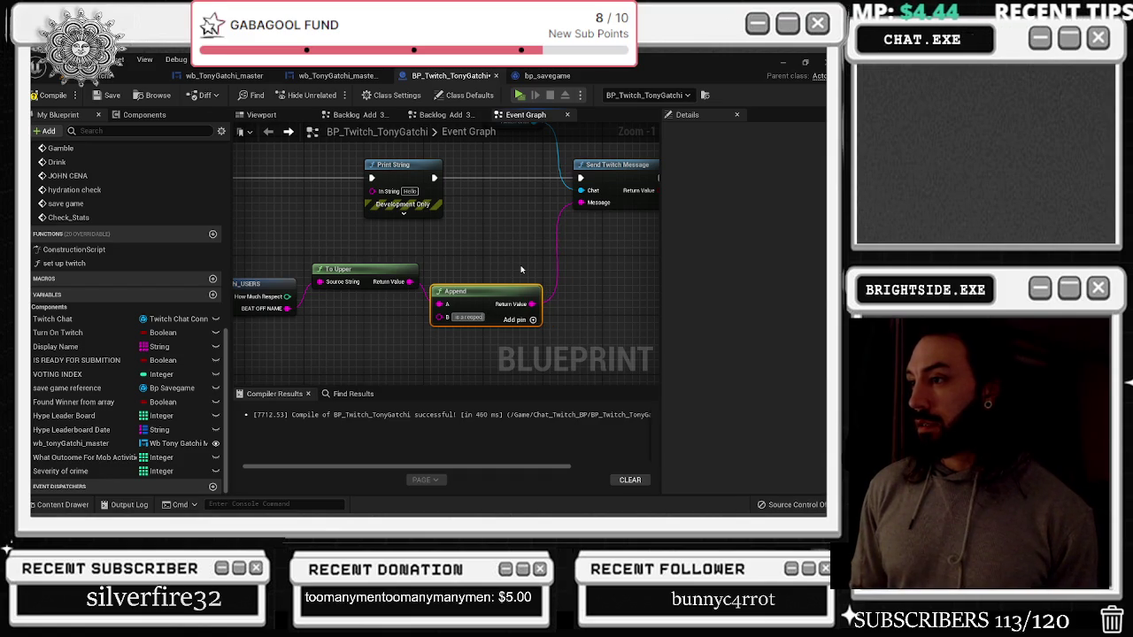
type("ted memb")
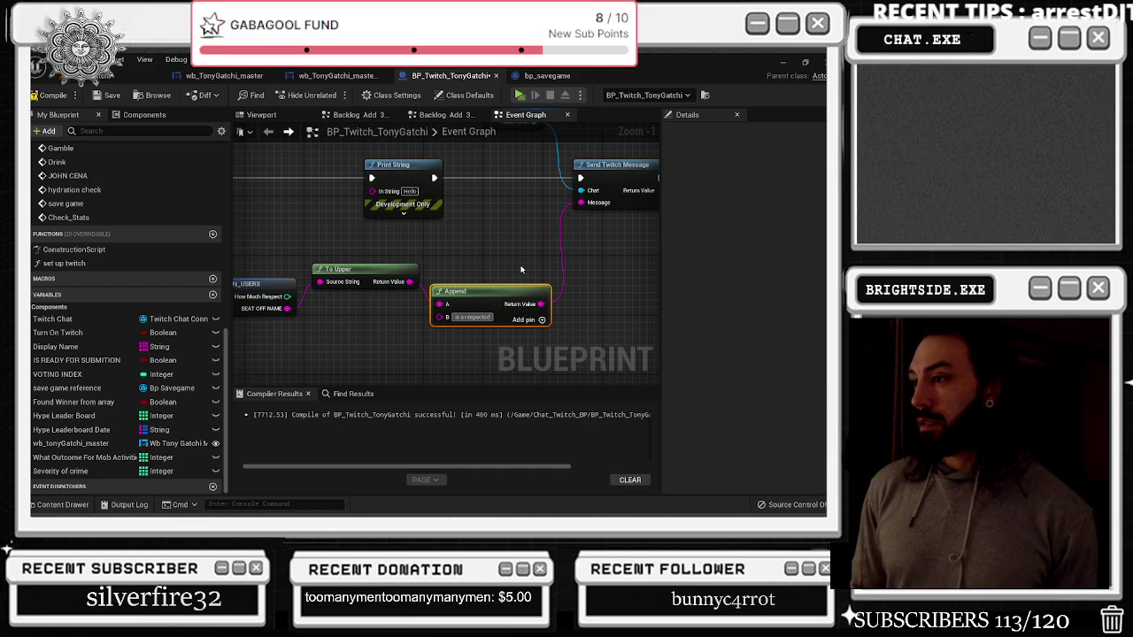
type("er of the crew")
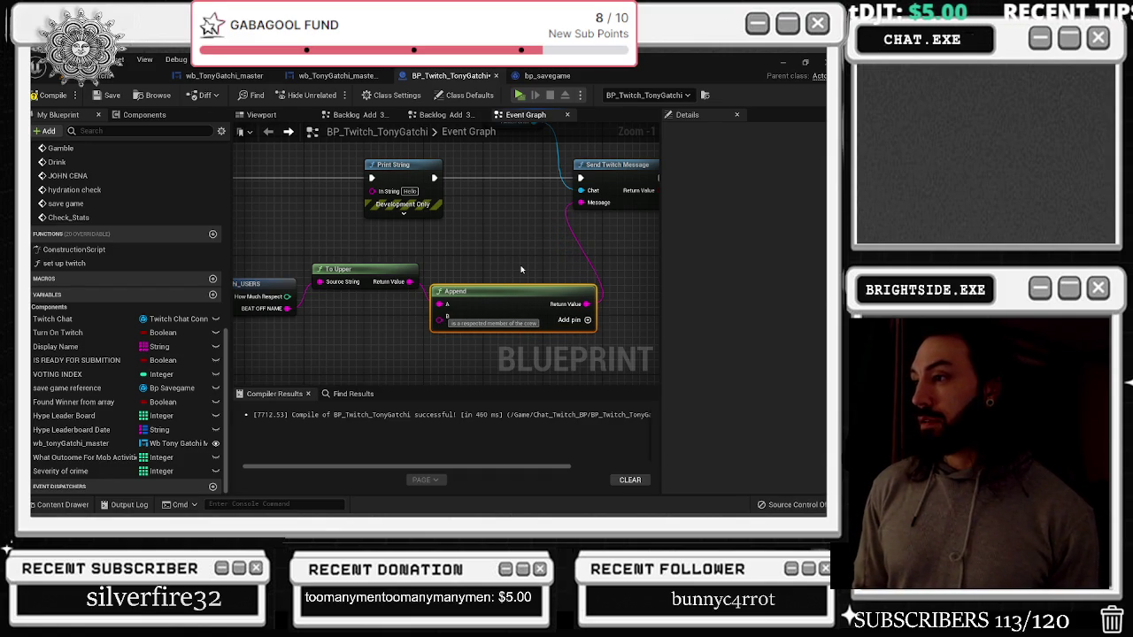
type(" with")
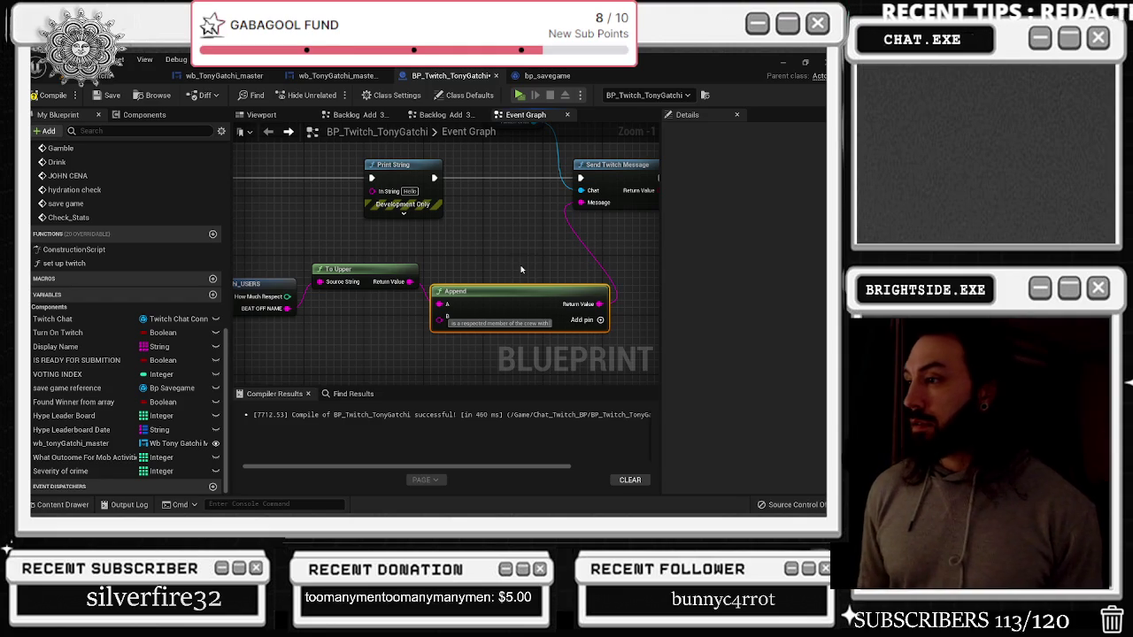
left_click(600, 319)
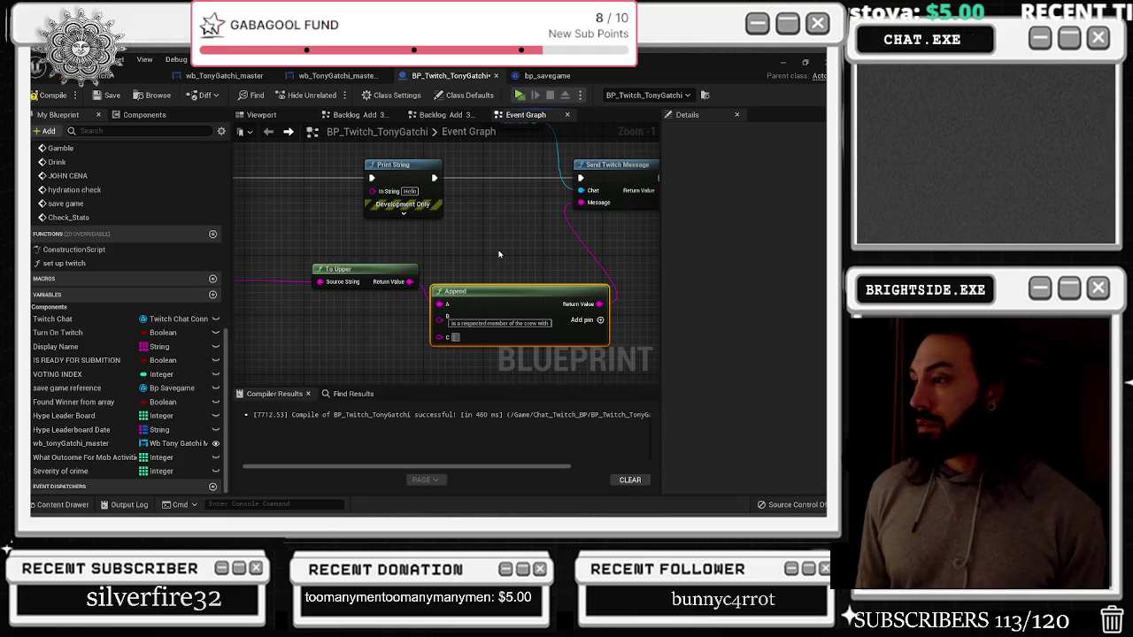
Add a D input to Append and change 'respected' to 'valued' in the B text
left_click(602, 321)
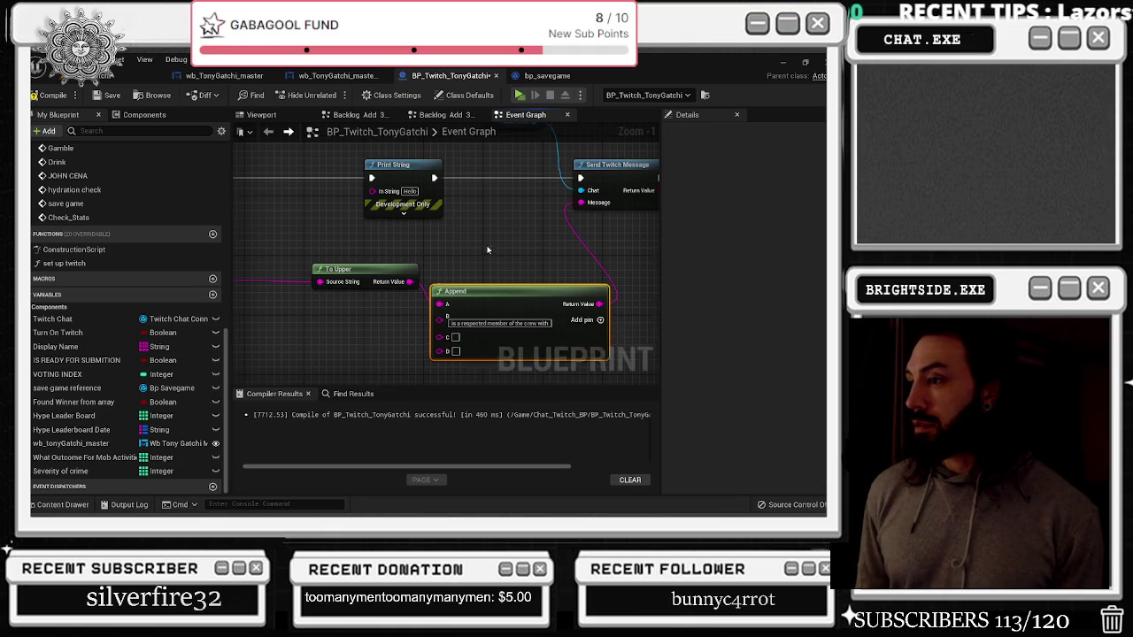
left_click_drag(470, 271, 451, 269)
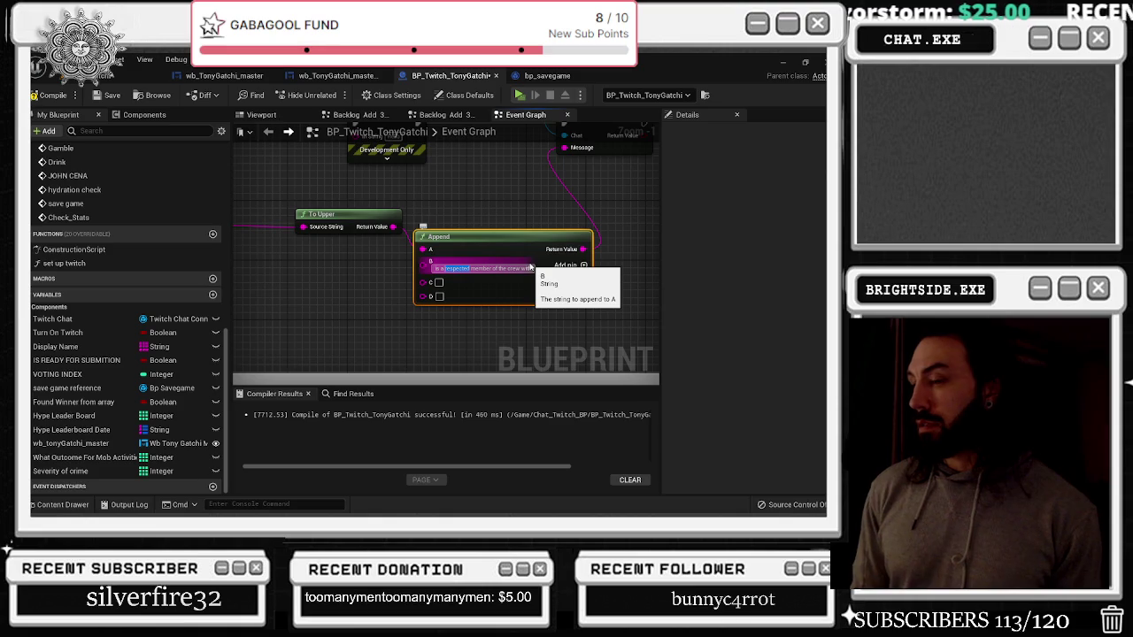
type("valued")
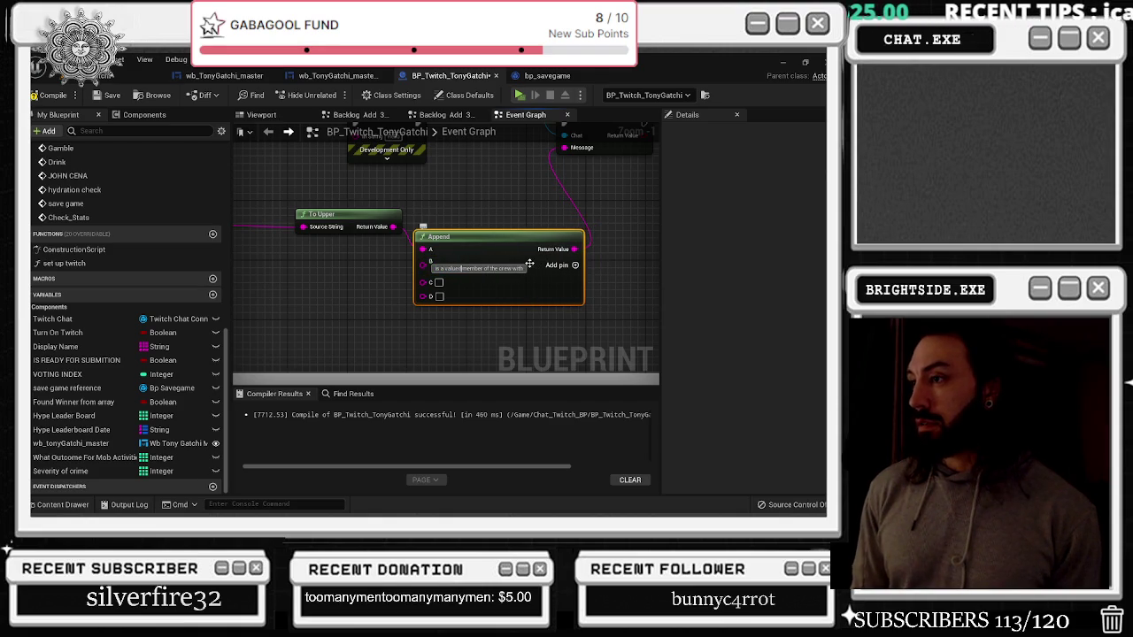
left_click(462, 269)
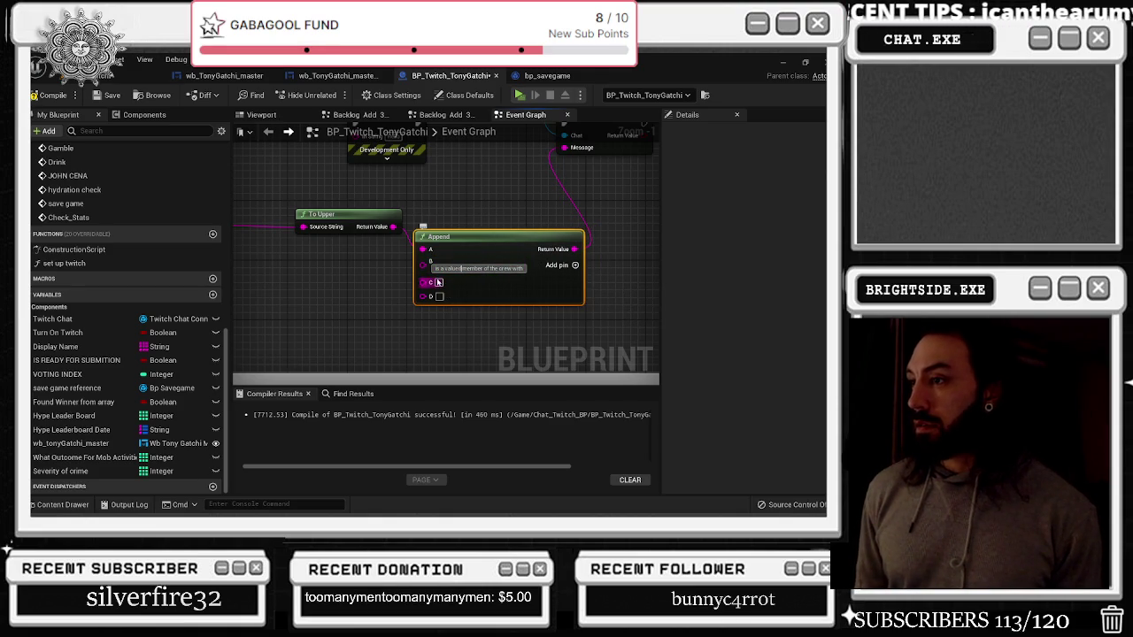
Feed How Much Respect into Append's C input and set D to 'Respect and a'
left_click_drag(369, 239, 522, 280)
left_click_drag(404, 239, 369, 239)
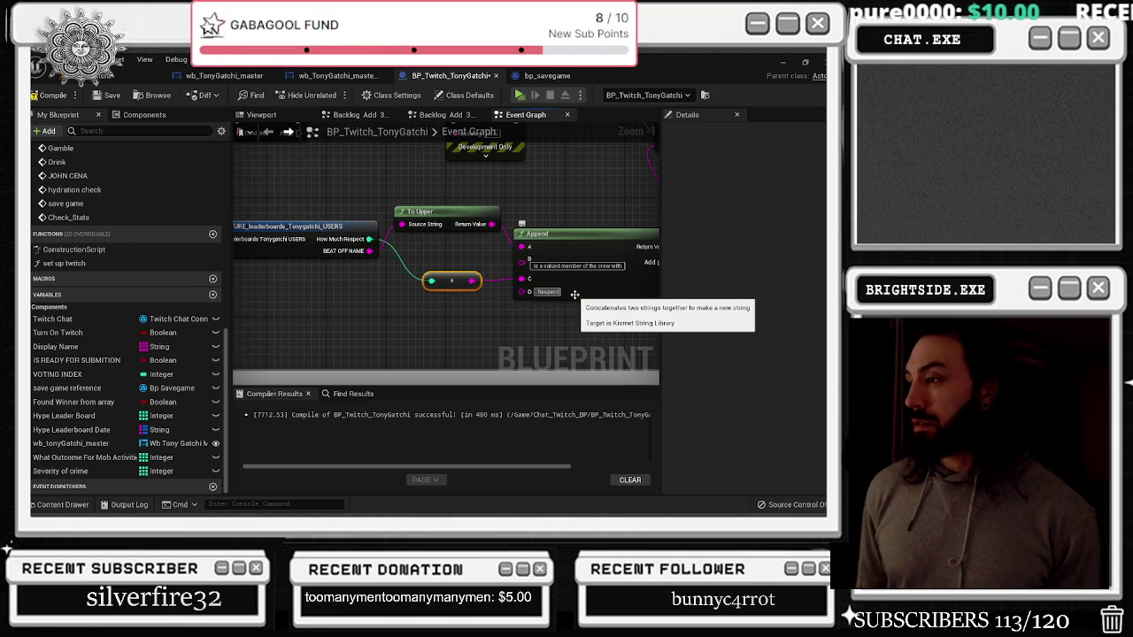
type("and a")
left_click(571, 293)
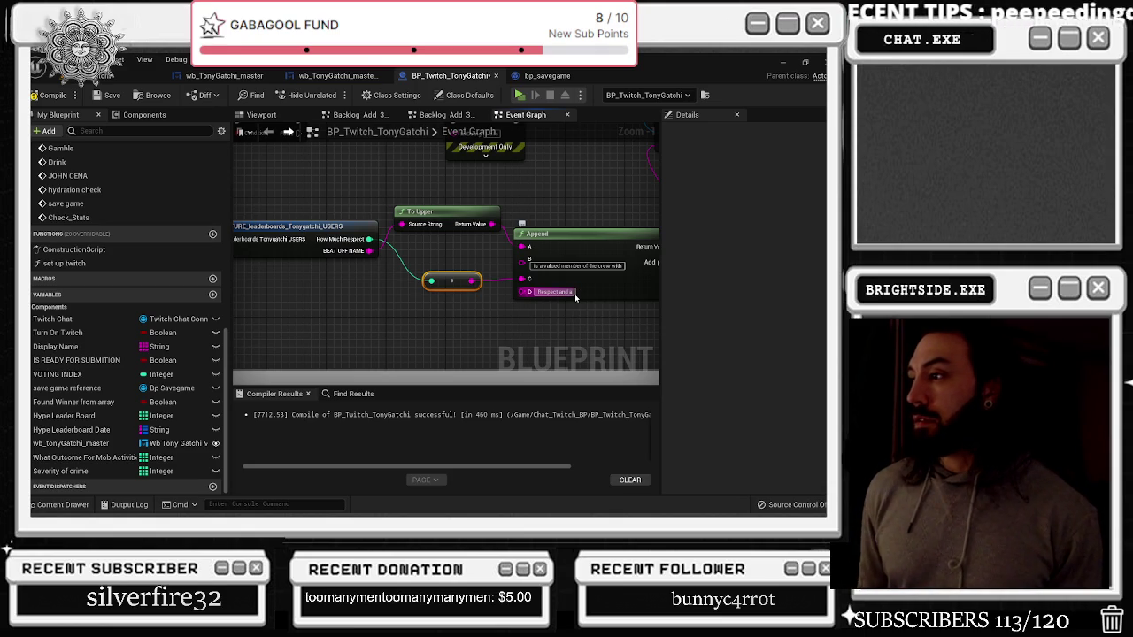
left_click_drag(575, 298, 483, 275)
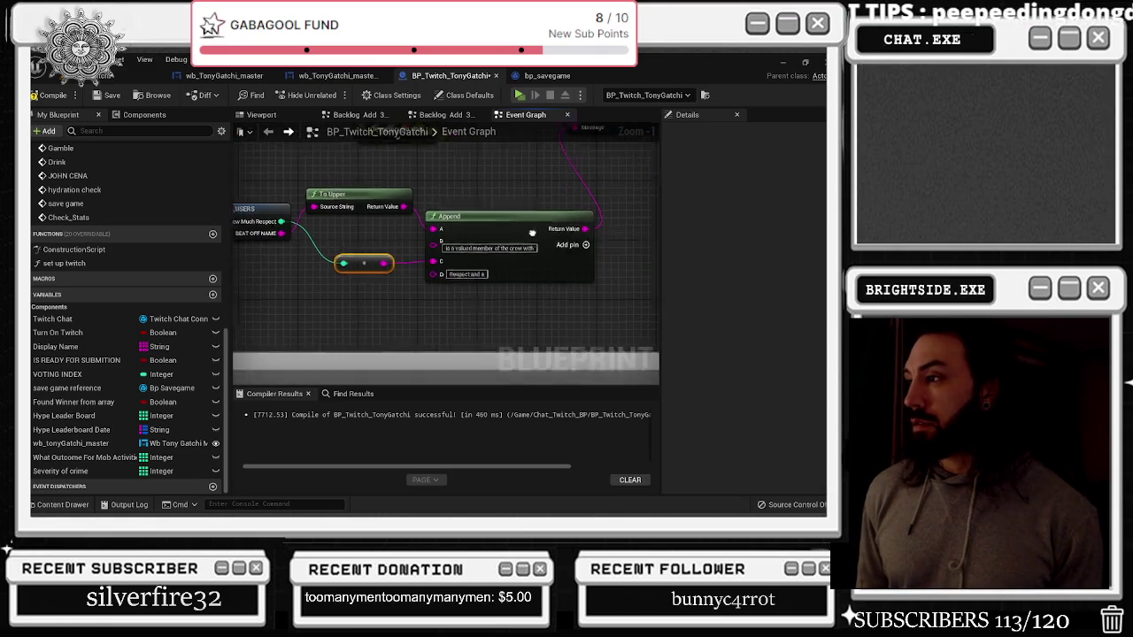
Add a fifth input E to Append and connect a Select String node to it
left_click(581, 238)
left_click_drag(434, 288, 375, 303)
type("selec")
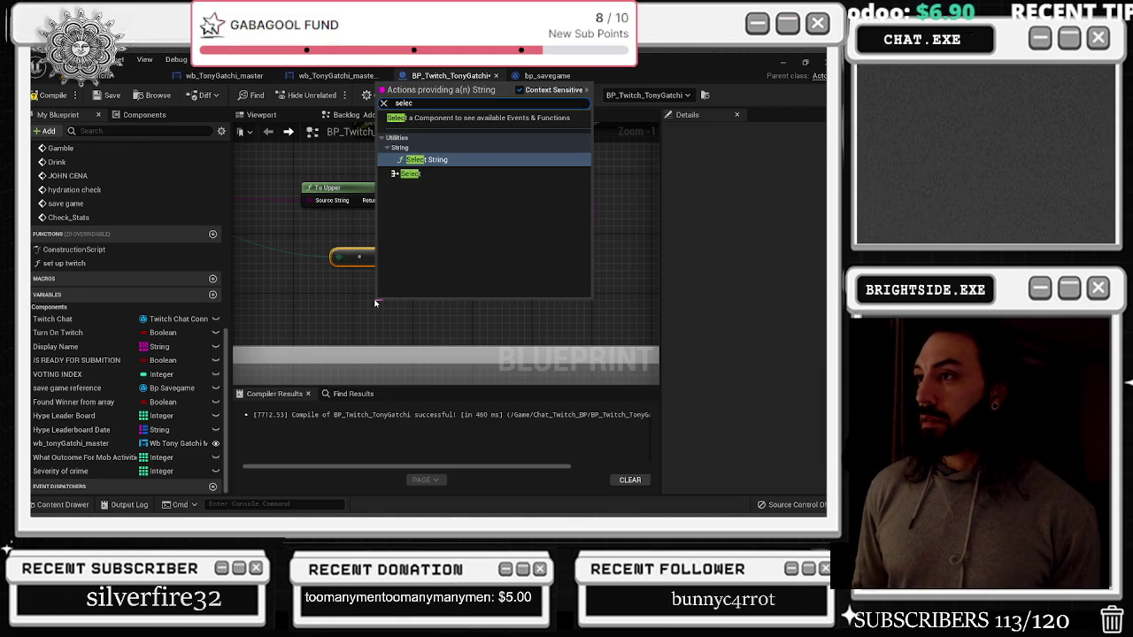
key("Return")
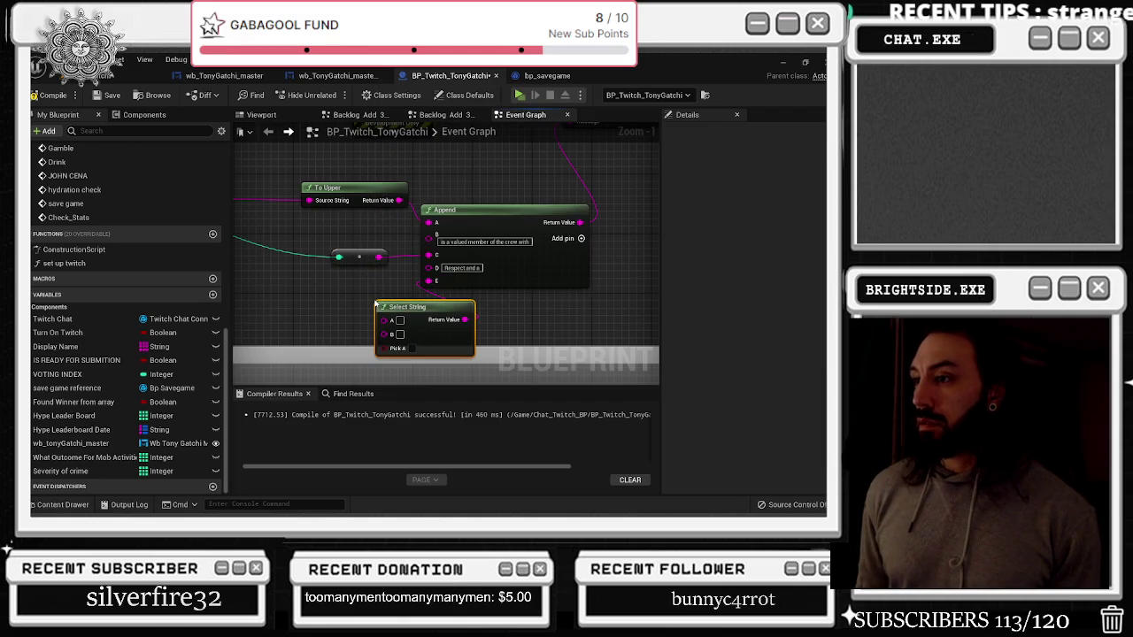
Shift the Append and Select String node group to the right to make room
mouse_move(400, 303)
left_mouse_down()
mouse_move(326, 288)
mouse_move(506, 273)
left_mouse_up()
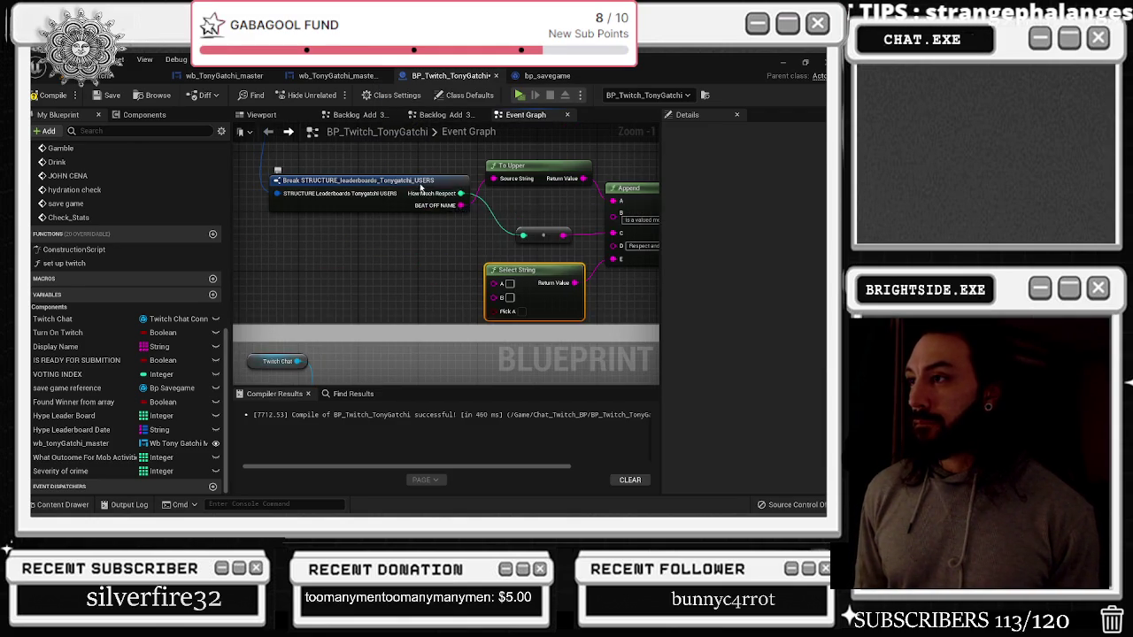
left_click(432, 188)
scroll(433, 189, "down", 4)
left_click_drag(310, 173, 469, 306)
left_click_drag(395, 264, 558, 266)
scroll(331, 265, "up", 3)
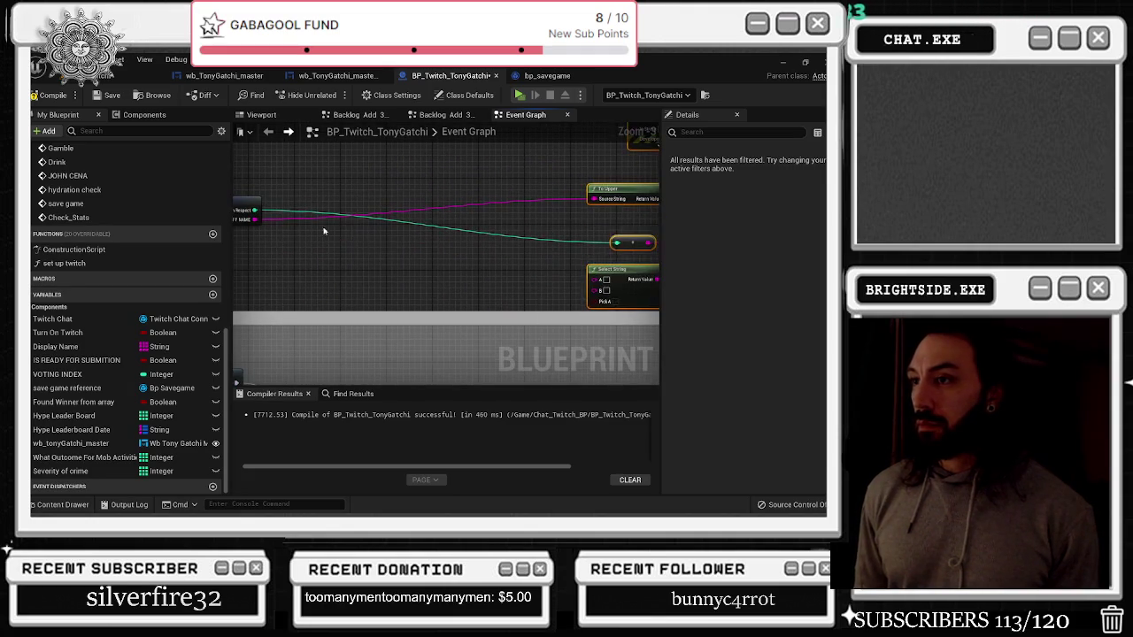
Drive Select String's Pick A with a Greater Equal check on How Much Respect
left_click_drag(594, 301, 524, 292)
type("greater")
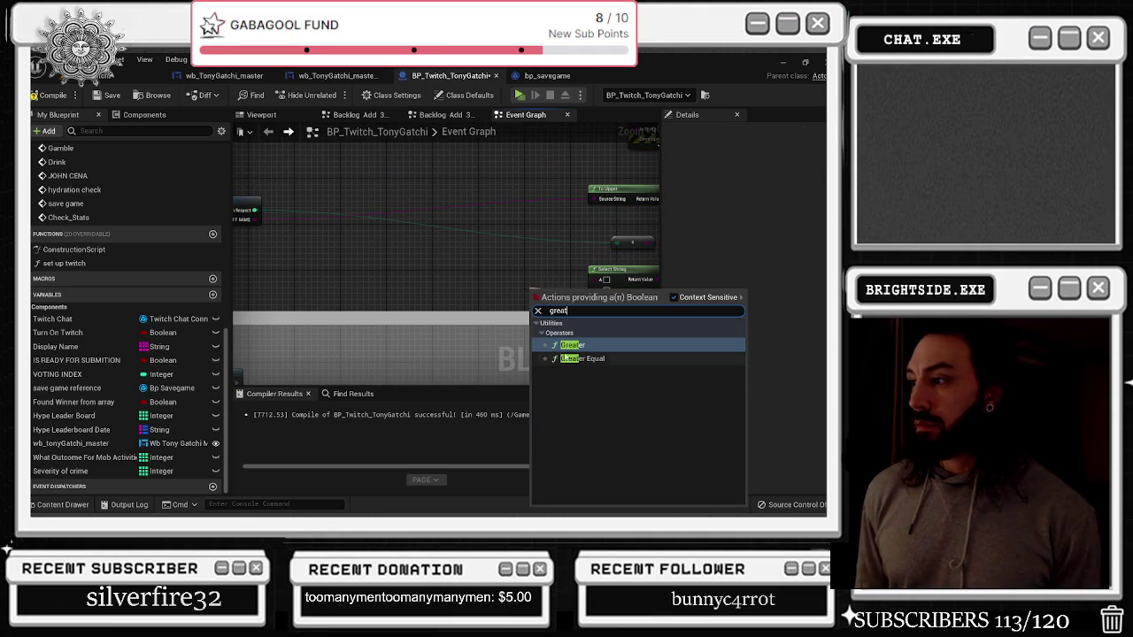
key("Return")
mouse_move(255, 210)
left_mouse_down()
mouse_move(460, 301)
mouse_move(546, 302)
left_mouse_up()
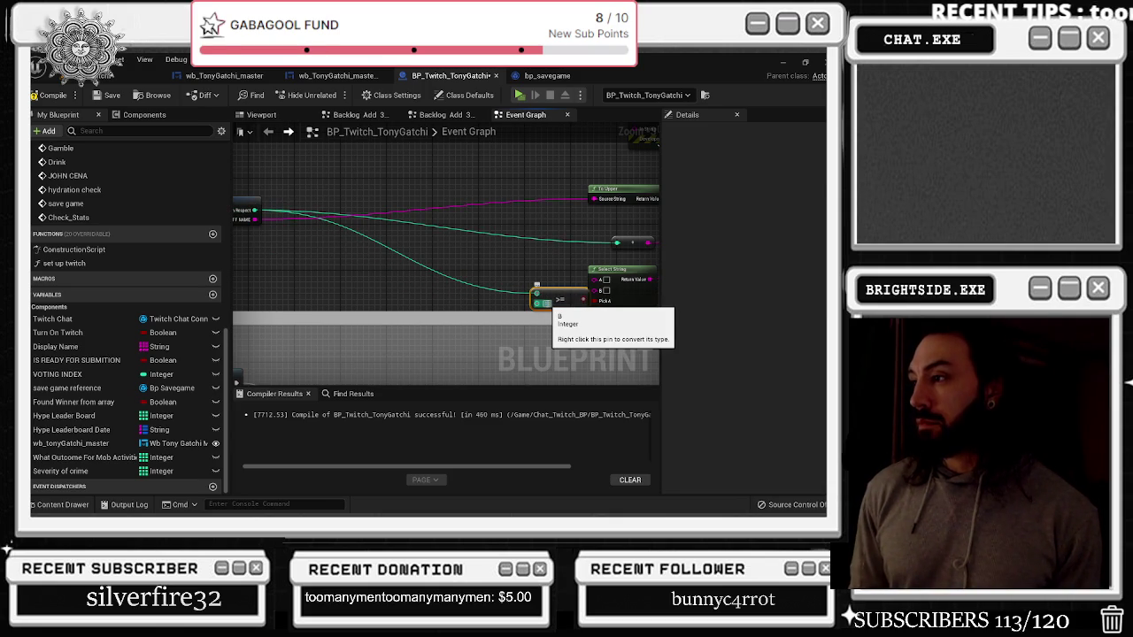
left_click_drag(561, 302, 526, 302)
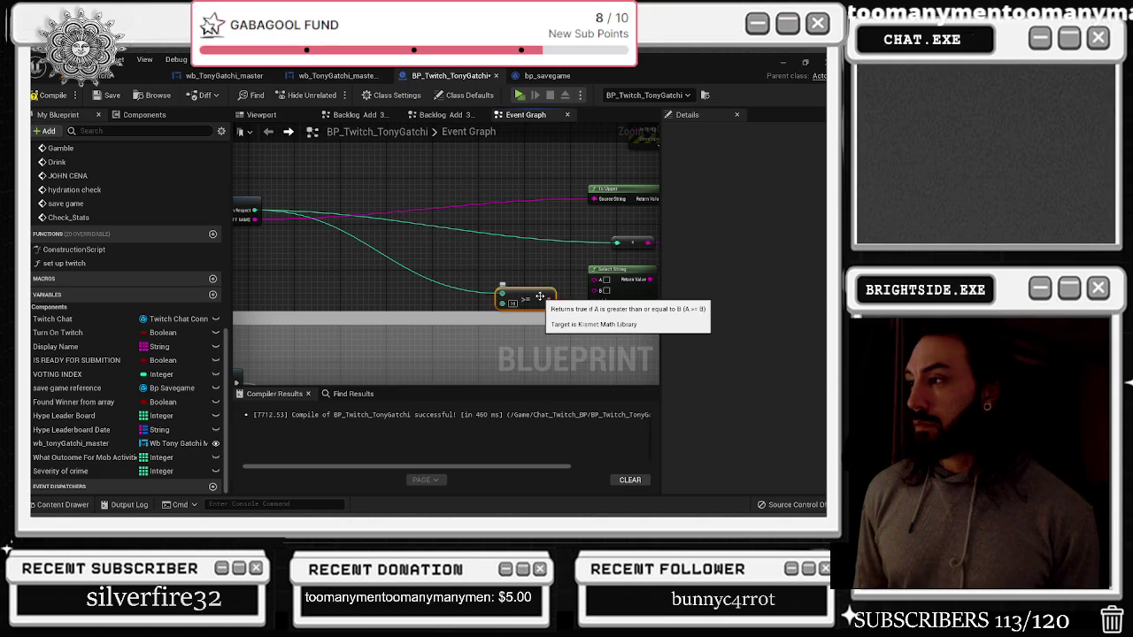
Paste another Select String and >= pair, wire them together, and set the threshold to 20
left_click(625, 265)
left_click(473, 248)
key("ctrl+v")
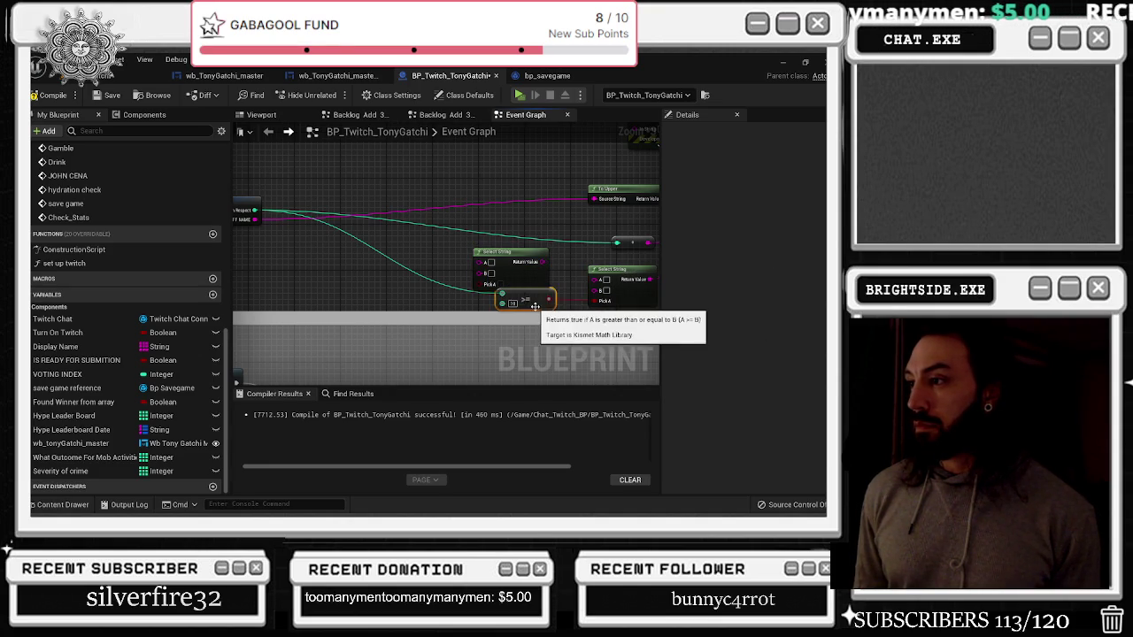
key("ctrl+v")
left_click_drag(424, 277, 479, 284)
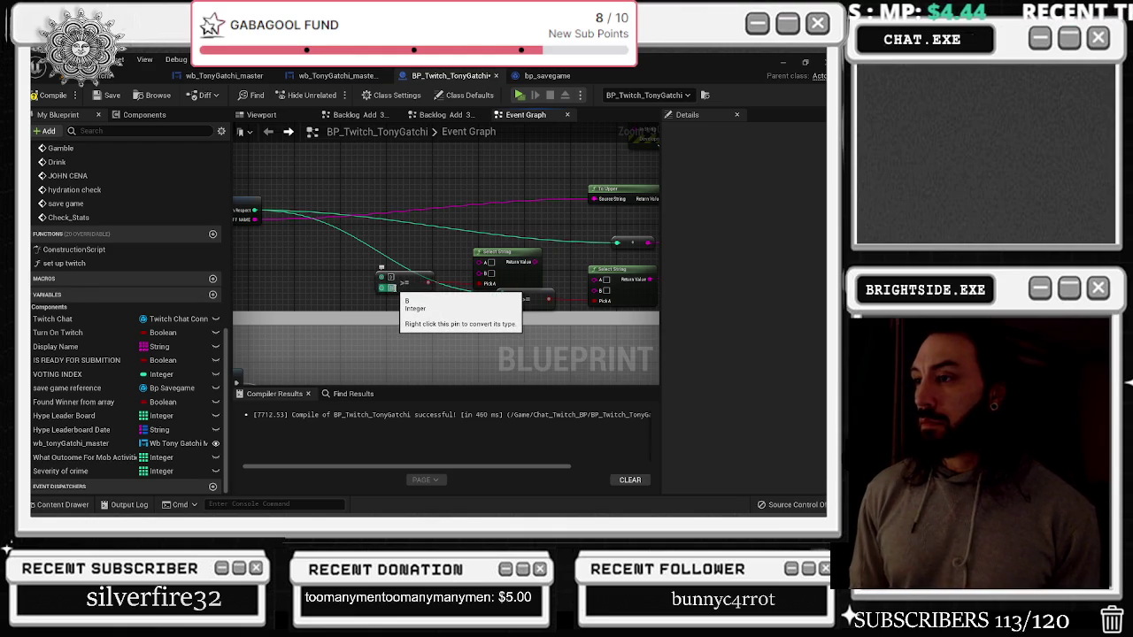
type("20")
key("Return")
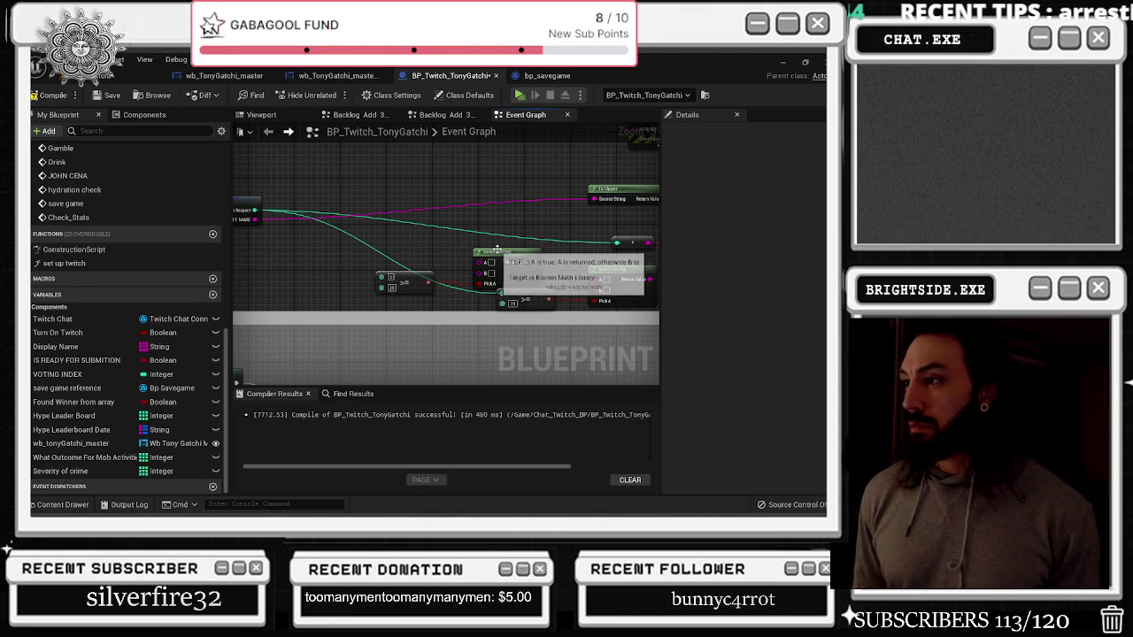
Copy the >= and Select String pair and connect How Much Respect to the copy
left_click_drag(486, 285, 470, 278)
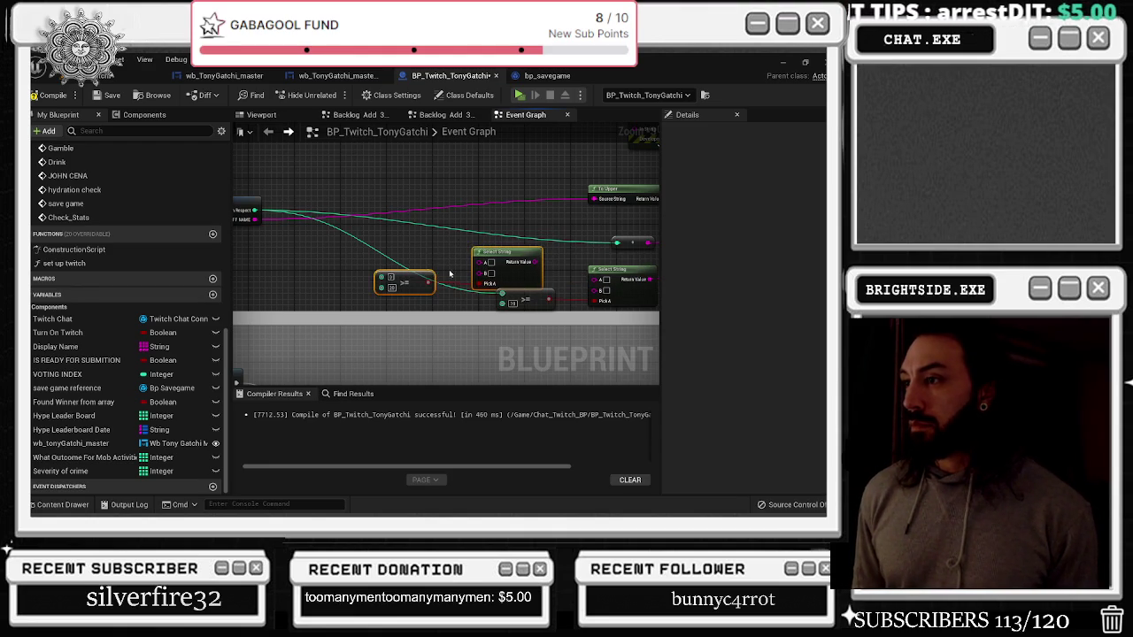
key("ctrl+c")
key("ctrl+v")
left_click_drag(255, 209, 385, 279)
left_click_drag(255, 209, 311, 257)
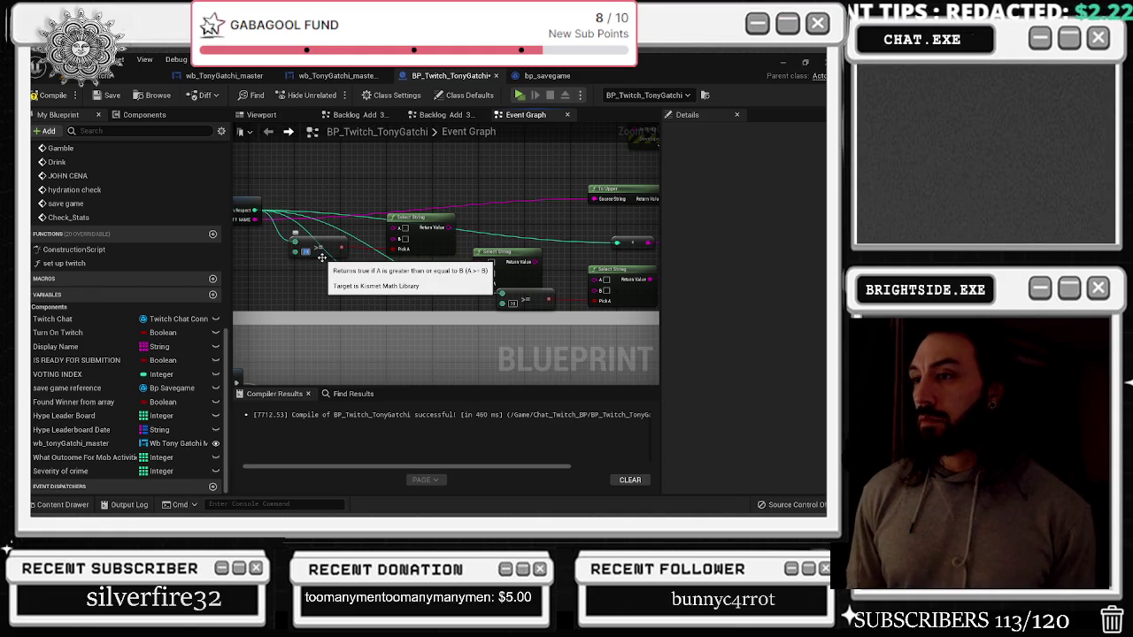
scroll(378, 200, "down", 5)
left_click_drag(379, 202, 347, 229)
left_click_drag(285, 190, 460, 195)
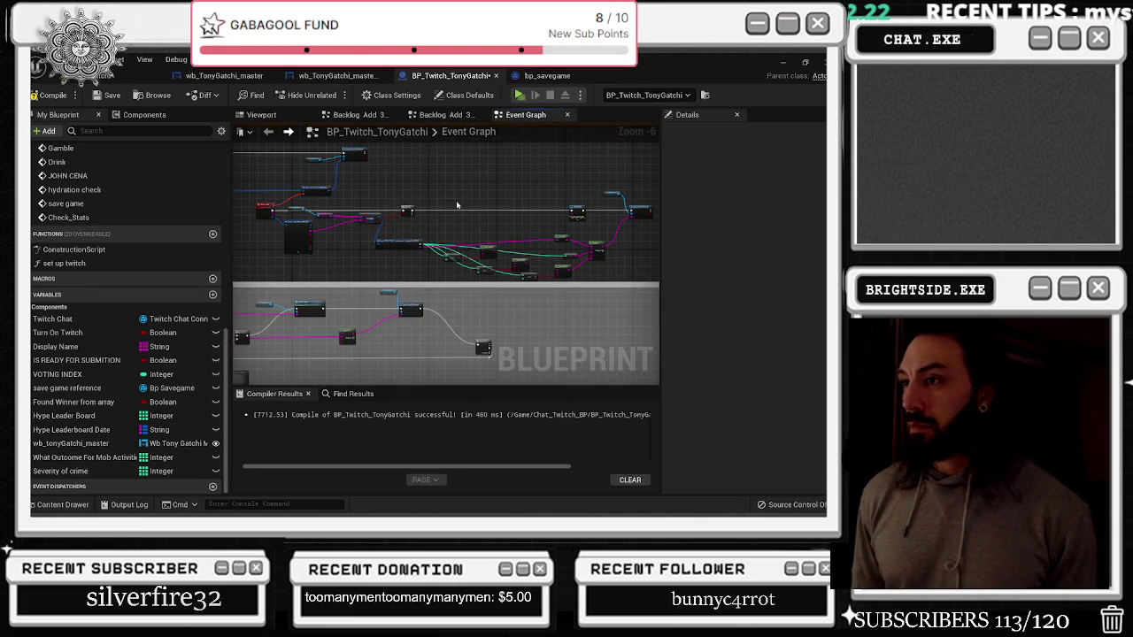
Arrange the >= comparison and Select String pairs vertically in the graph
scroll(359, 232, "up", 3)
left_click(359, 231)
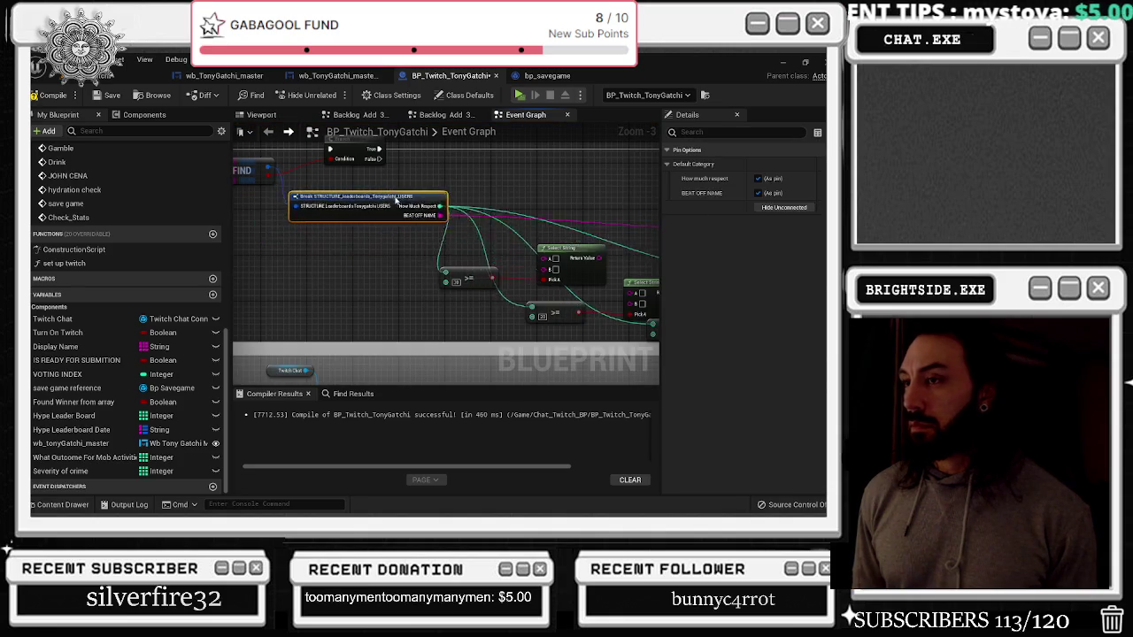
left_click_drag(417, 253, 248, 243)
mouse_move(301, 272)
left_mouse_down()
mouse_move(301, 307)
mouse_move(339, 269)
mouse_move(469, 262)
left_mouse_up()
scroll(342, 269, "down", 1)
left_click(390, 255, "ctrl")
left_click(469, 271)
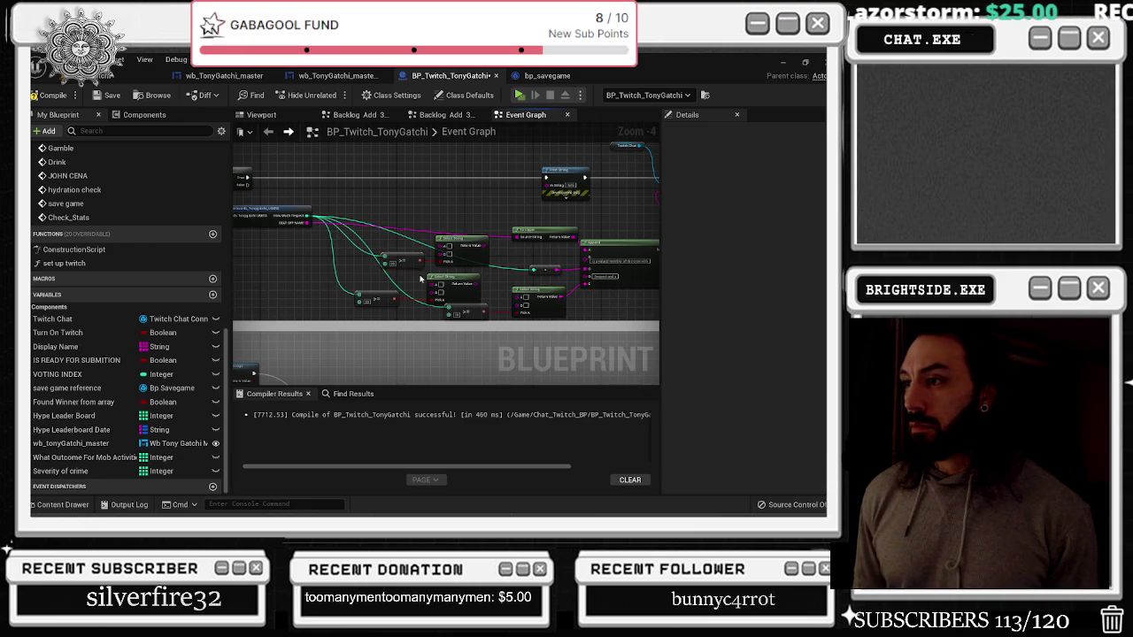
scroll(456, 281, "up", 1)
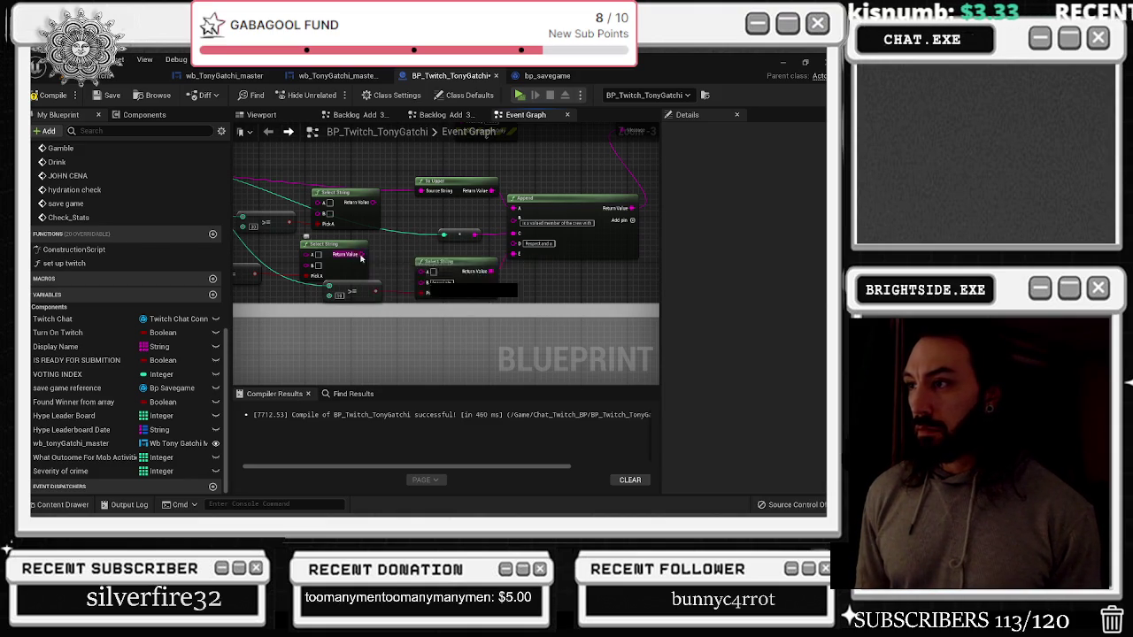
left_click_drag(367, 225, 473, 245)
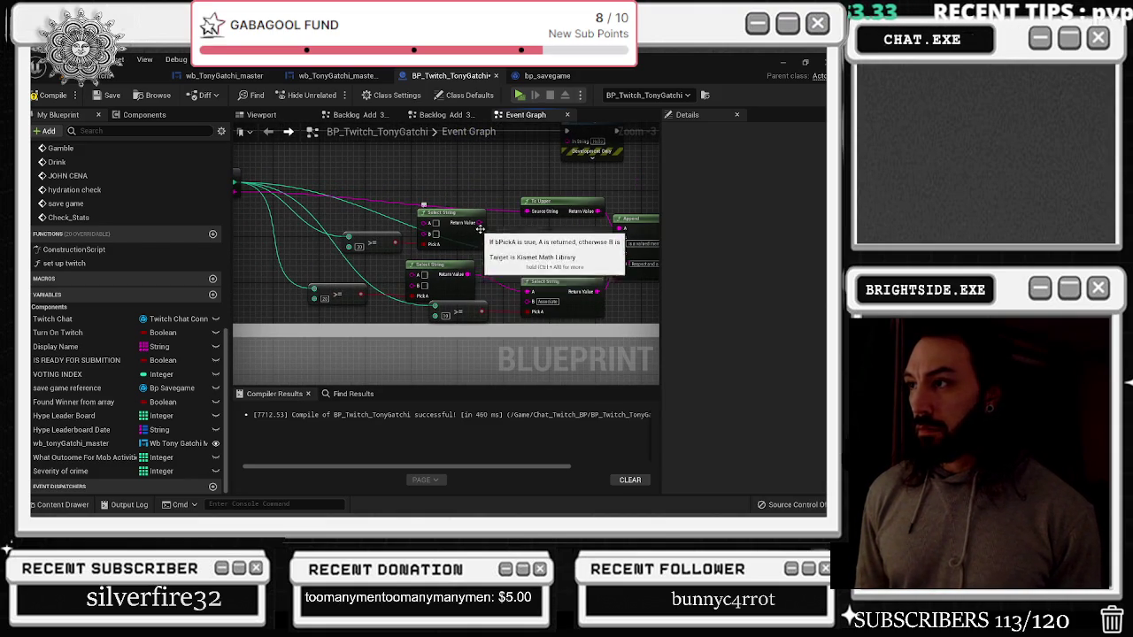
Paste another >= and Select String pair and chain a Return Value into the lower A pin
mouse_move(382, 202)
left_mouse_down()
mouse_move(462, 215)
mouse_move(526, 259)
mouse_move(462, 252)
mouse_move(505, 259)
mouse_move(499, 295)
left_mouse_up()
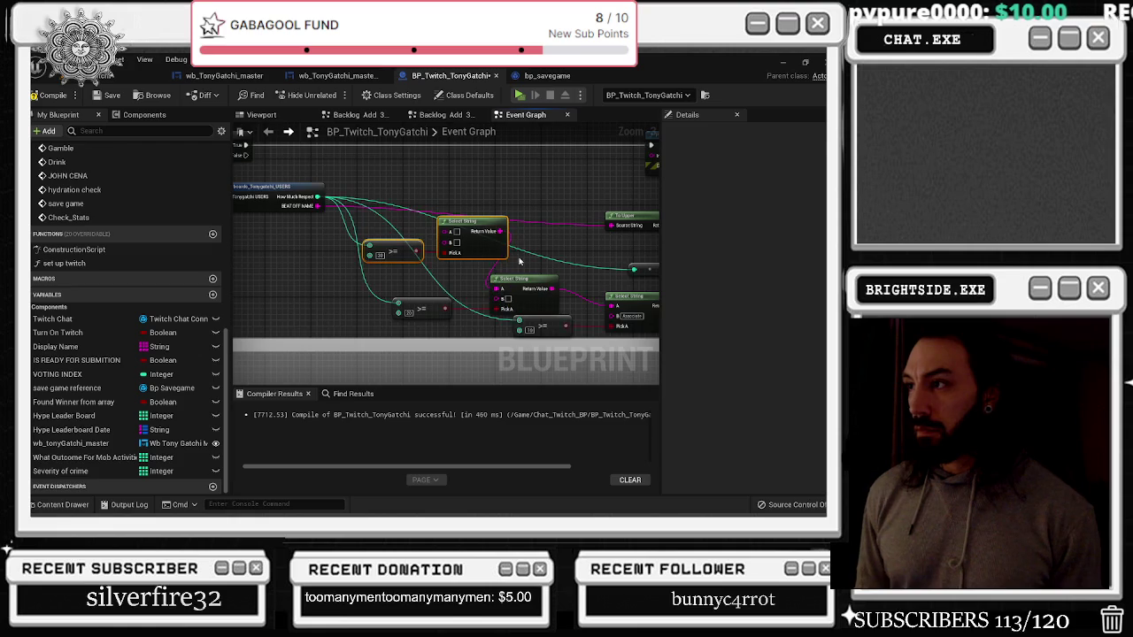
scroll(467, 240, "down", 2)
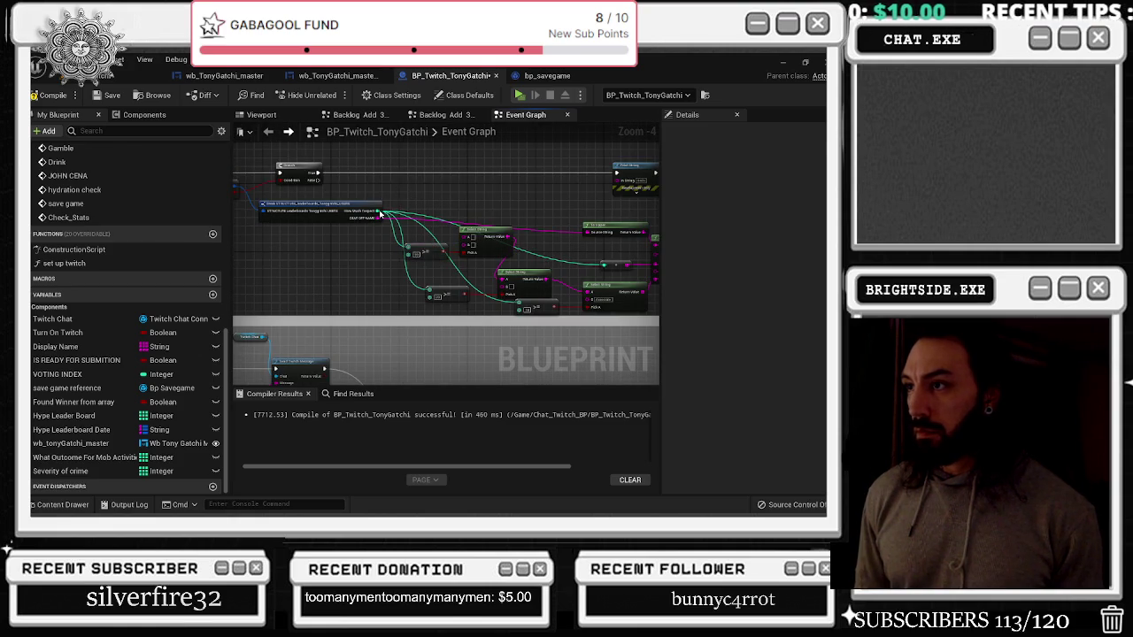
key("ctrl+v")
left_click_drag(388, 186, 401, 186)
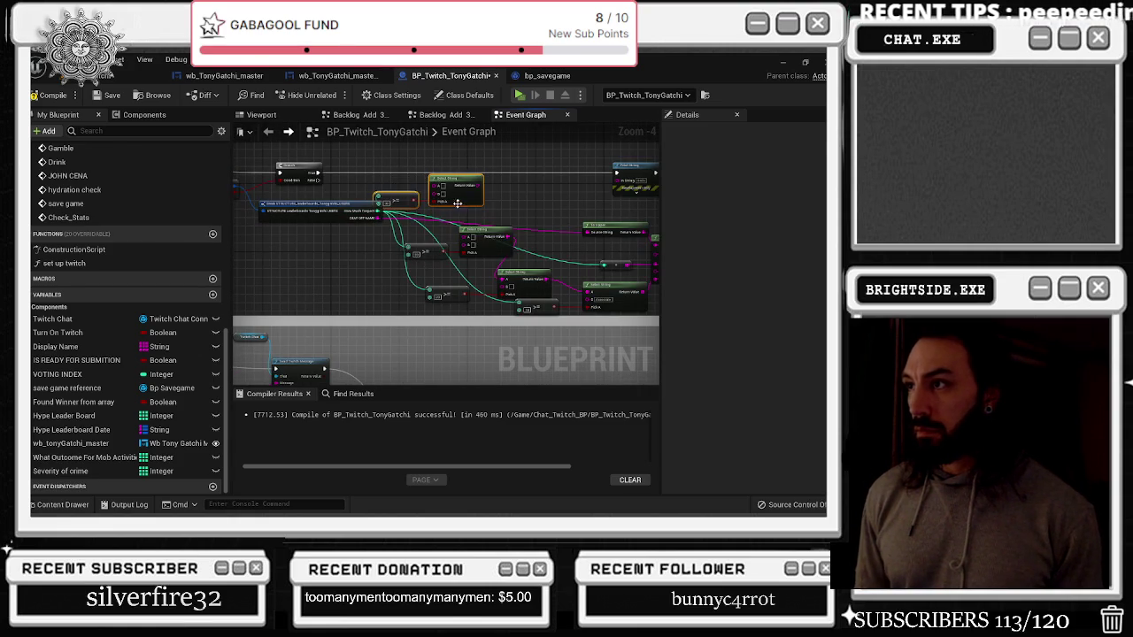
left_click_drag(492, 185, 469, 238)
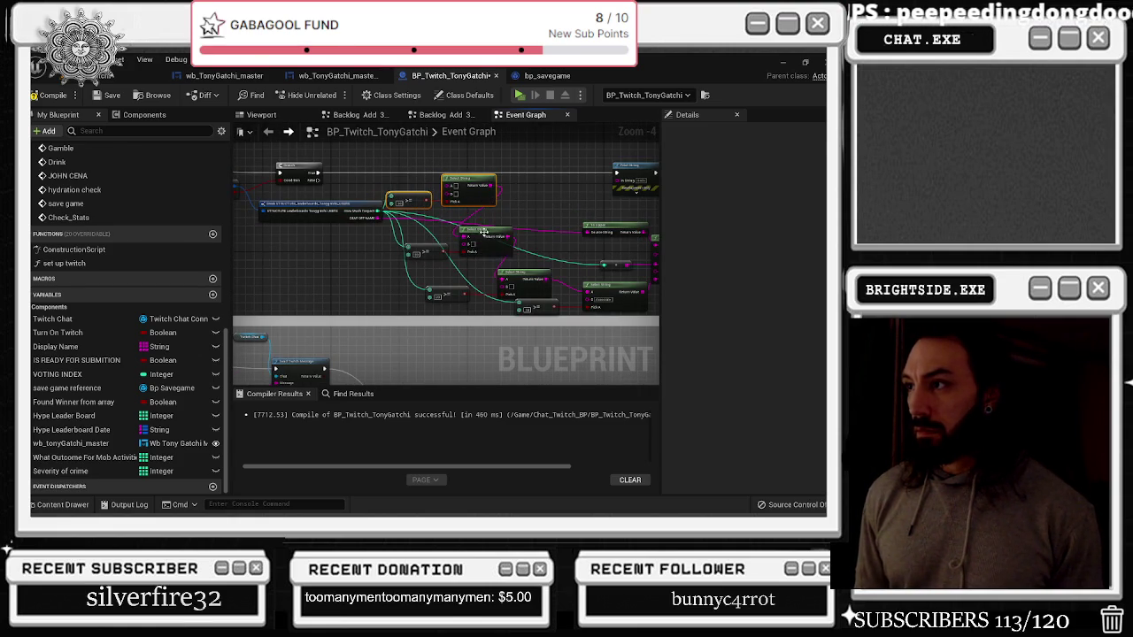
scroll(442, 199, "up", 1)
left_click_drag(495, 202, 502, 197)
left_click(403, 197)
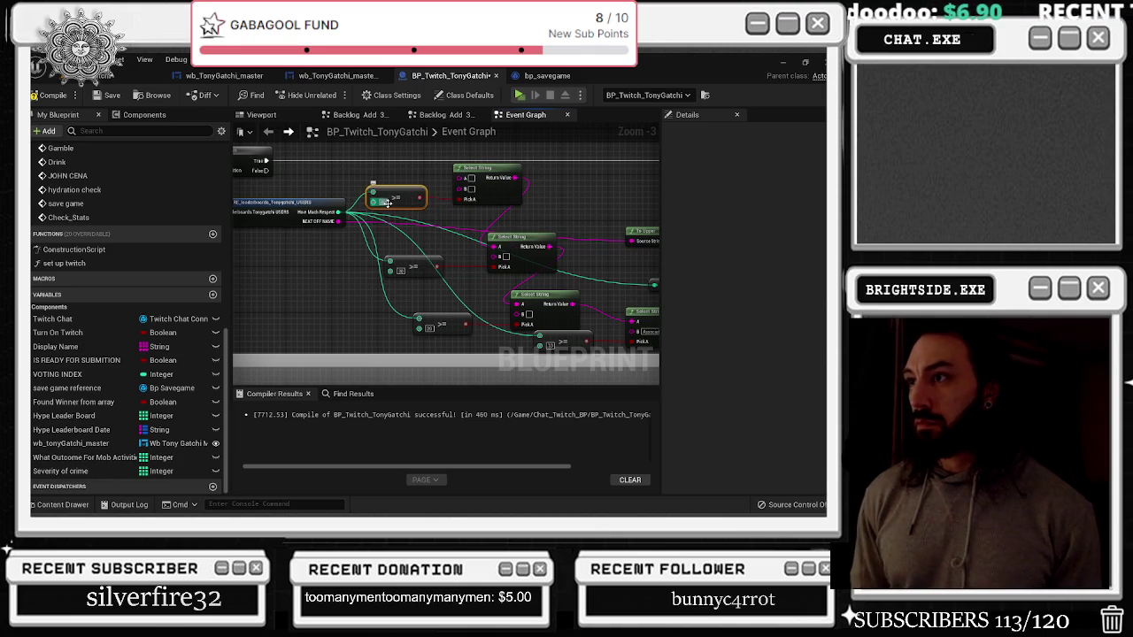
left_click(478, 177)
Chain the top Select String's Return Value into the next Select String's A pin
left_click_drag(580, 187, 454, 165)
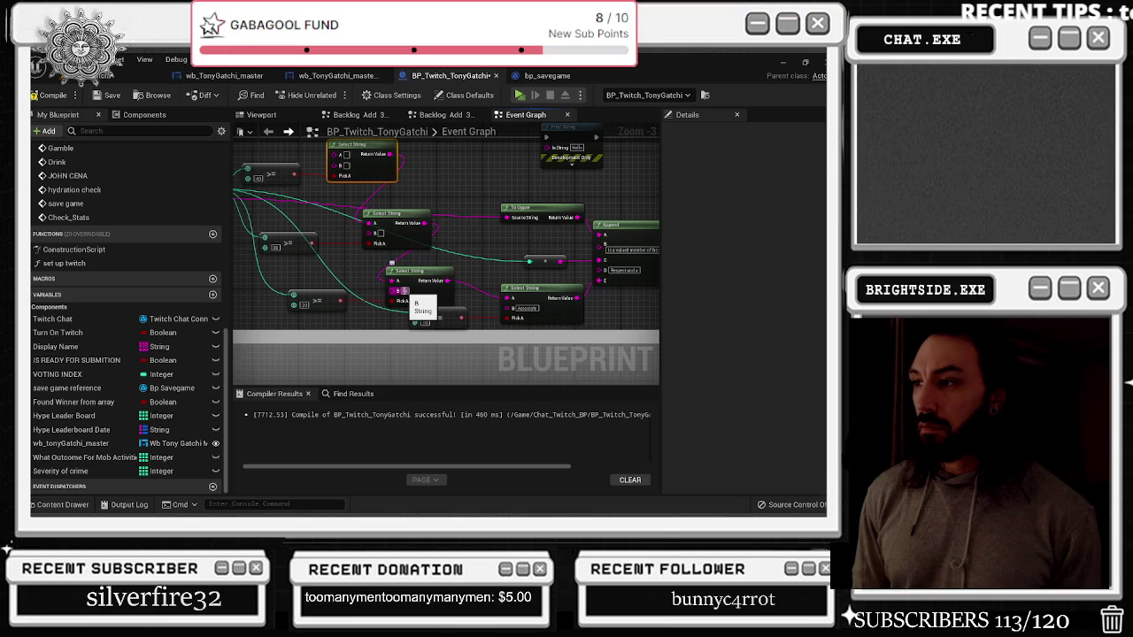
right_click(382, 234)
left_click_drag(350, 193, 458, 219)
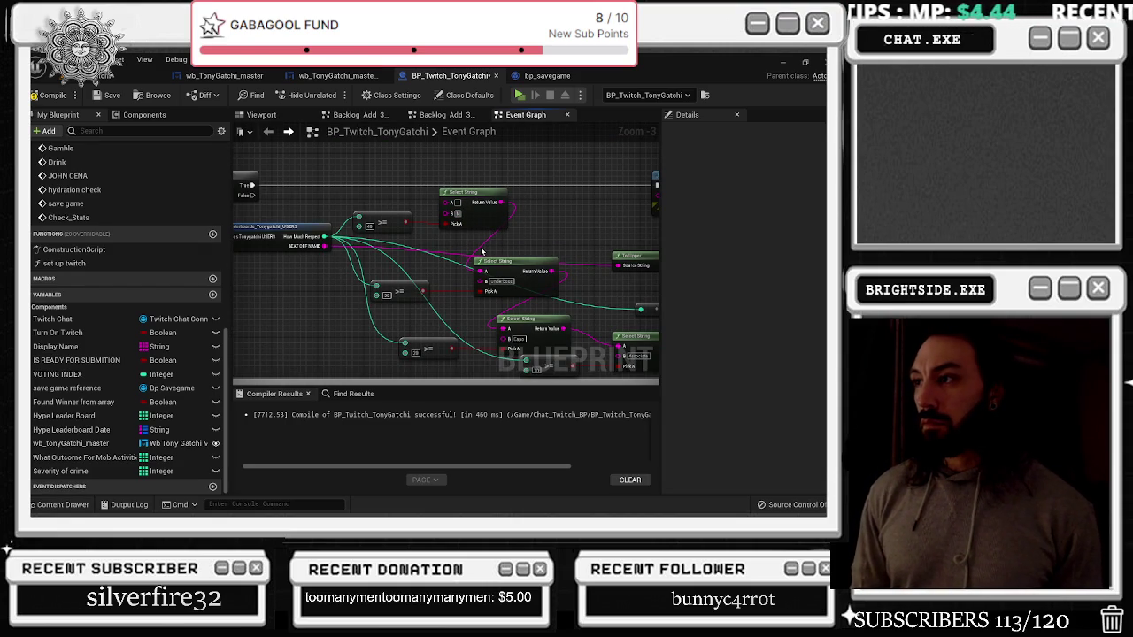
left_click_drag(481, 252, 481, 252)
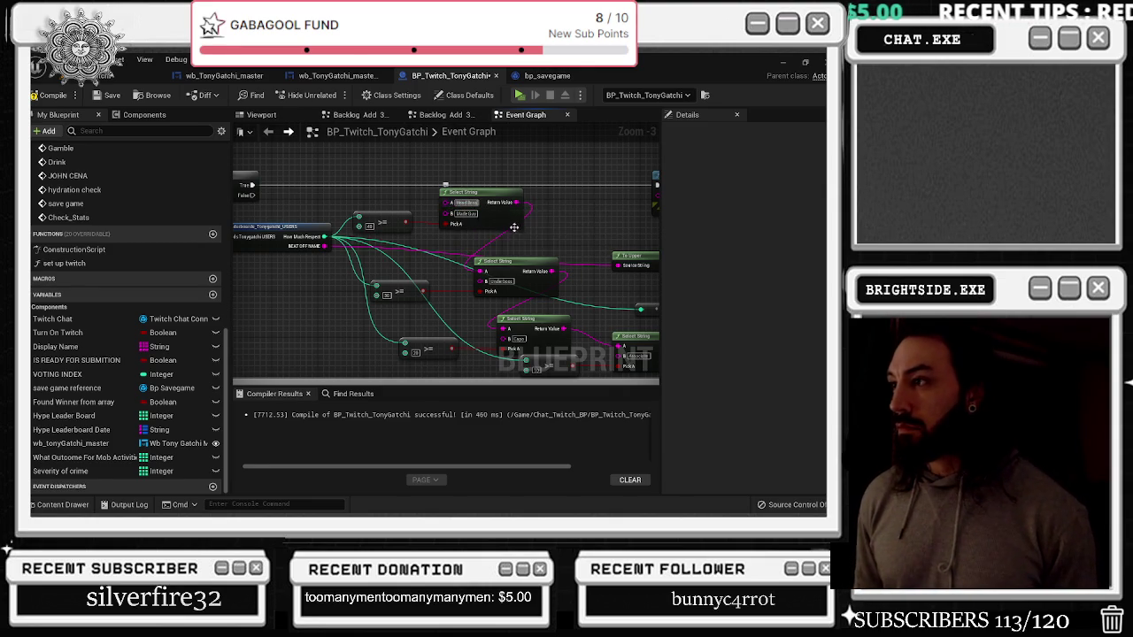
scroll(486, 237, "down", 2)
mouse_move(379, 228)
left_mouse_down()
mouse_move(560, 249)
mouse_move(355, 227)
left_mouse_up()
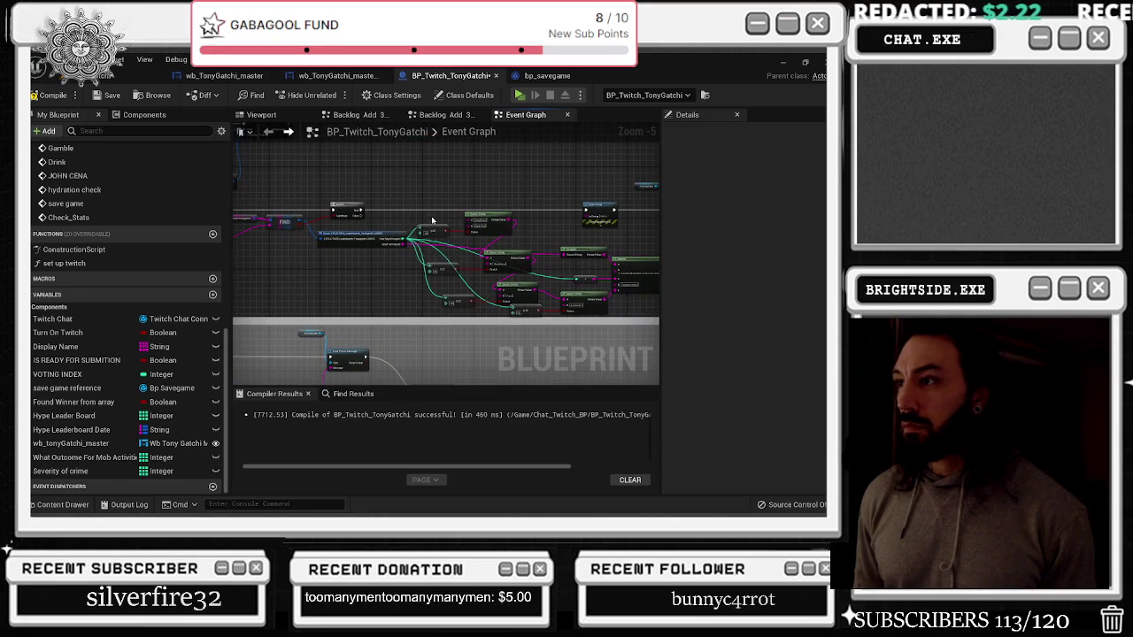
mouse_move(464, 227)
left_mouse_down()
mouse_move(354, 217)
mouse_move(367, 211)
left_mouse_up()
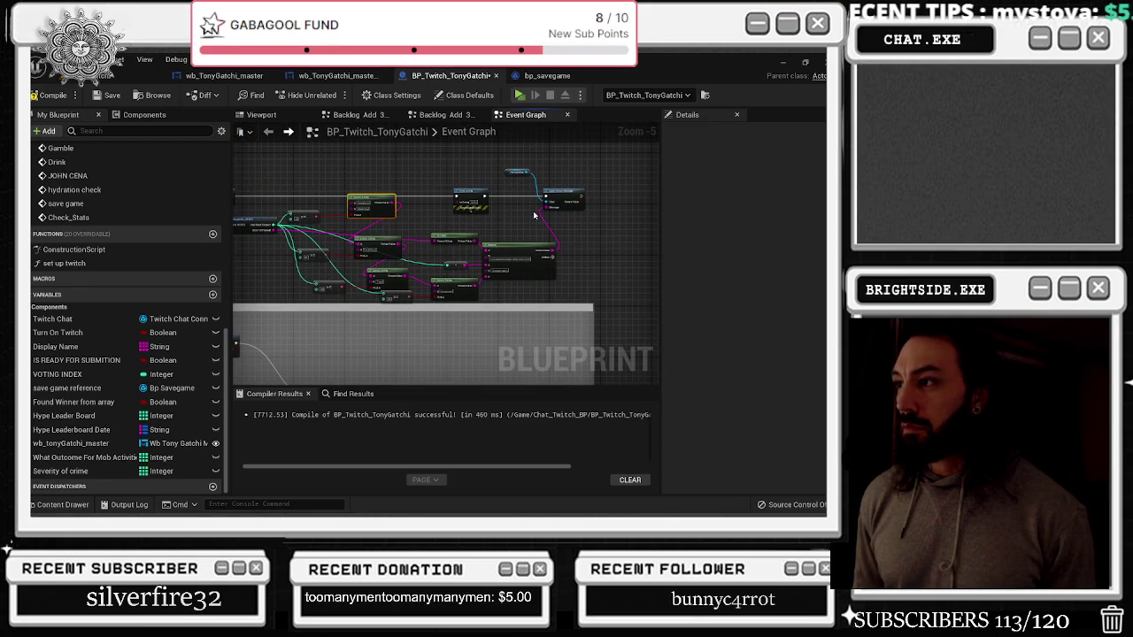
Add an F input to the Append node after the 'Respect and a' text
scroll(535, 228, "up", 3)
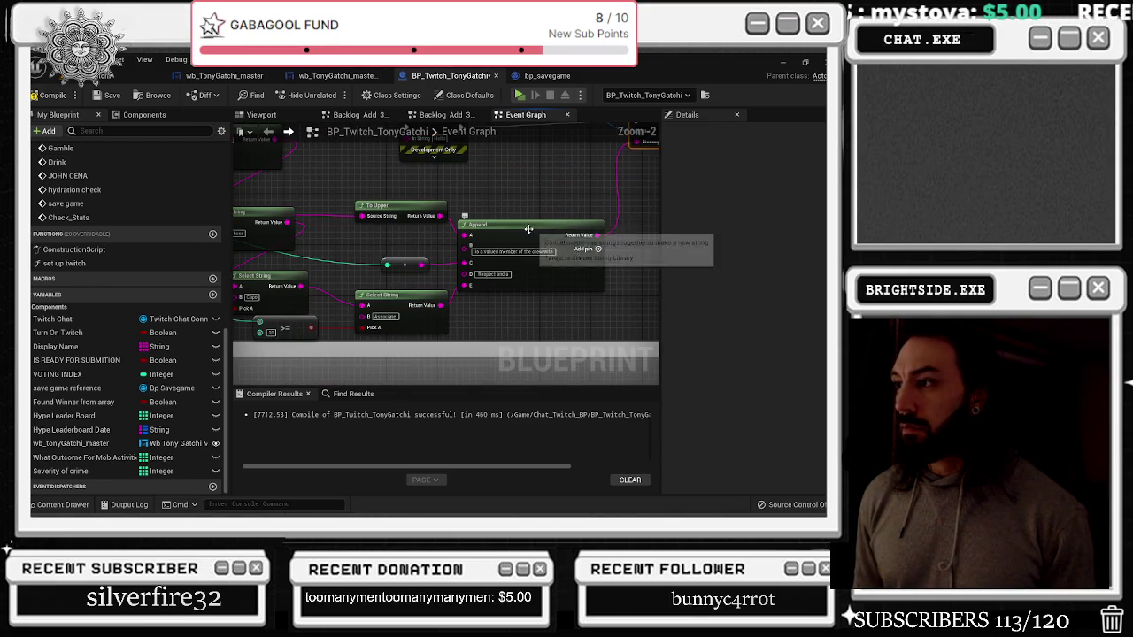
mouse_move(479, 310)
left_mouse_down()
mouse_move(526, 291)
mouse_move(487, 295)
left_mouse_up()
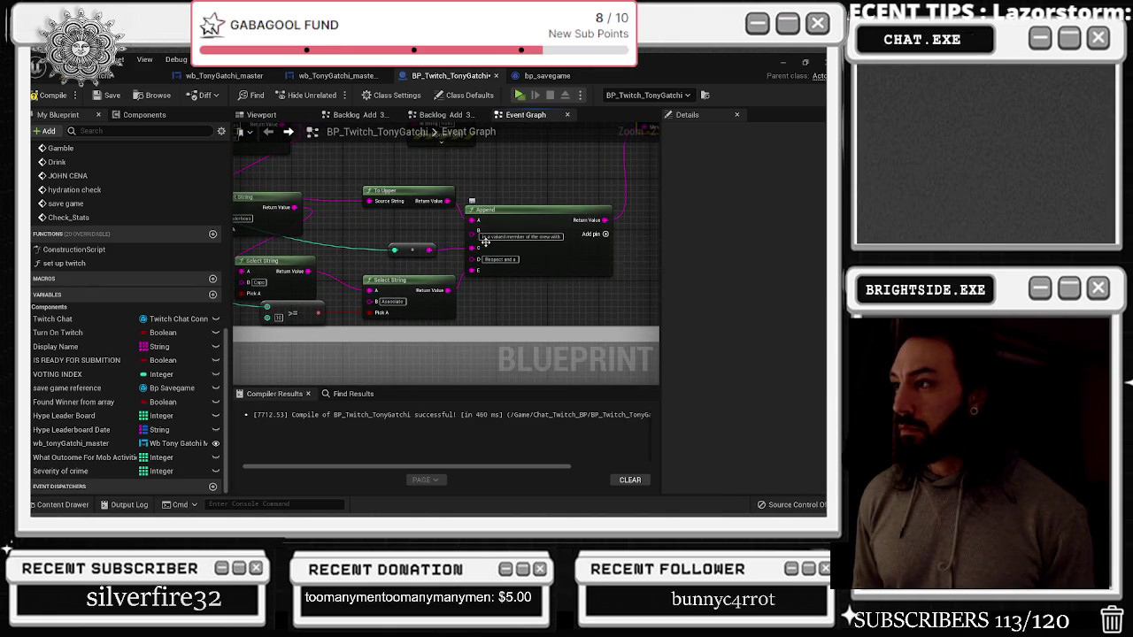
left_click(606, 234)
mouse_move(491, 246)
left_mouse_down()
mouse_move(416, 301)
mouse_move(478, 257)
mouse_move(485, 293)
mouse_move(530, 284)
left_mouse_up()
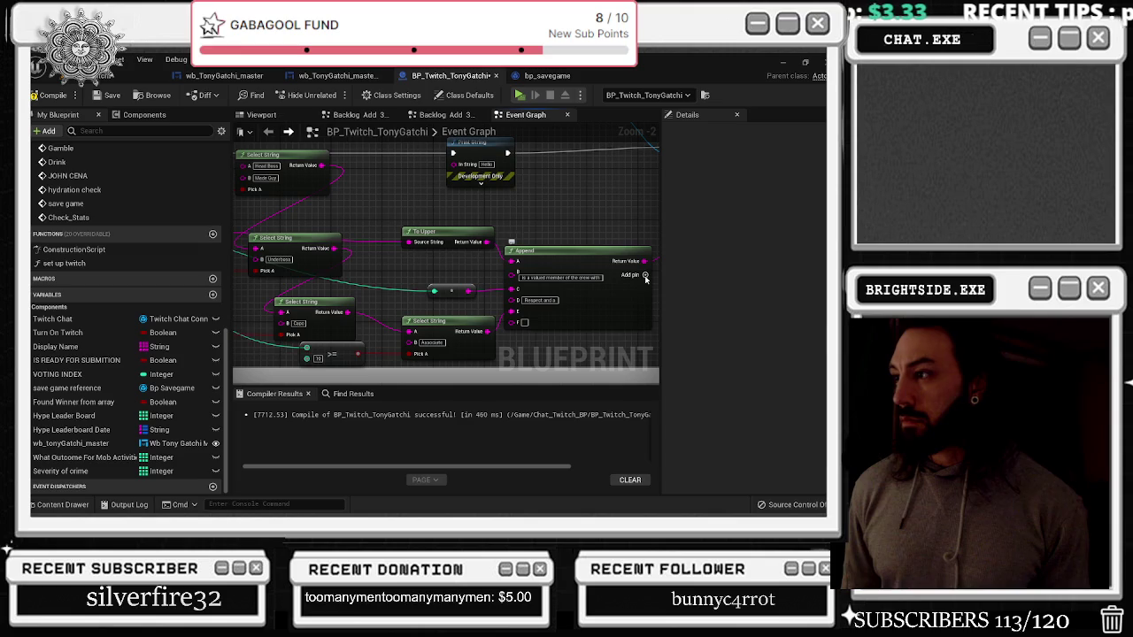
Add a G input to the Append node and move the 'Respect and a' text into slot E
left_click(645, 278)
left_click_drag(469, 350, 437, 327)
scroll(437, 326, "up", 1)
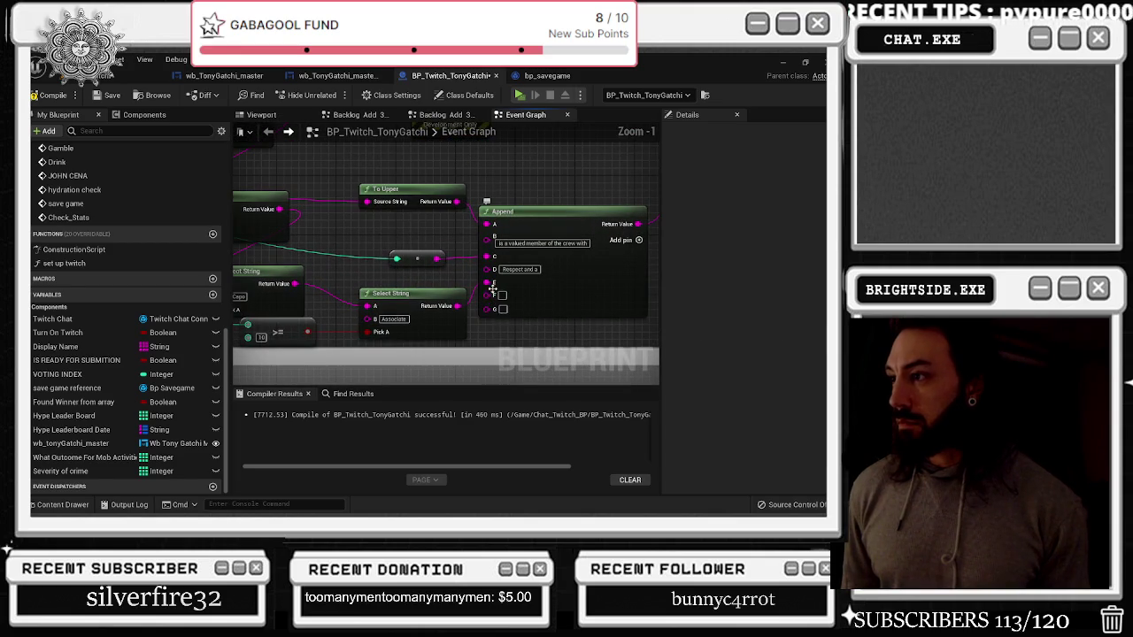
left_click(521, 269)
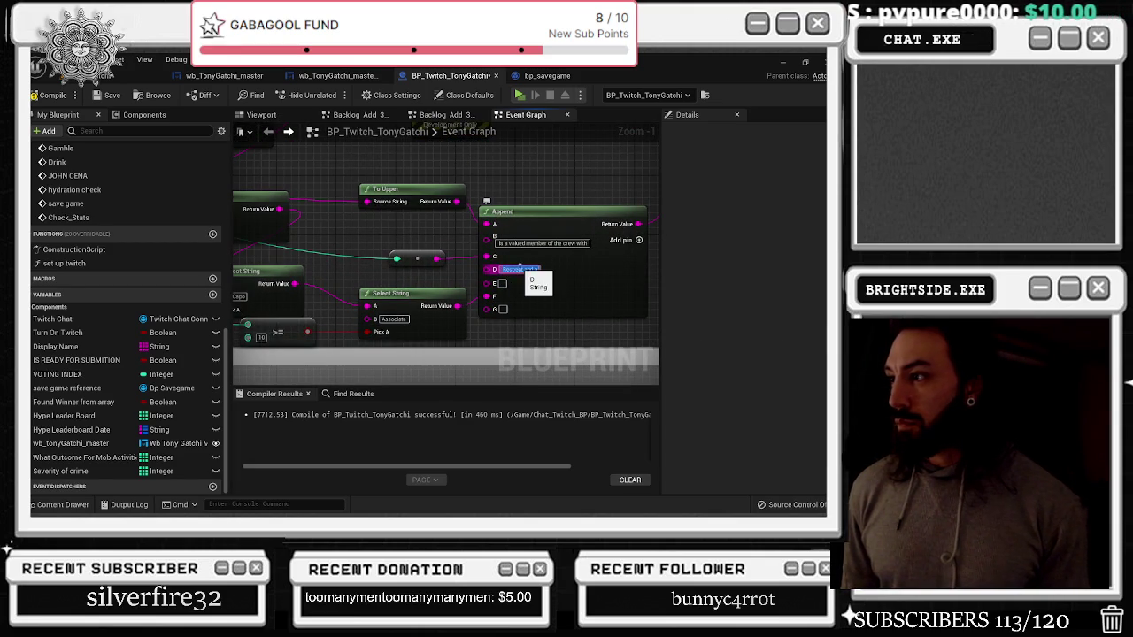
key("ctrl+x")
left_click(504, 284)
key("ctrl+v")
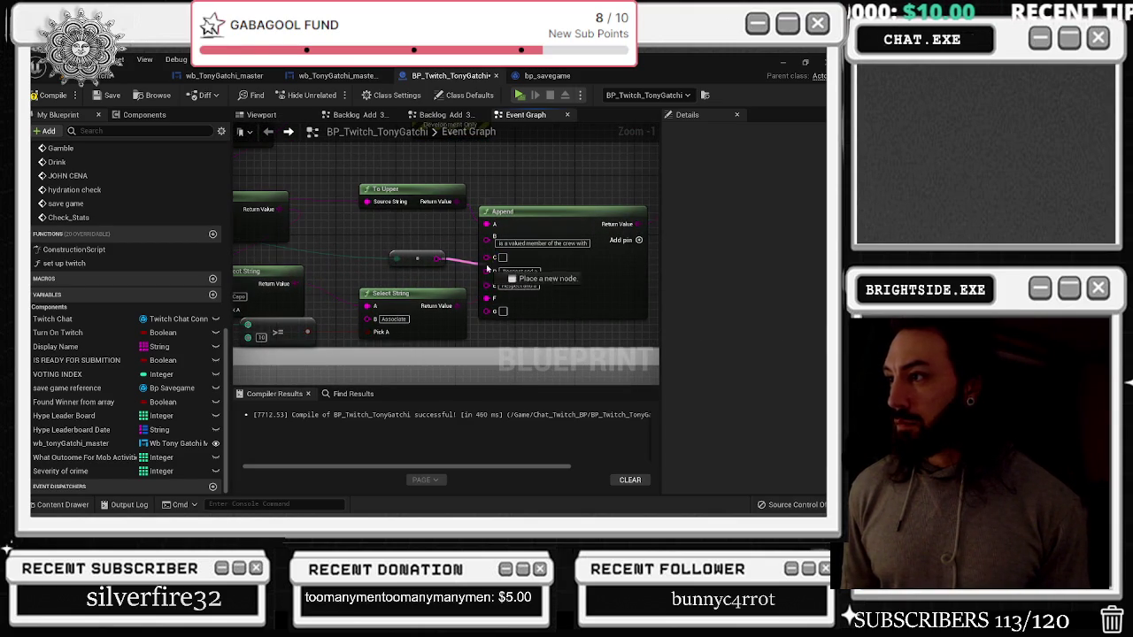
Trim the B text piece down to just 'is a'
left_click(544, 244)
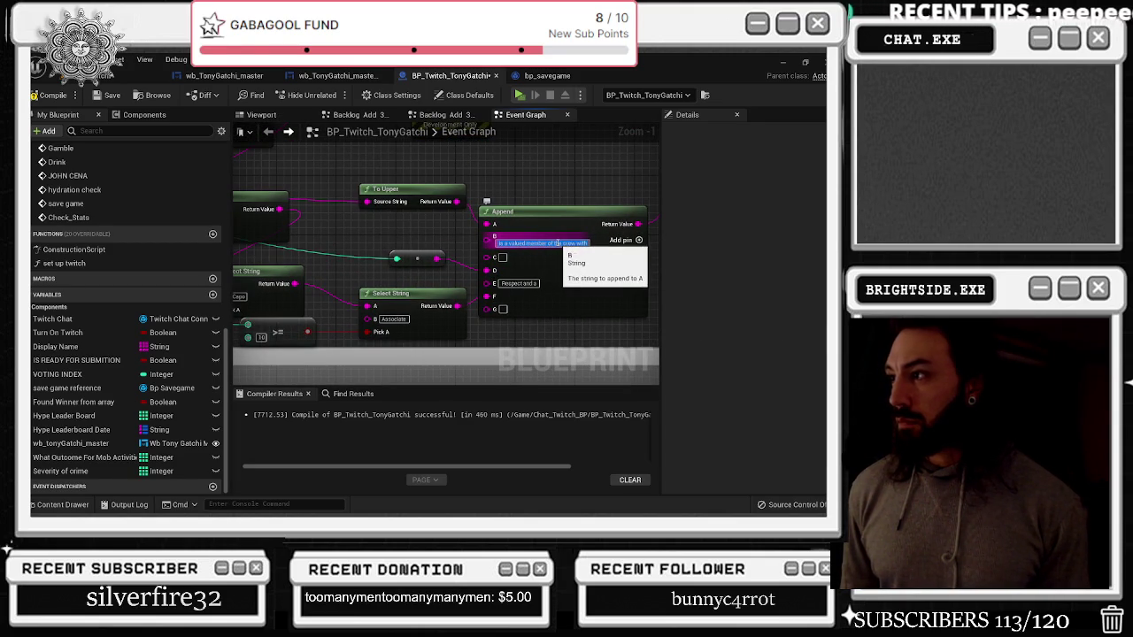
left_click(506, 244)
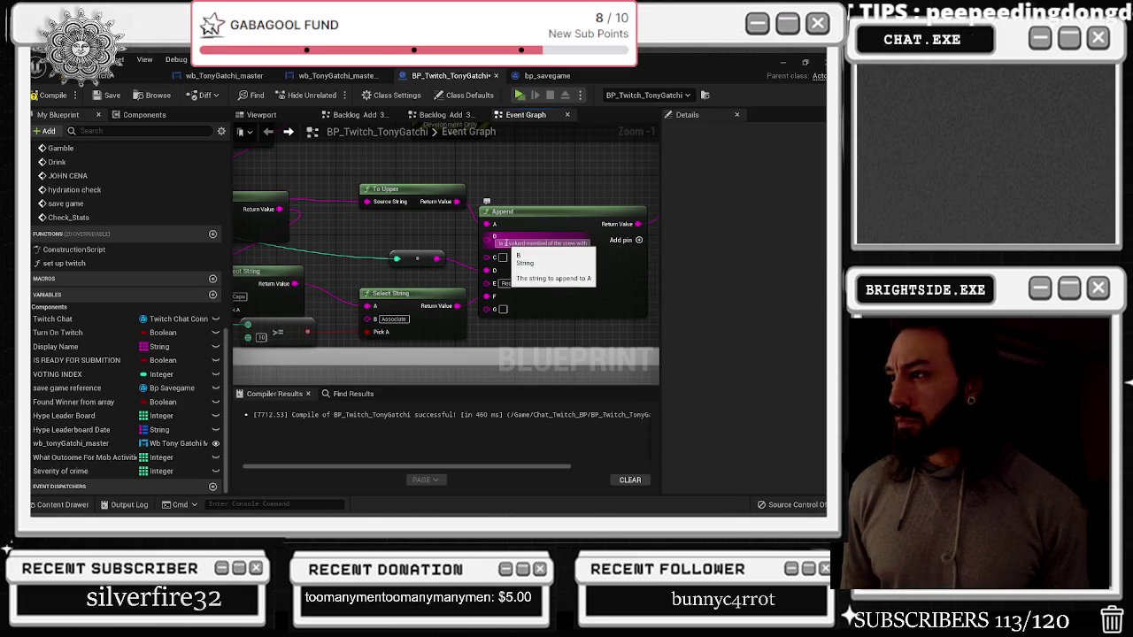
left_click_drag(590, 243, 546, 244)
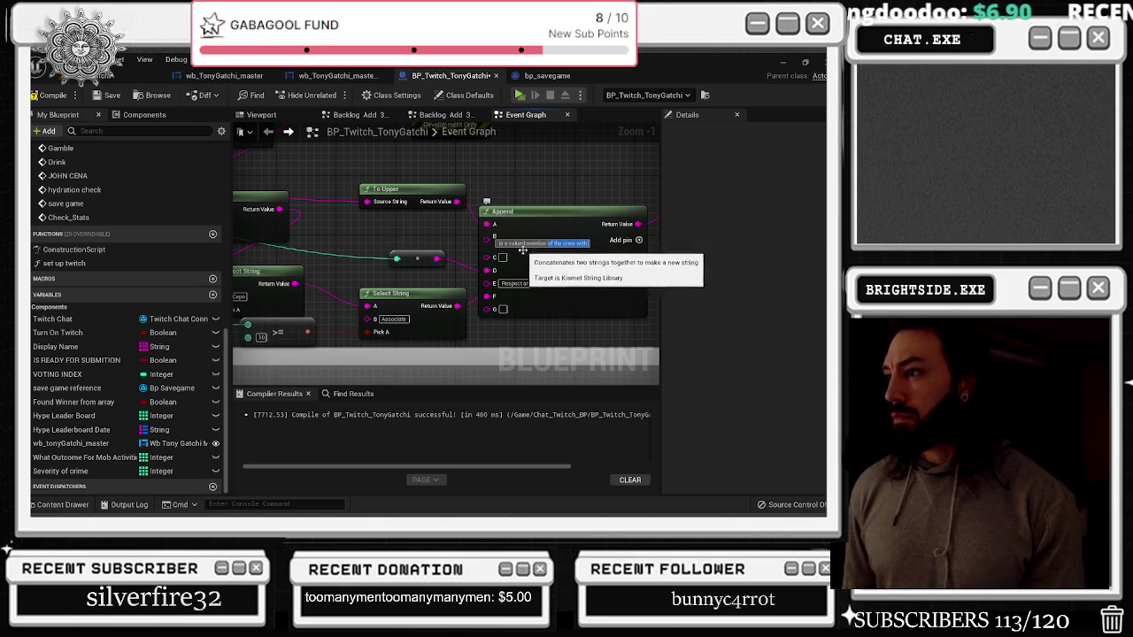
left_click(505, 258)
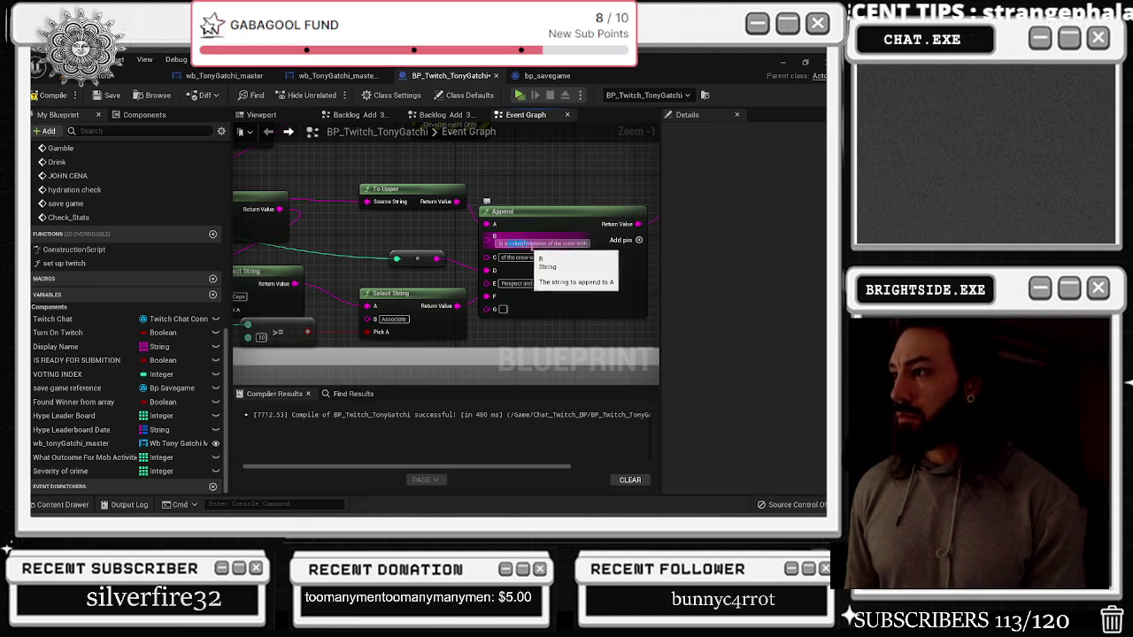
key("Return")
Wire the rank string into slot G, shift 'Respect and a' to F and its wire to E
left_click(520, 252)
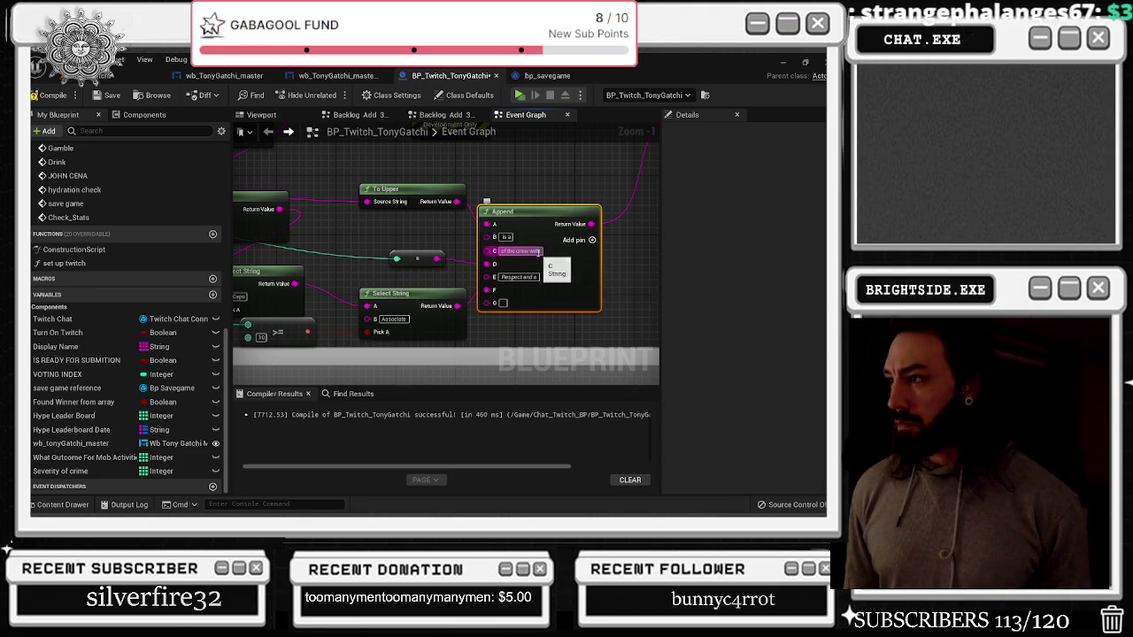
left_click_drag(457, 305, 488, 310)
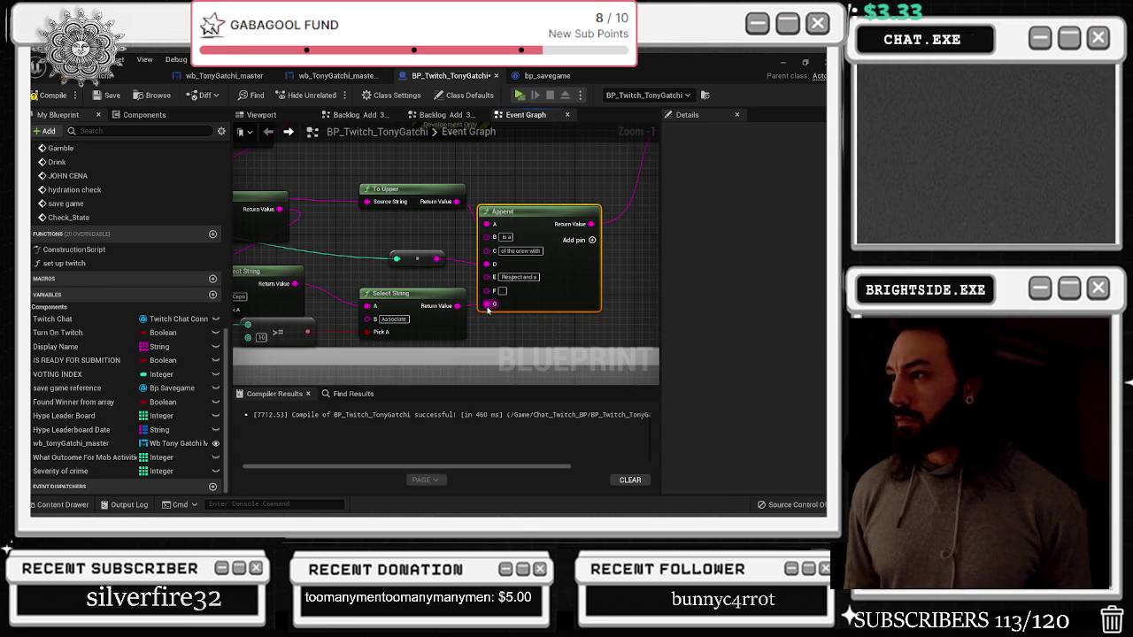
left_click(522, 277)
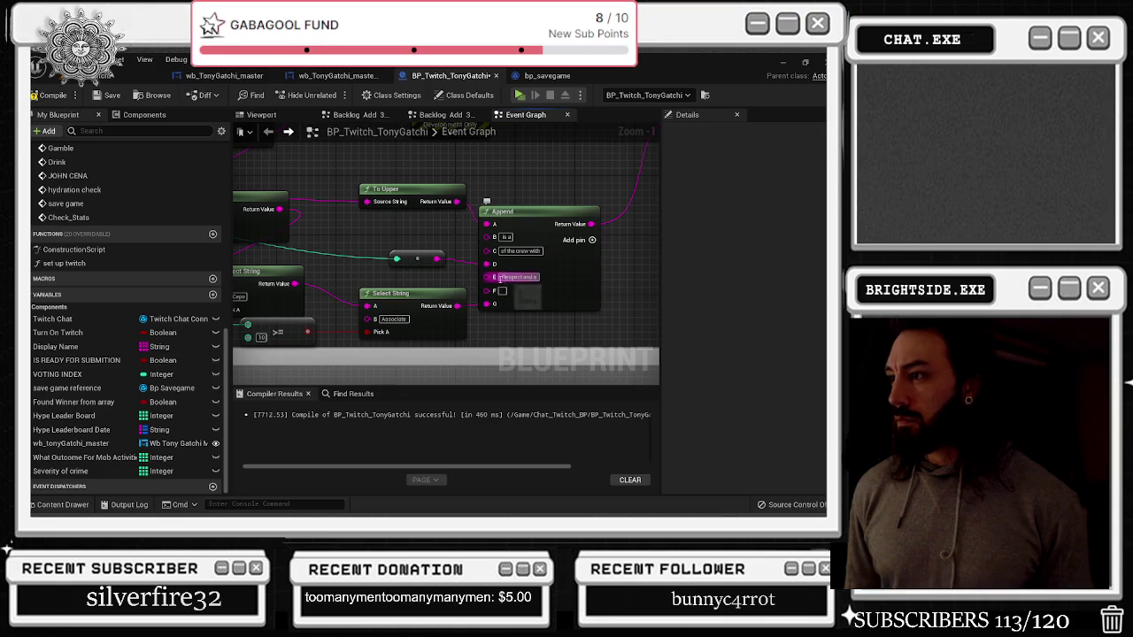
key("ctrl+v")
left_click_drag(488, 266, 487, 278)
Copy 'of the crew with' into slot D and move the rank string wire off slot G
left_click(528, 251)
key("ctrl+c")
left_click(503, 265)
key("ctrl+v")
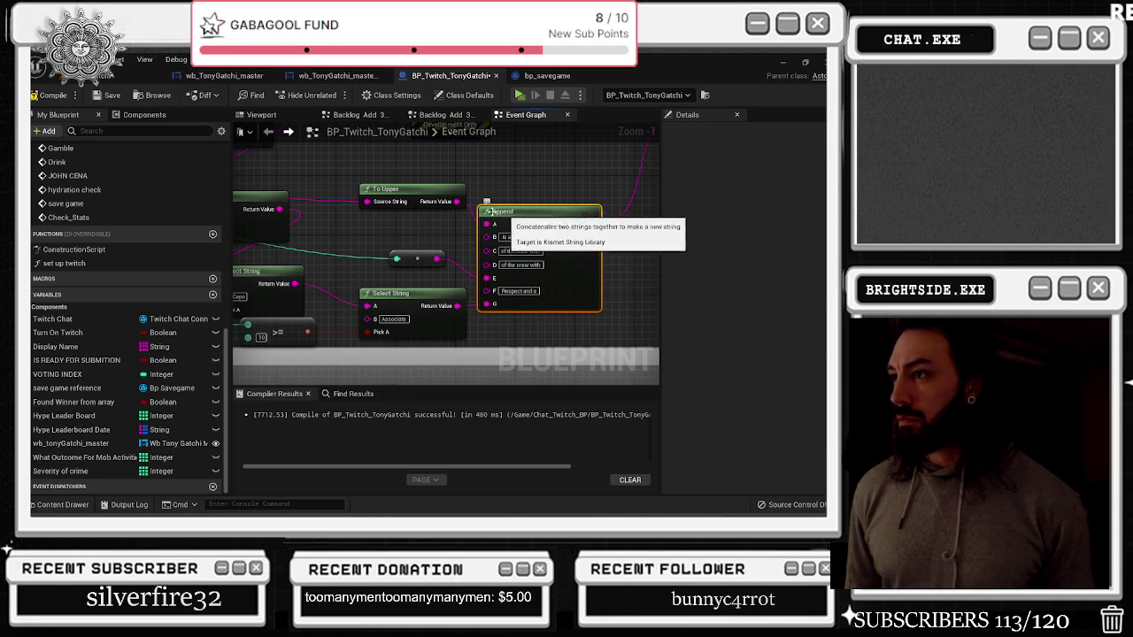
mouse_move(454, 254)
left_mouse_down()
mouse_move(527, 248)
mouse_move(486, 255)
left_mouse_up()
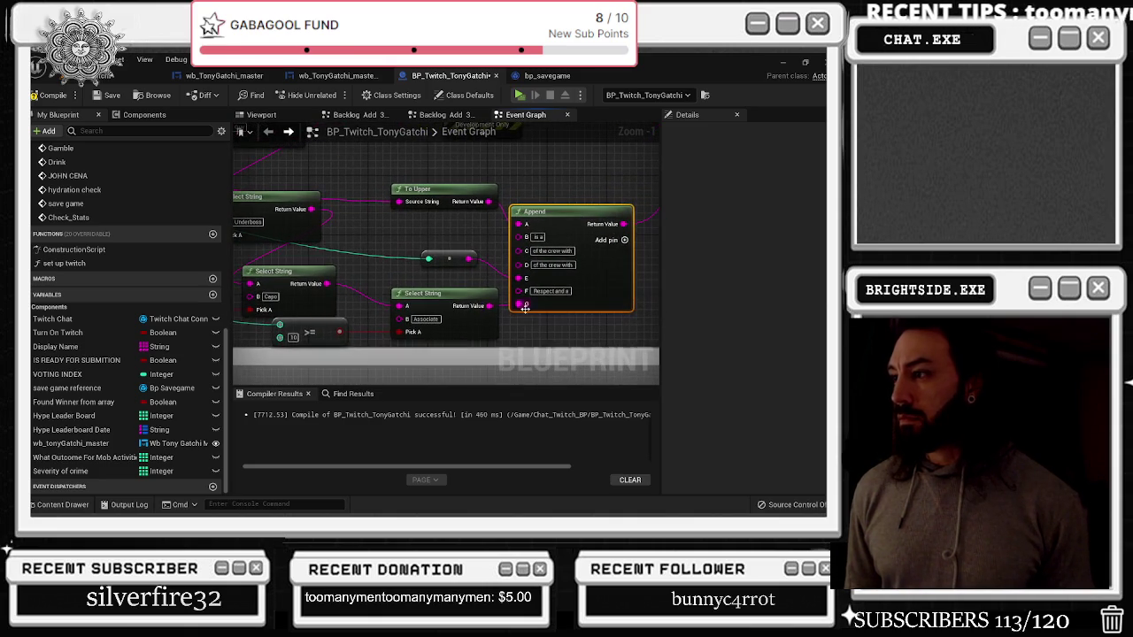
left_click_drag(519, 307, 518, 251)
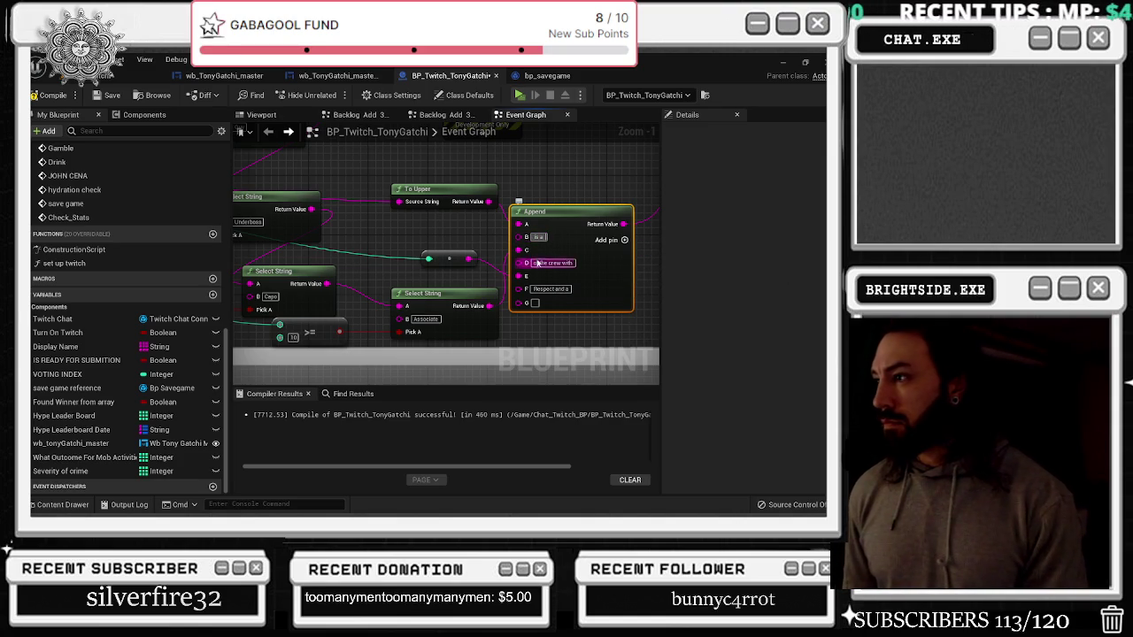
Change the slot F text to 'overall respect.'
left_click(549, 288)
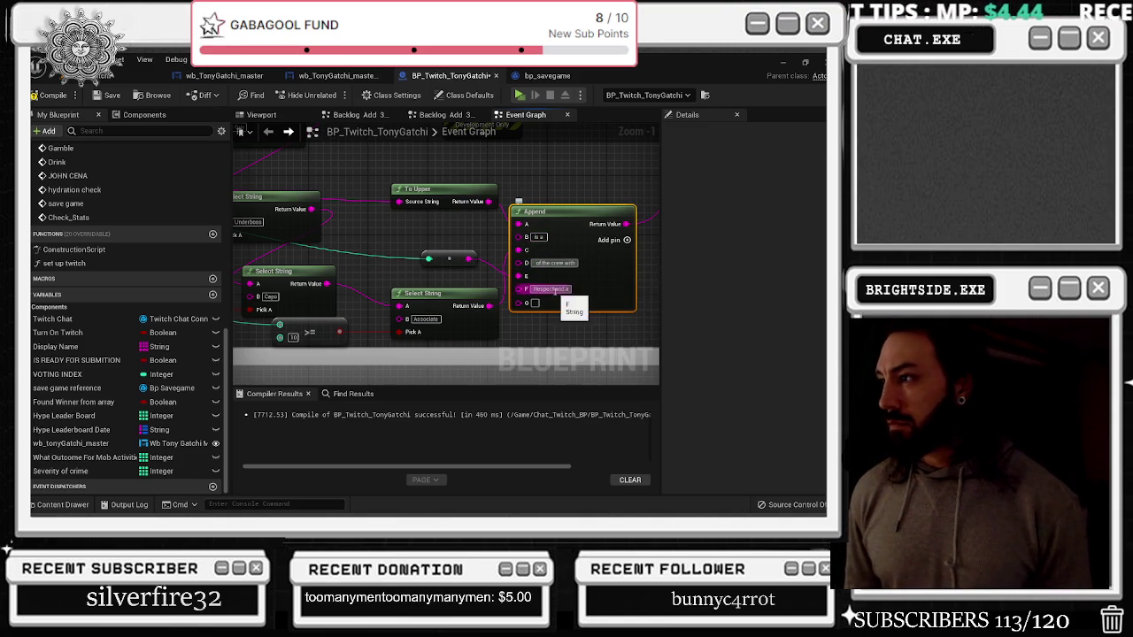
left_click(524, 303)
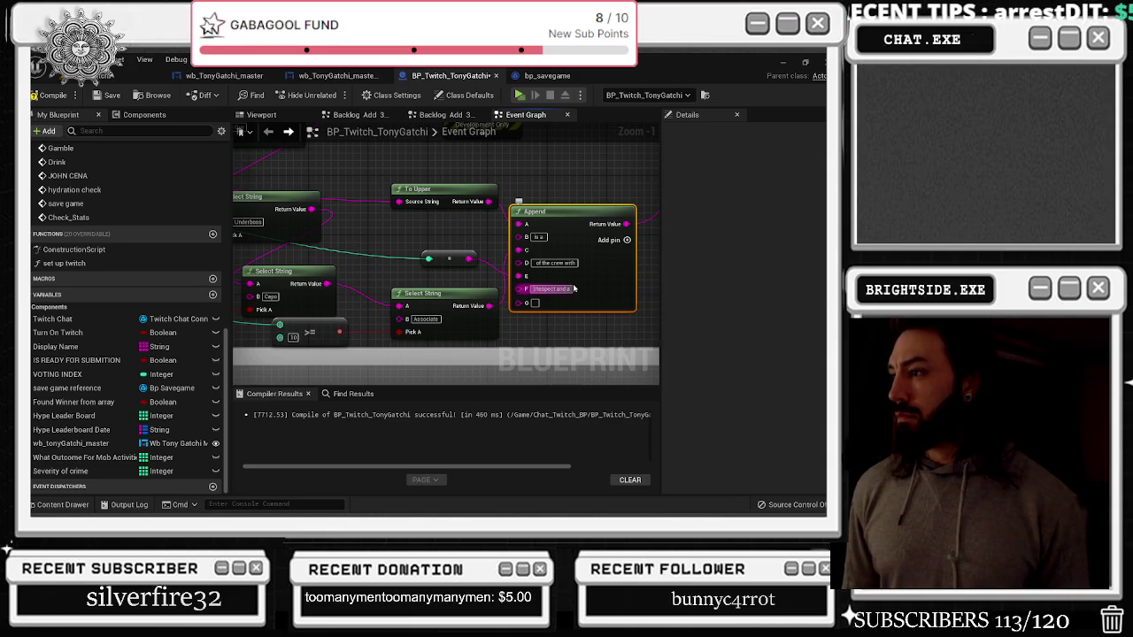
left_click(561, 289)
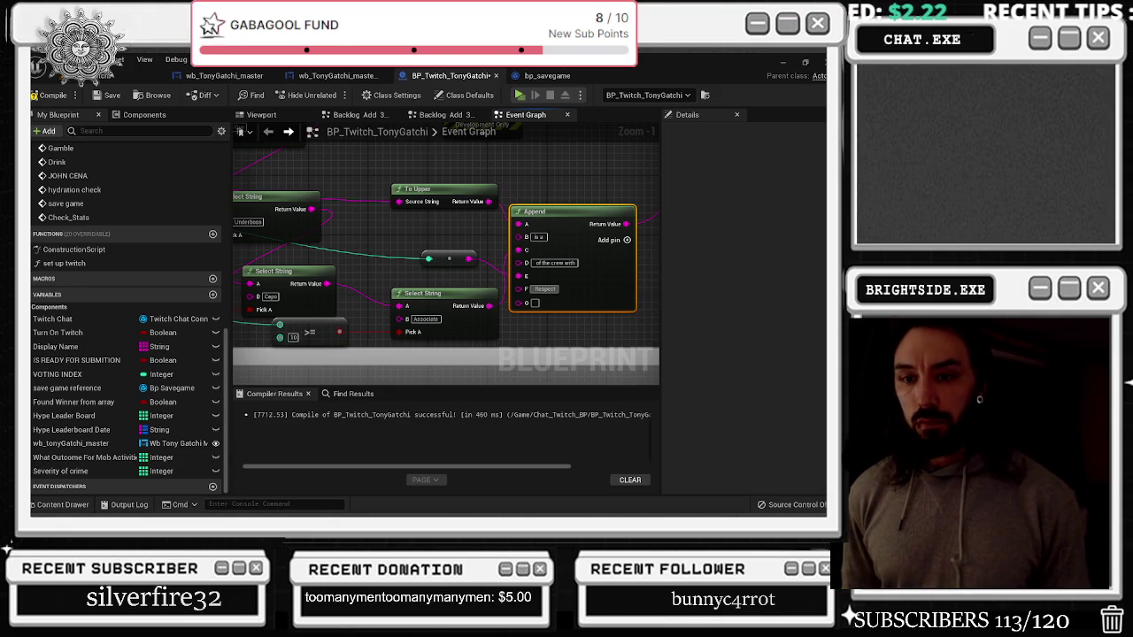
left_click(549, 289)
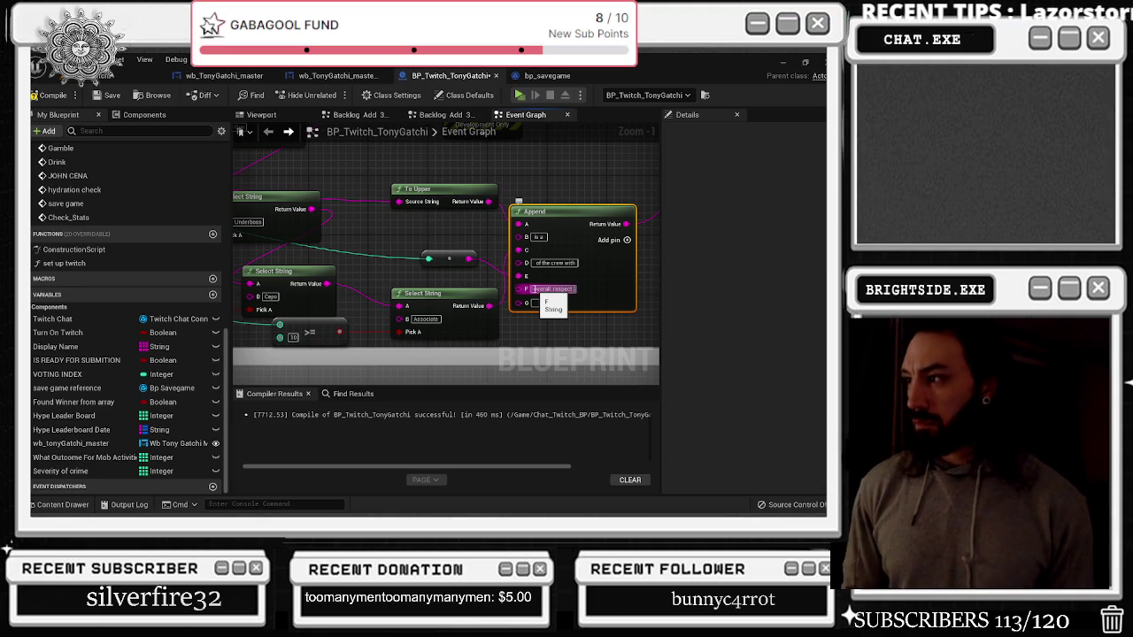
type("of th")
key("BackSpace")
key("BackSpace")
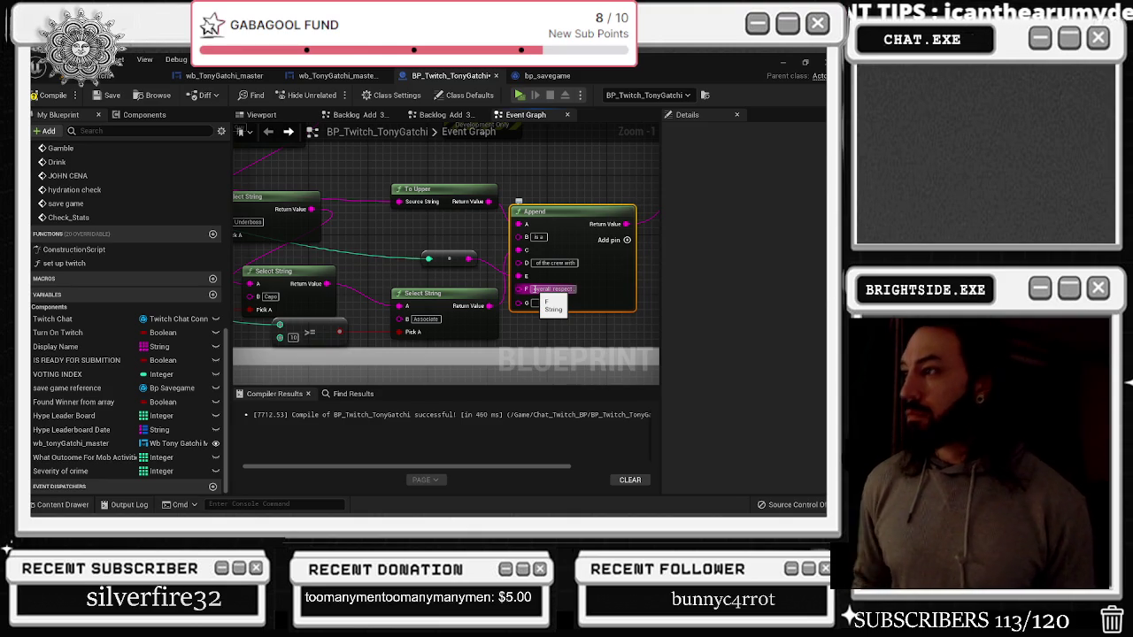
type(".")
key("Return")
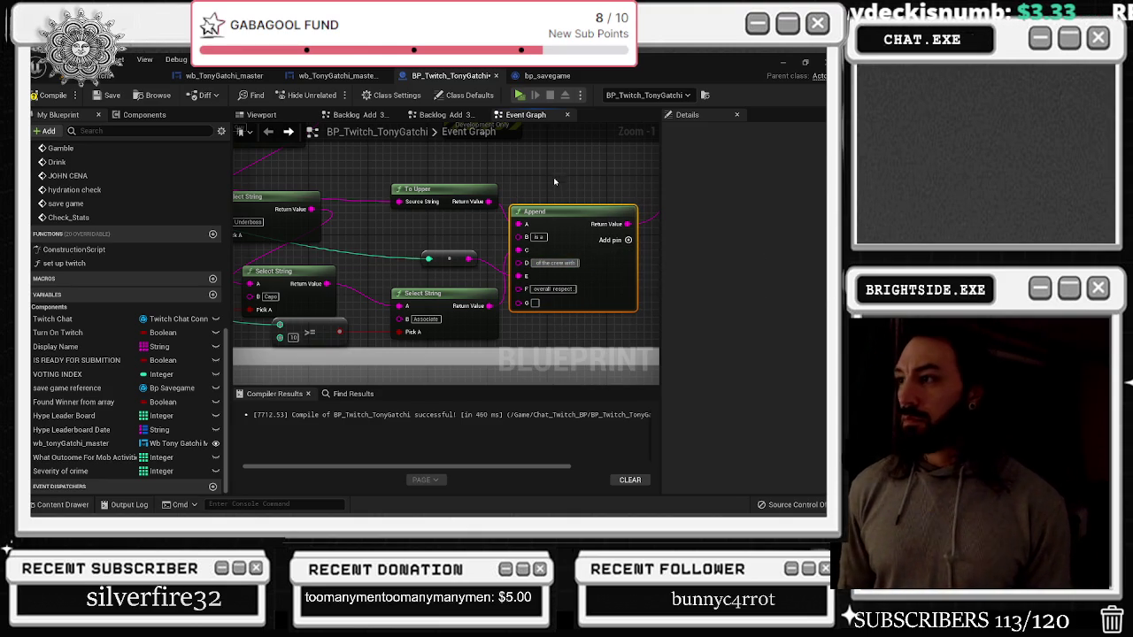
scroll(552, 198, "down", 3)
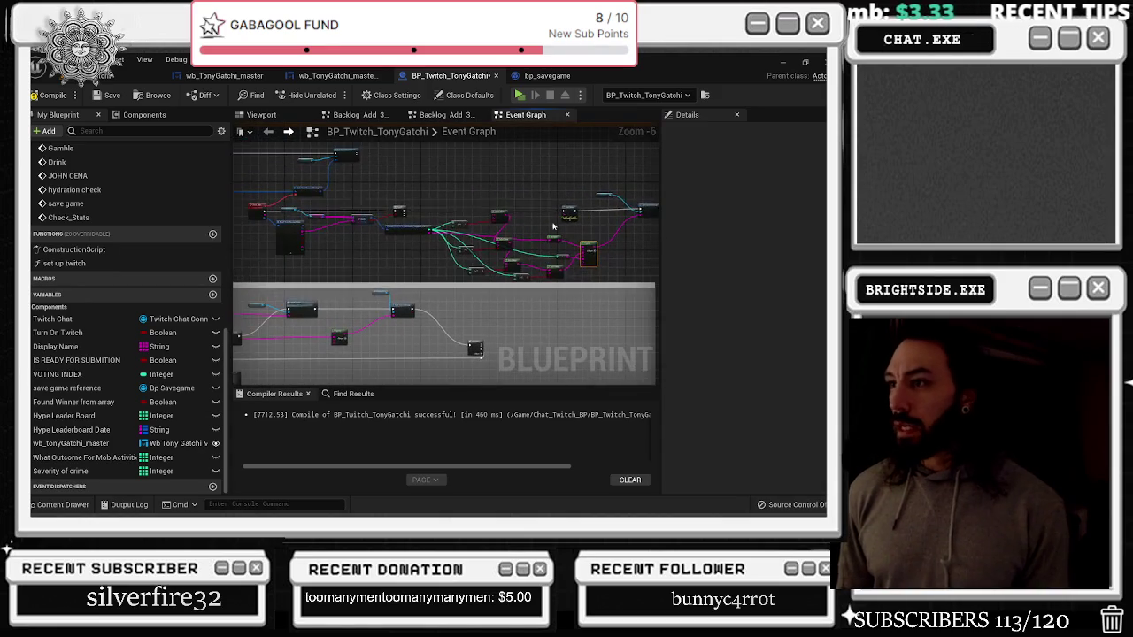
Box-select the Check_Stats reply nodes and wrap them in a comment titled 'check stats'
scroll(428, 210, "down", 2)
right_click(549, 167)
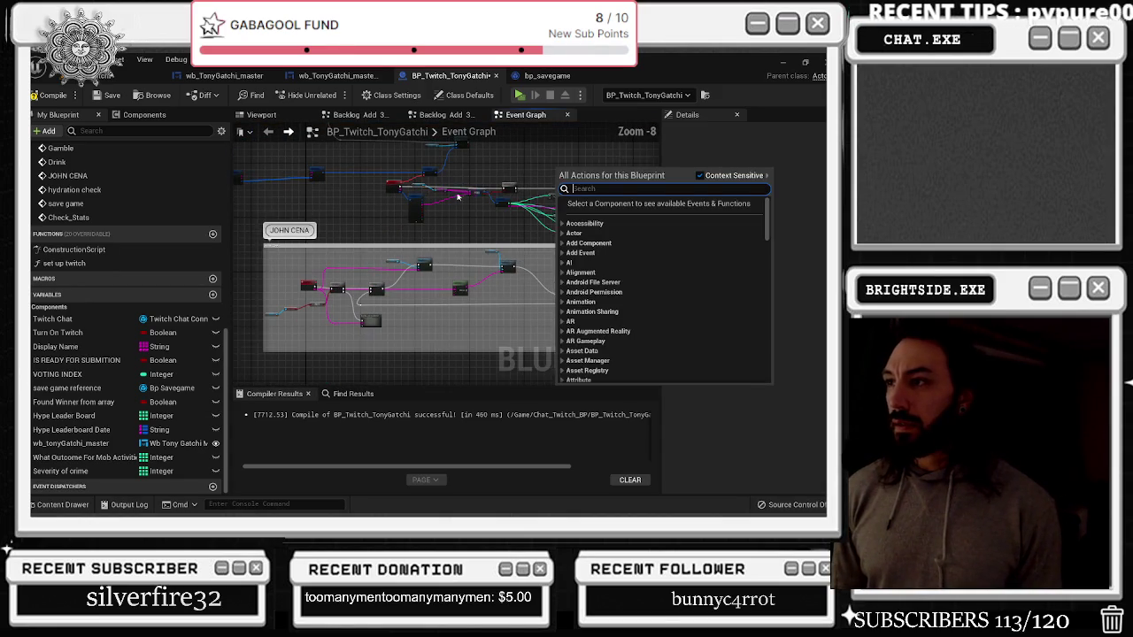
left_click(451, 229)
scroll(413, 235, "down", 2)
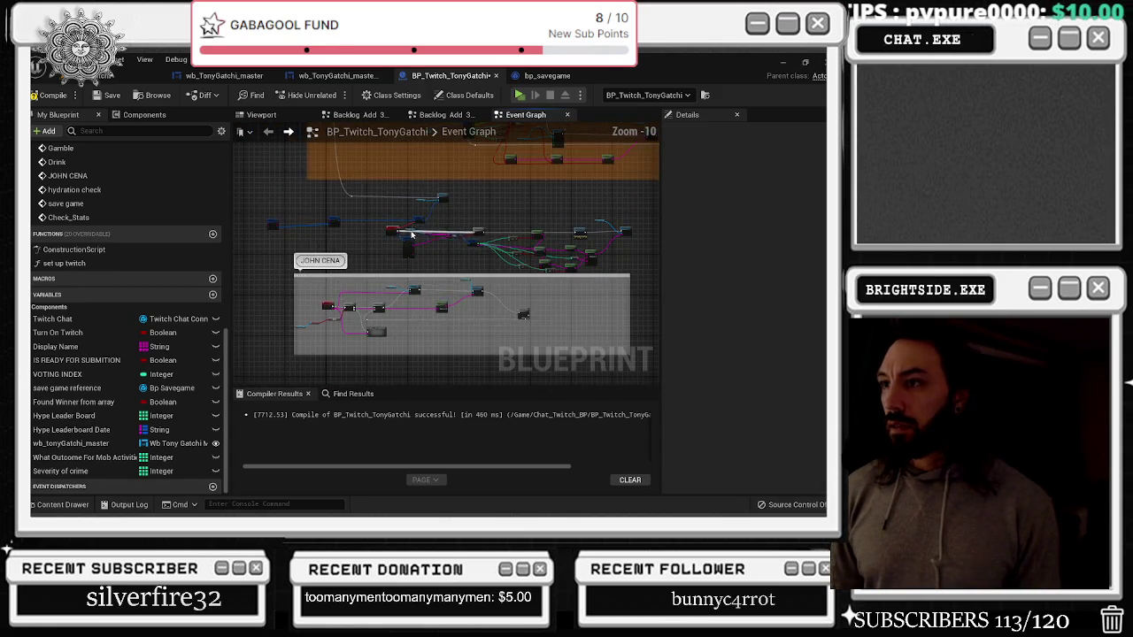
mouse_move(256, 183)
left_mouse_down()
mouse_move(586, 280)
mouse_move(632, 274)
left_mouse_up()
key("c")
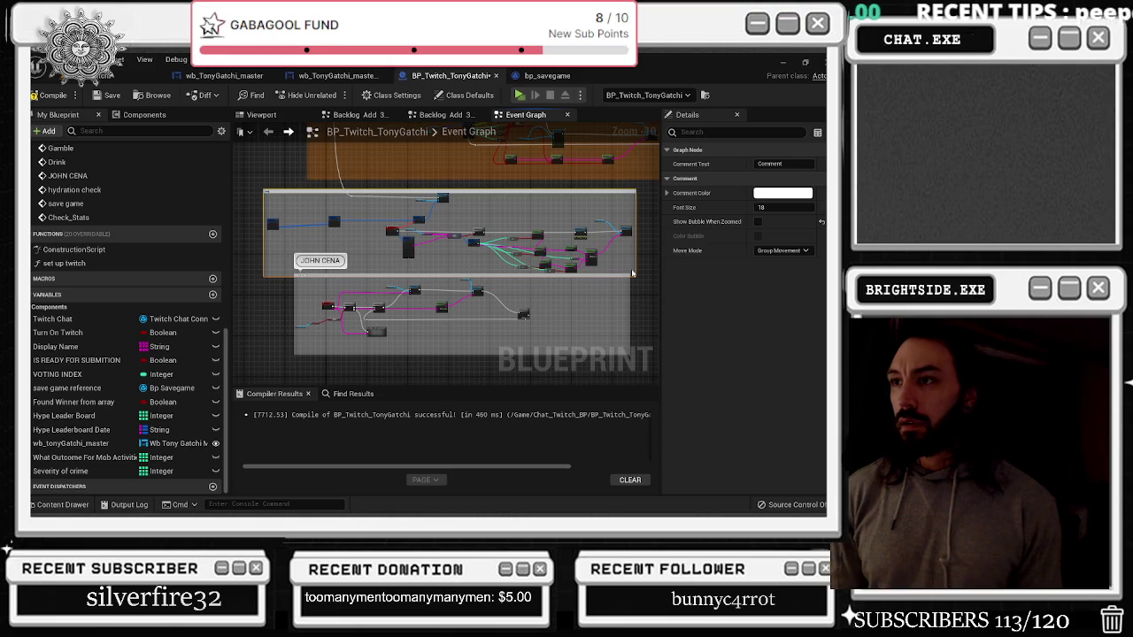
type("check stats")
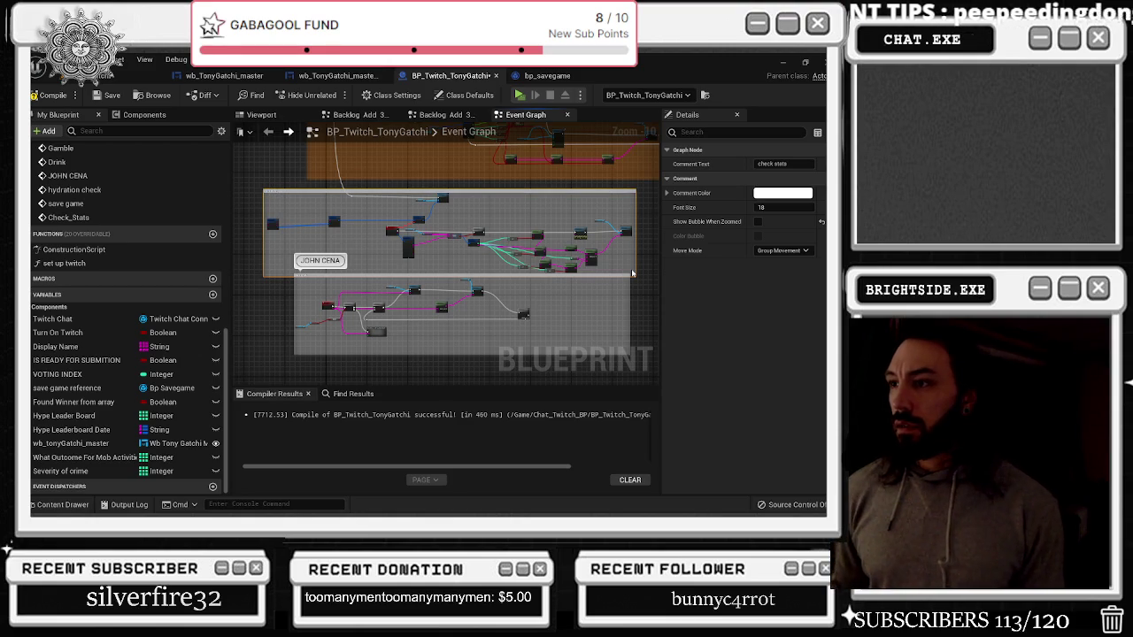
left_click_drag(511, 282, 488, 310)
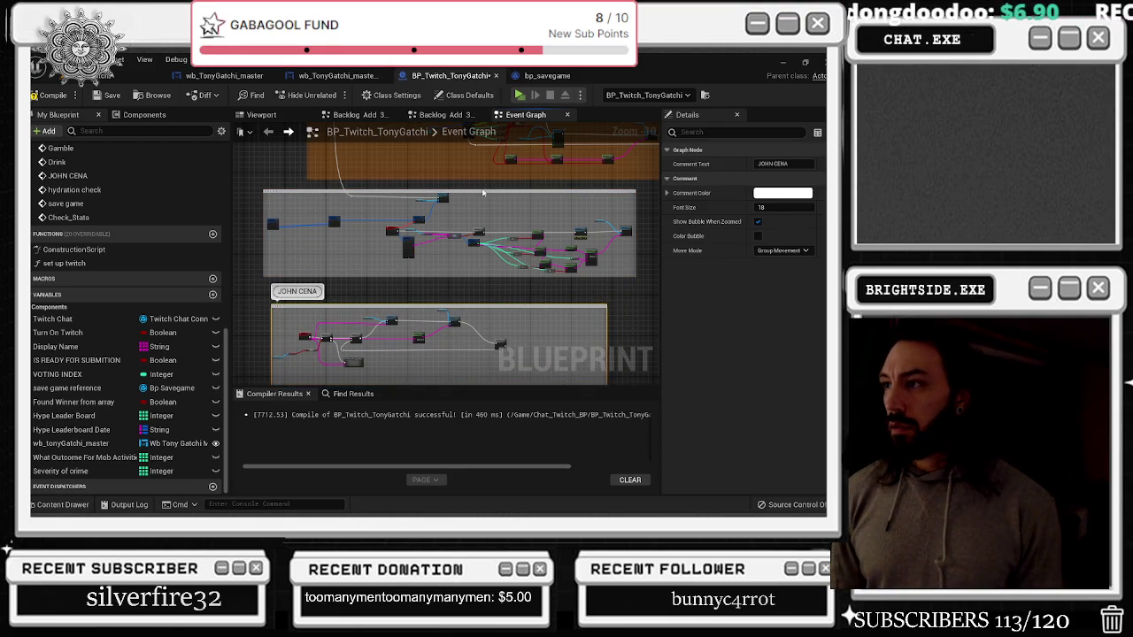
left_click(506, 202)
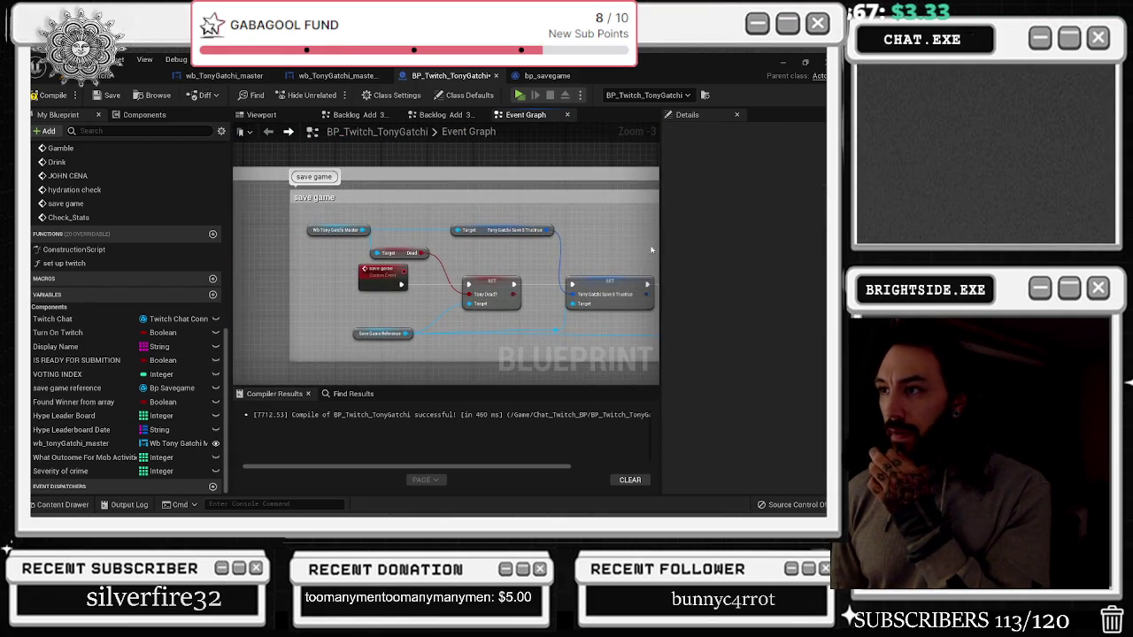
Add a Get S Leaderboard Tonygatchi node from the master widget reference
left_click_drag(400, 218, 447, 223)
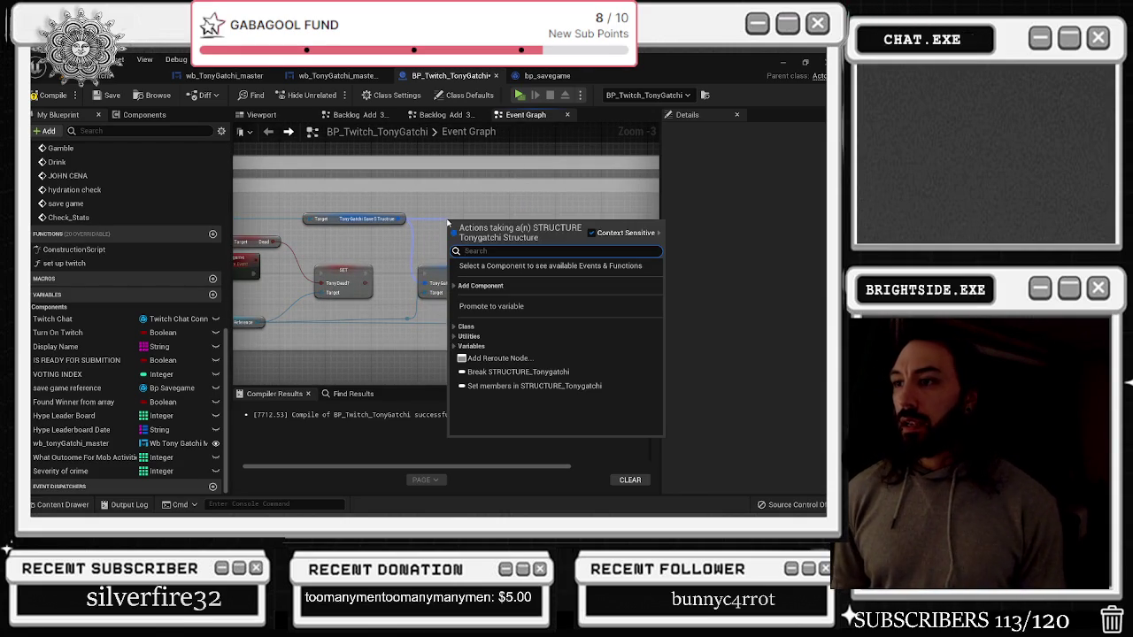
type("get")
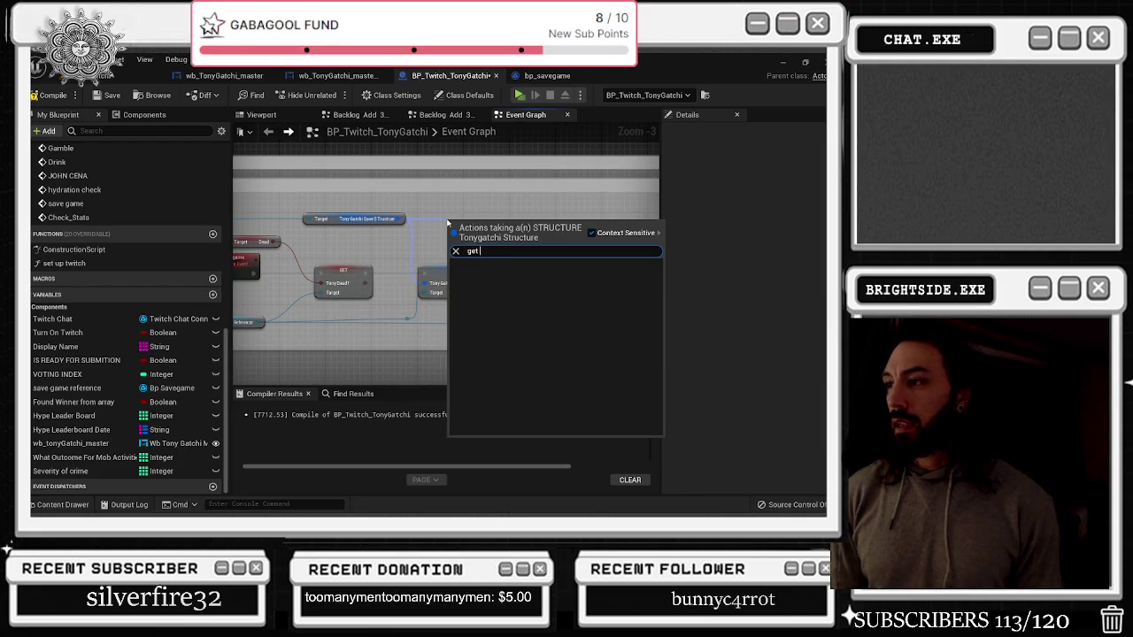
type("lwe")
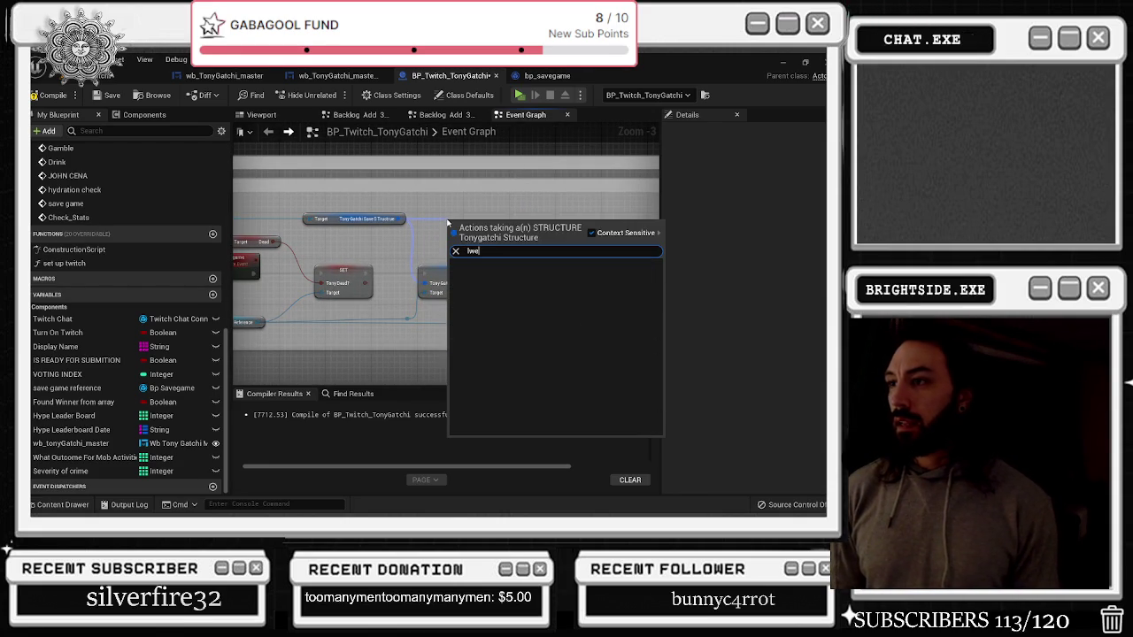
key("Escape")
mouse_move(306, 214)
left_mouse_down()
mouse_move(364, 212)
mouse_move(337, 204)
left_mouse_up()
type("getleader")
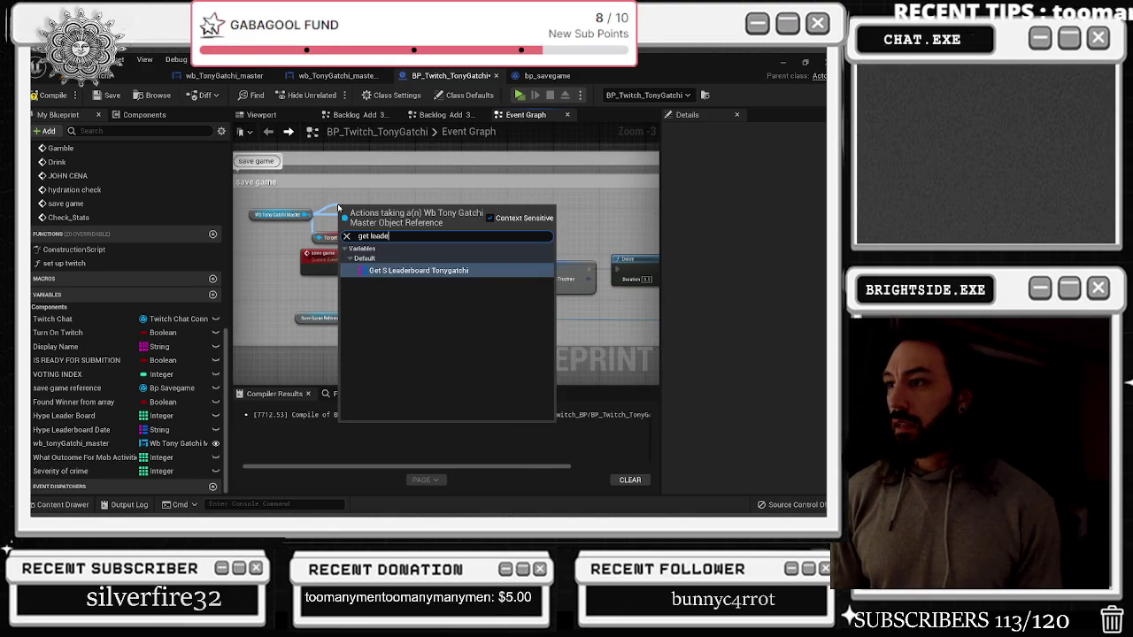
key("Return")
mouse_move(338, 208)
left_mouse_down()
mouse_move(416, 202)
mouse_move(444, 244)
left_mouse_up()
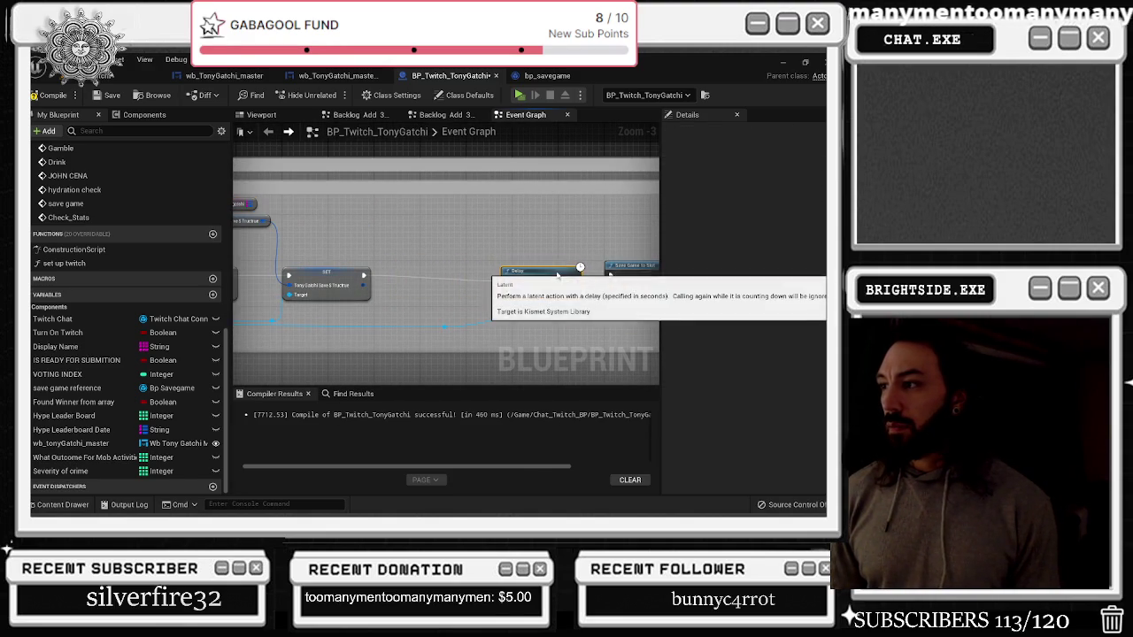
Add Set S Leaderboard Tonygatchi after the struct SET and feed it the leaderboard getter
left_click_drag(331, 314, 562, 314)
left_click_drag(357, 322, 402, 328)
type("s lead")
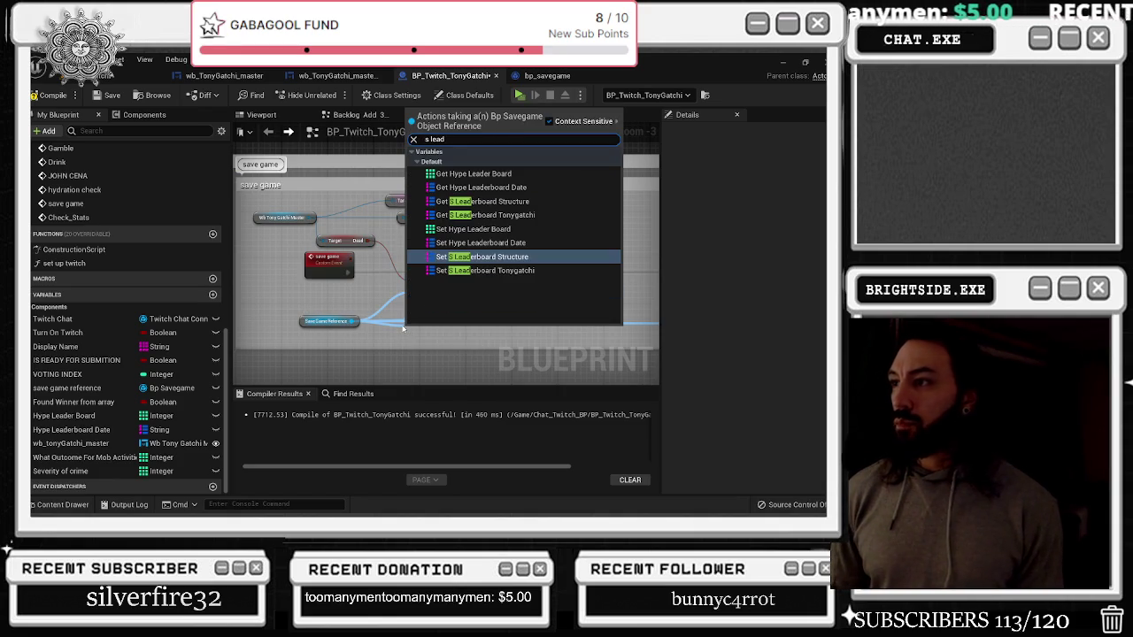
key("Down")
key("Up")
key("Up")
key("Down")
key("Down")
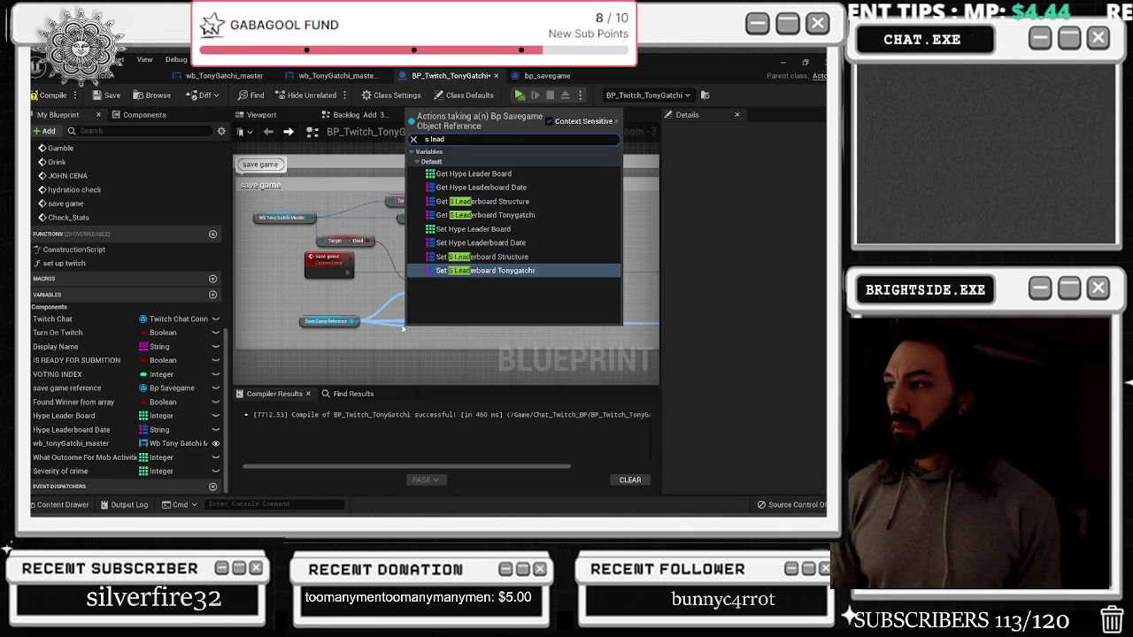
key("Return")
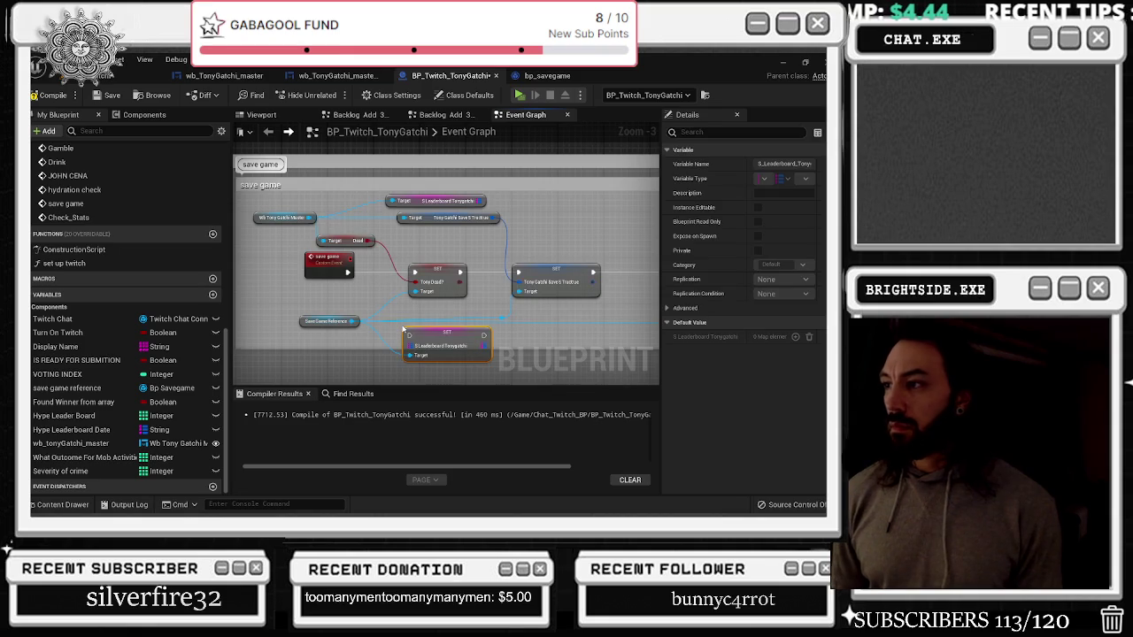
mouse_move(402, 330)
left_mouse_down()
mouse_move(633, 284)
mouse_move(520, 275)
left_mouse_up()
left_click(494, 283)
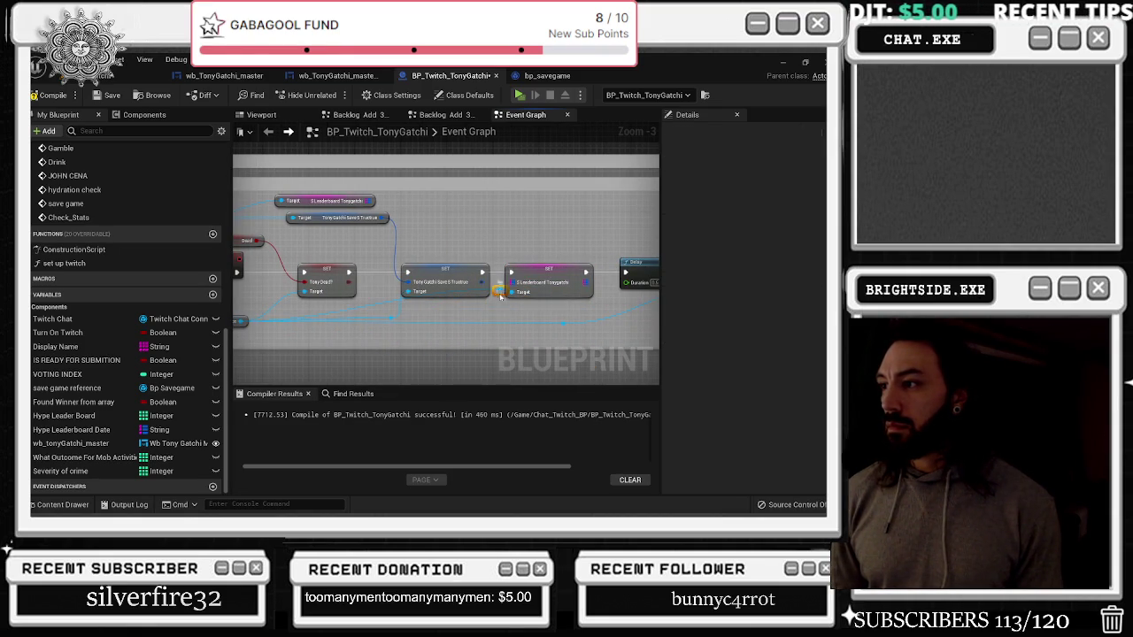
left_click_drag(368, 201, 511, 281)
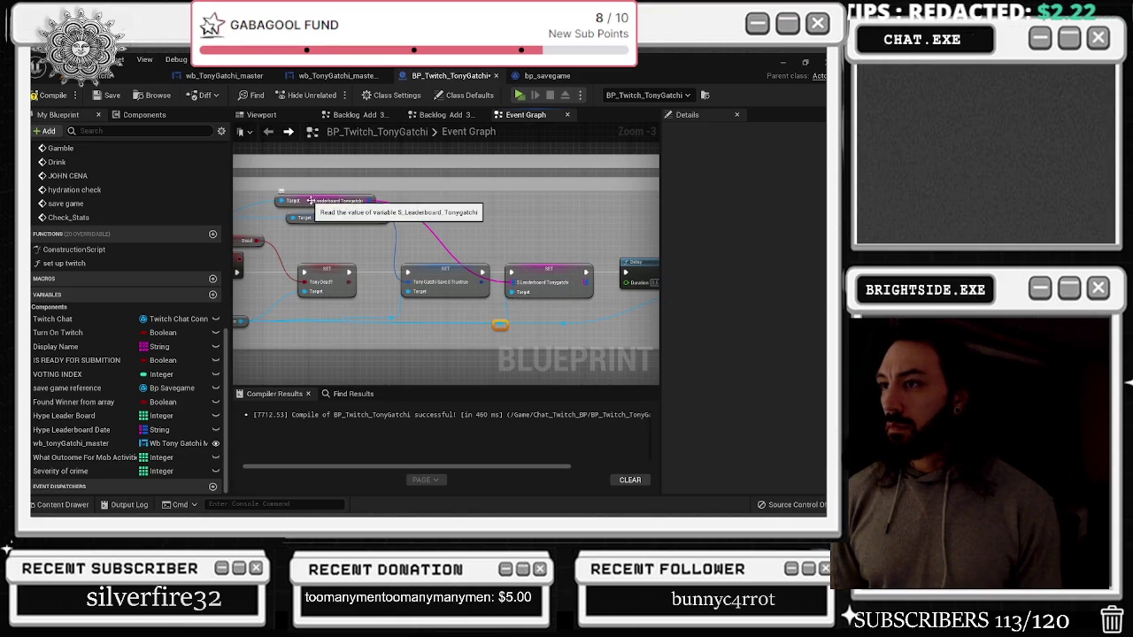
left_click_drag(433, 204, 479, 200)
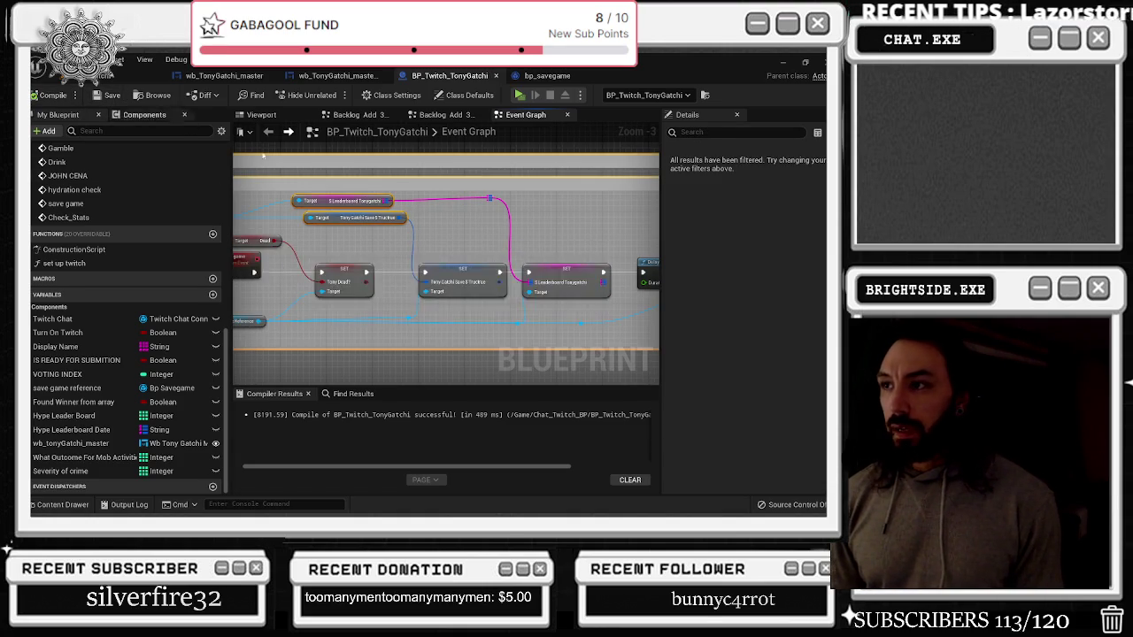
scroll(263, 155, "down", 9)
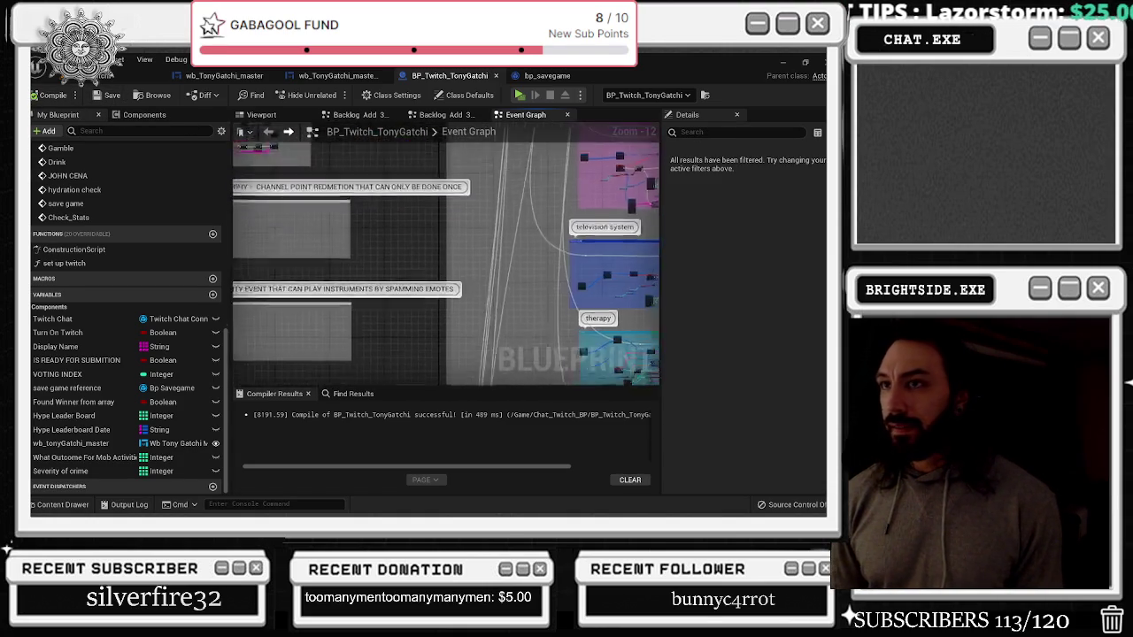
left_click(224, 75)
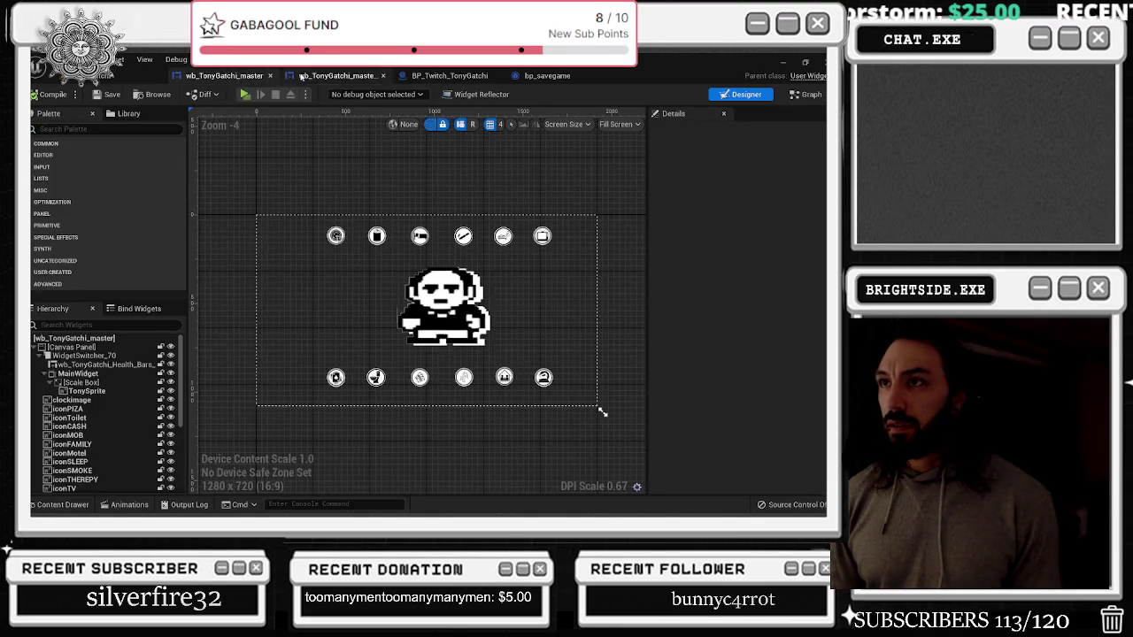
left_click(322, 78)
left_click(446, 75)
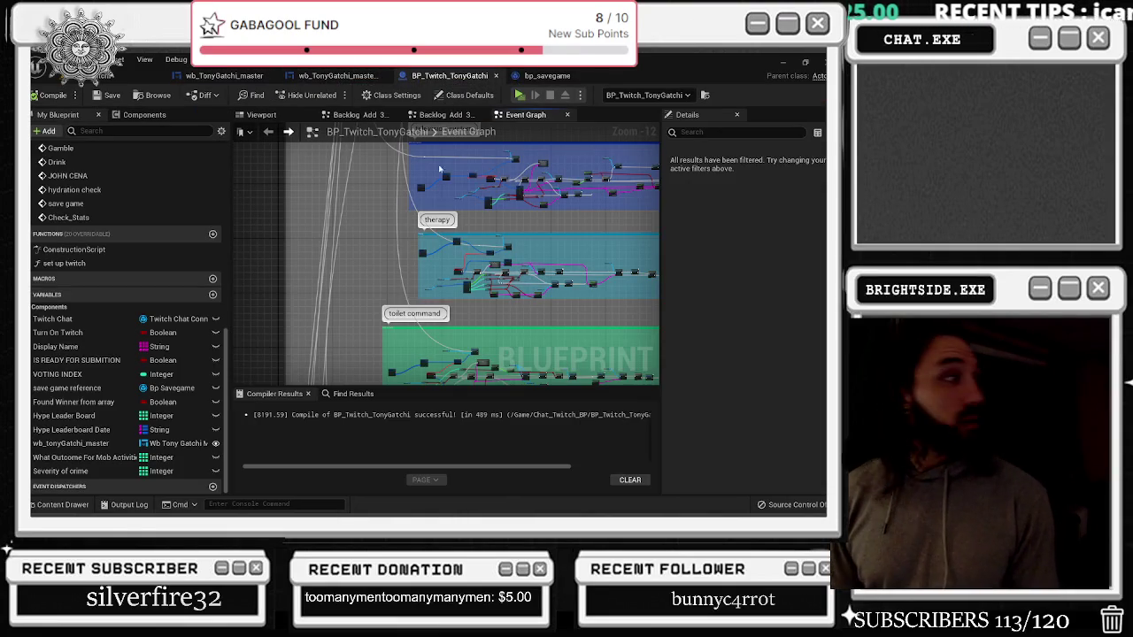
left_click_drag(440, 196, 387, 104)
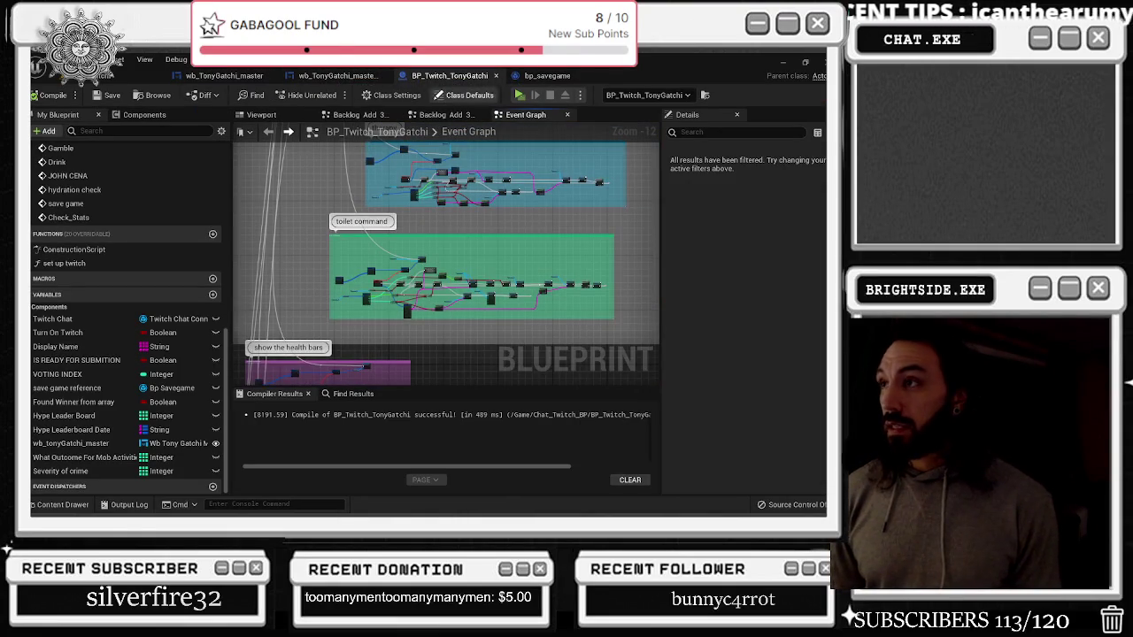
left_click(336, 75)
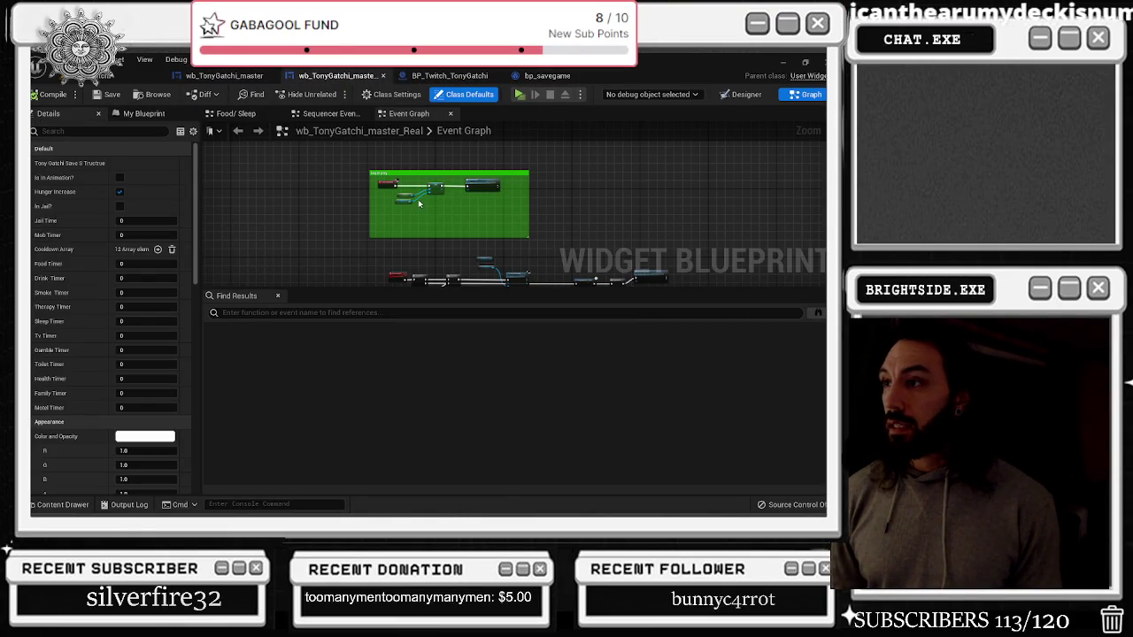
left_click(225, 77)
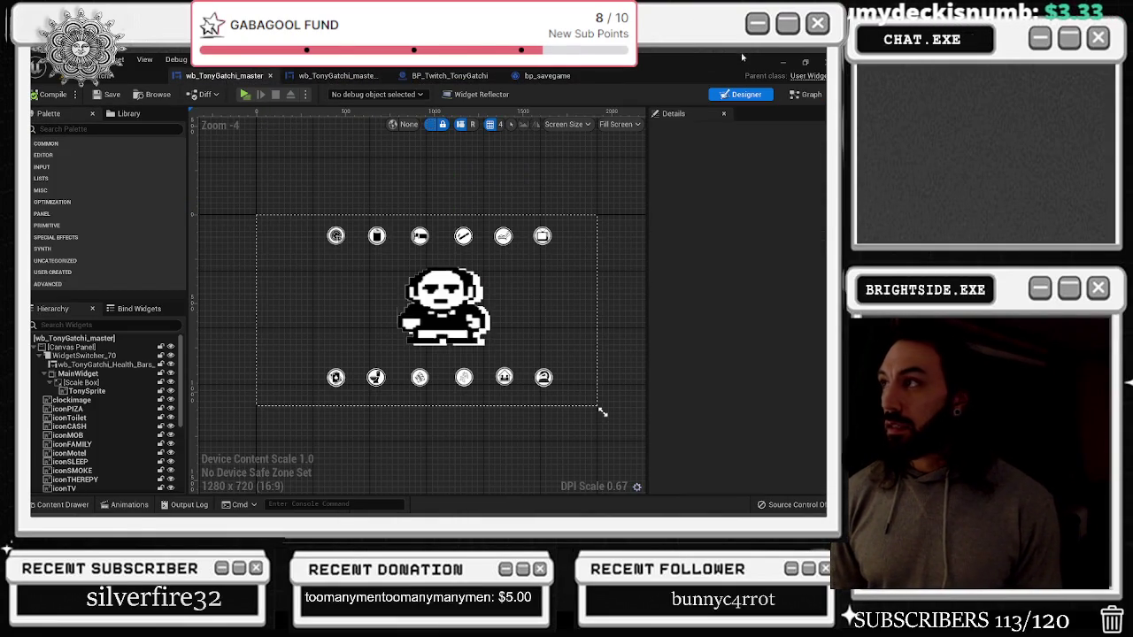
left_click(805, 94)
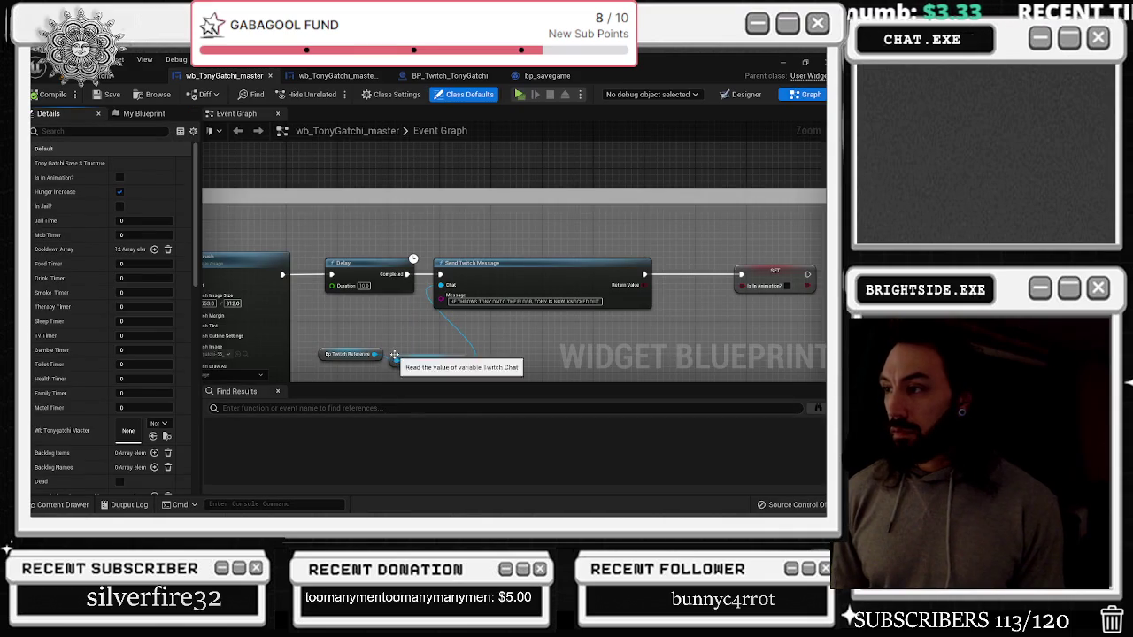
scroll(395, 354, "down", 6)
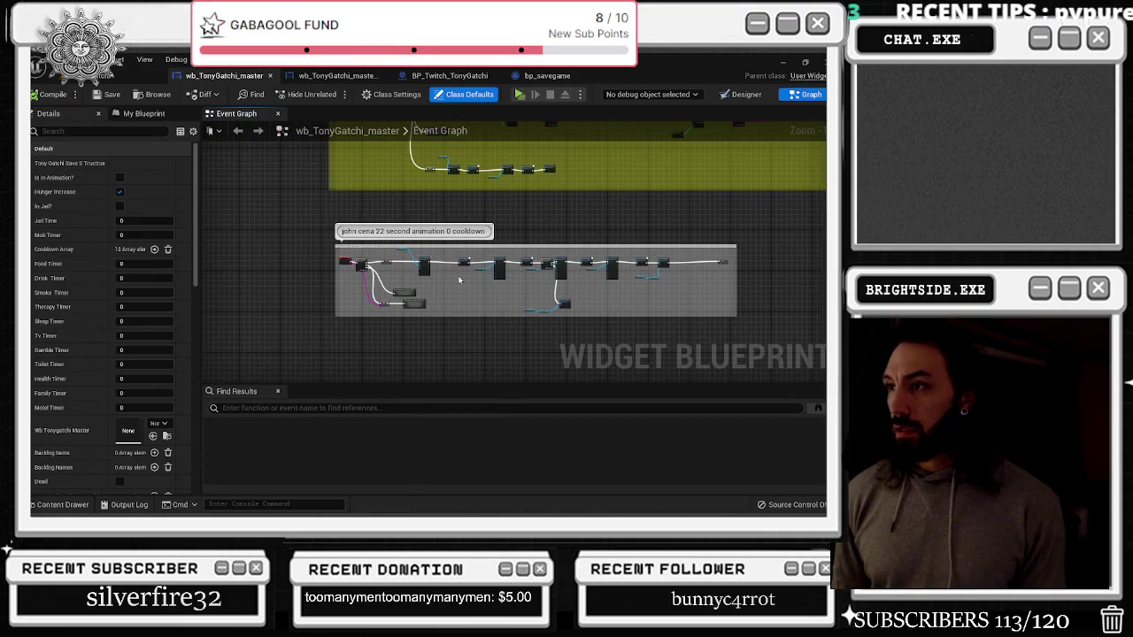
scroll(459, 281, "down", 3)
scroll(381, 266, "up", 3)
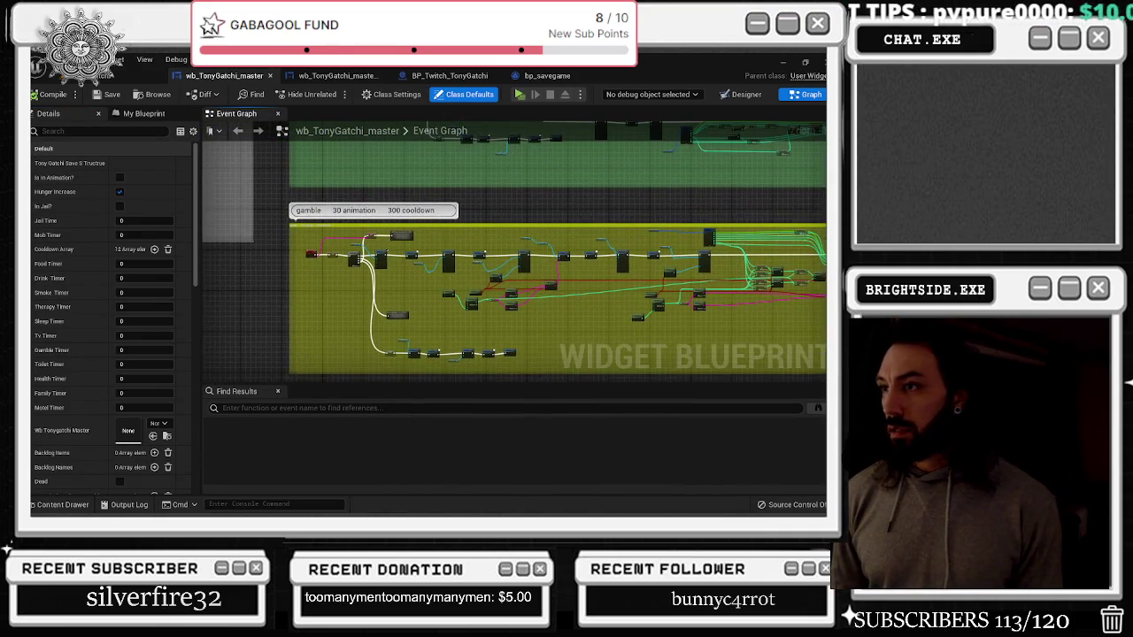
scroll(474, 343, "up", 2)
scroll(475, 343, "down", 2)
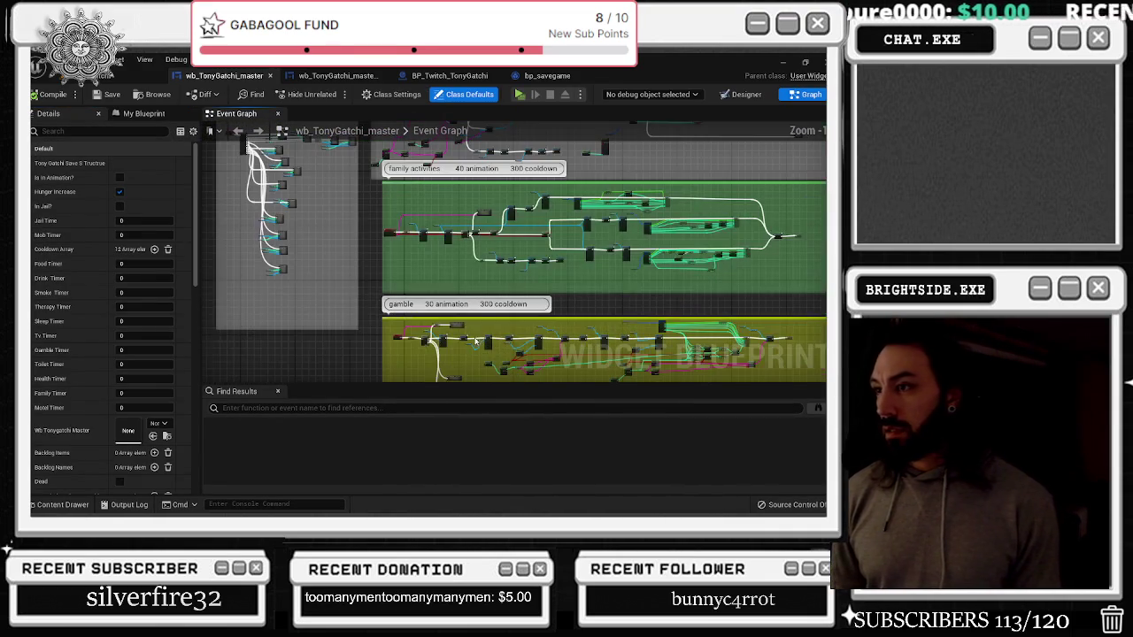
left_click(450, 75)
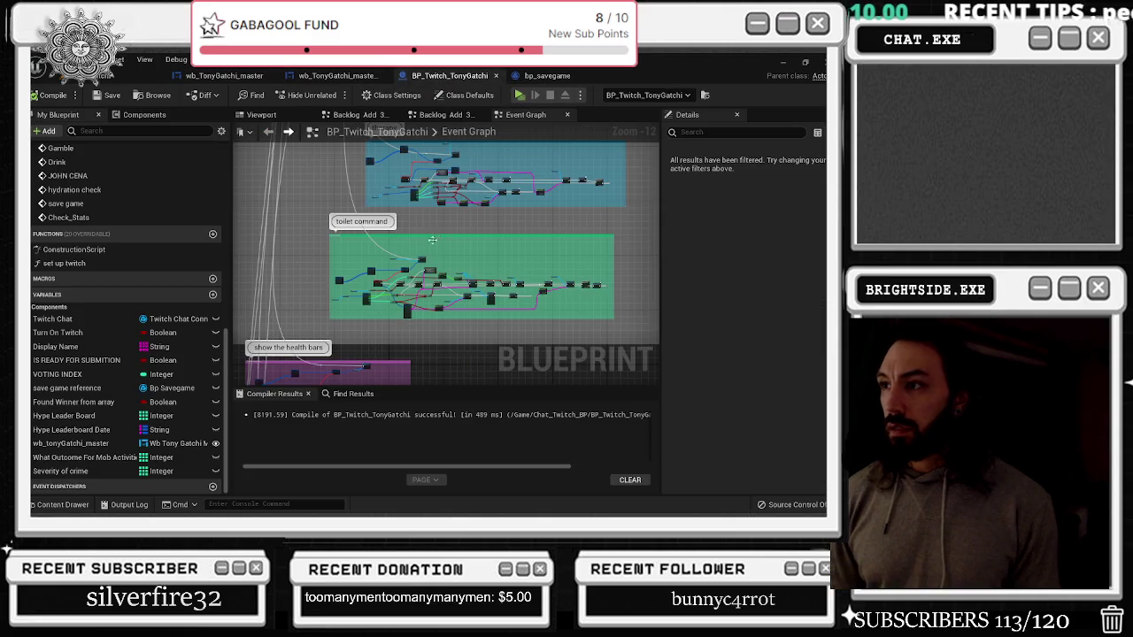
scroll(435, 235, "down", 10)
Give the check stats comment a bubble and a yellow-green colour
scroll(506, 148, "down", 3)
scroll(358, 225, "up", 1)
left_click(336, 217)
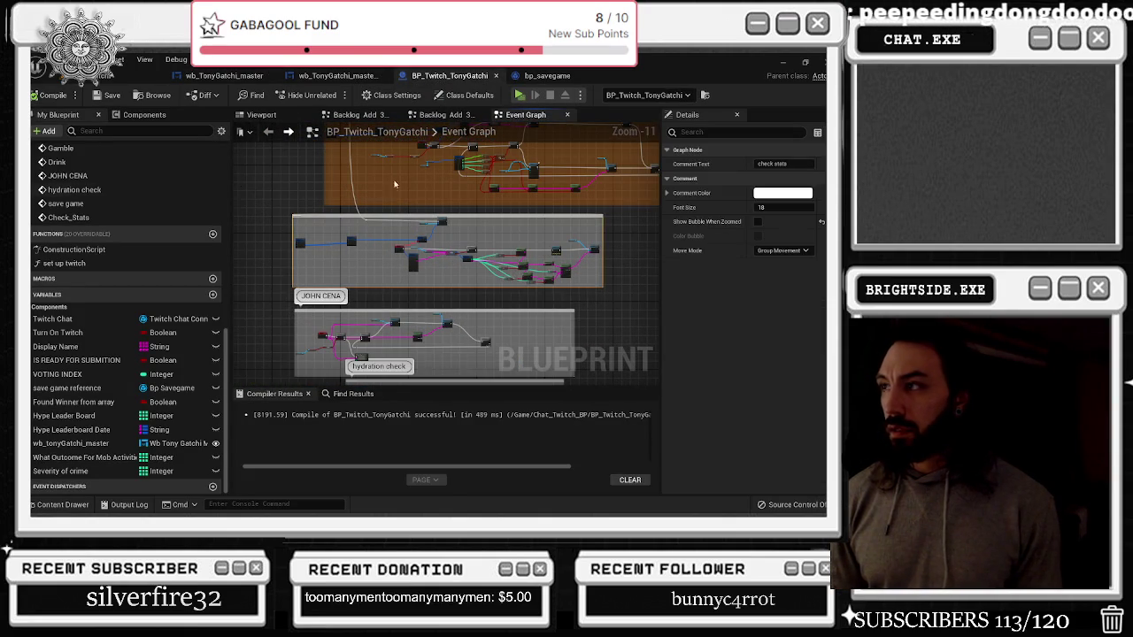
left_click(756, 222)
left_click(782, 193)
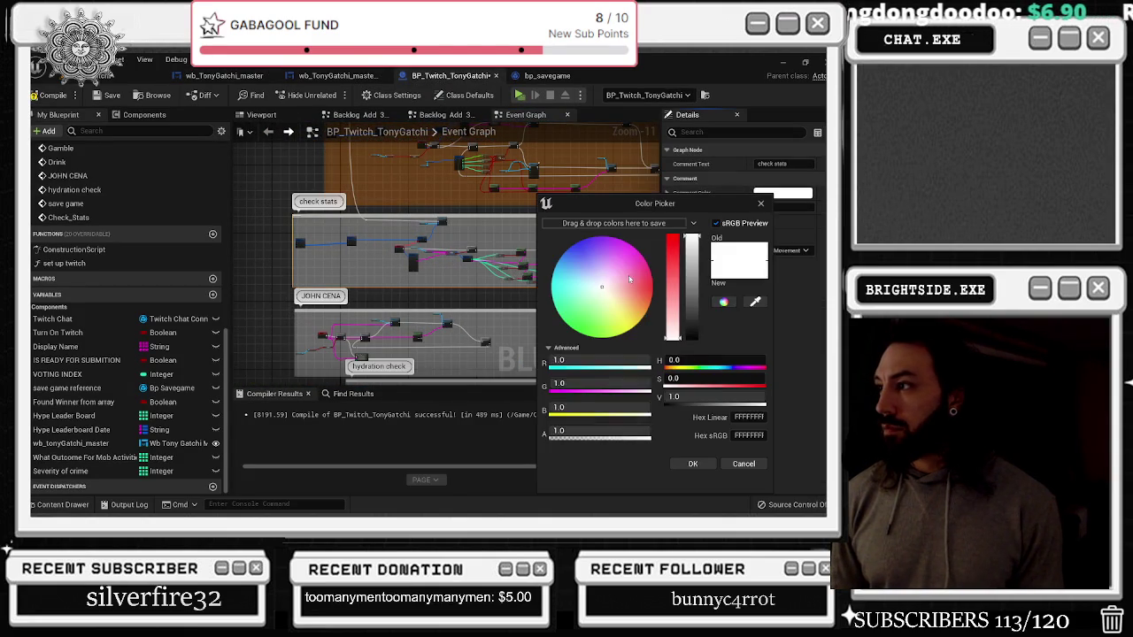
left_click_drag(602, 287, 607, 338)
left_click(693, 464)
Colour the JOHN CENA comment teal
left_click(536, 314)
left_click(782, 193)
left_click(582, 306)
left_click(703, 465)
Recompile BP_Twitch_TonyGatchi and play the TonyGatchi game from the level editor
left_click_drag(629, 395, 628, 252)
left_click_drag(389, 187, 371, 252)
left_click_drag(323, 221, 299, 263)
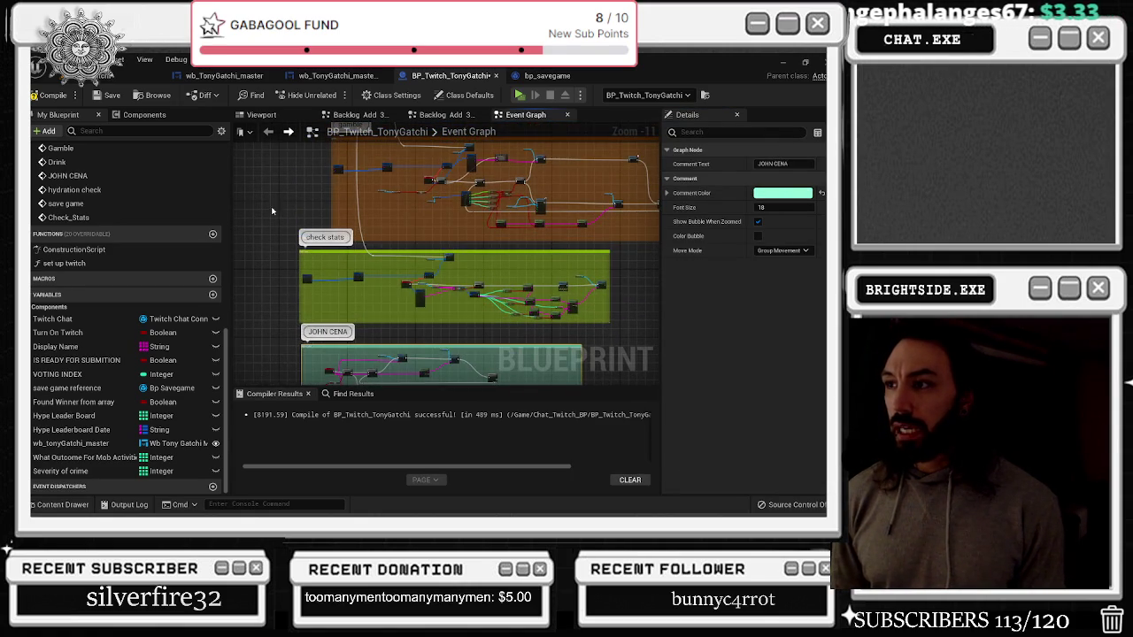
scroll(412, 286, "up", 10)
mouse_move(542, 365)
left_mouse_down()
mouse_move(478, 221)
mouse_move(236, 301)
left_mouse_up()
mouse_move(380, 315)
left_mouse_down()
mouse_move(298, 293)
mouse_move(153, 320)
left_mouse_up()
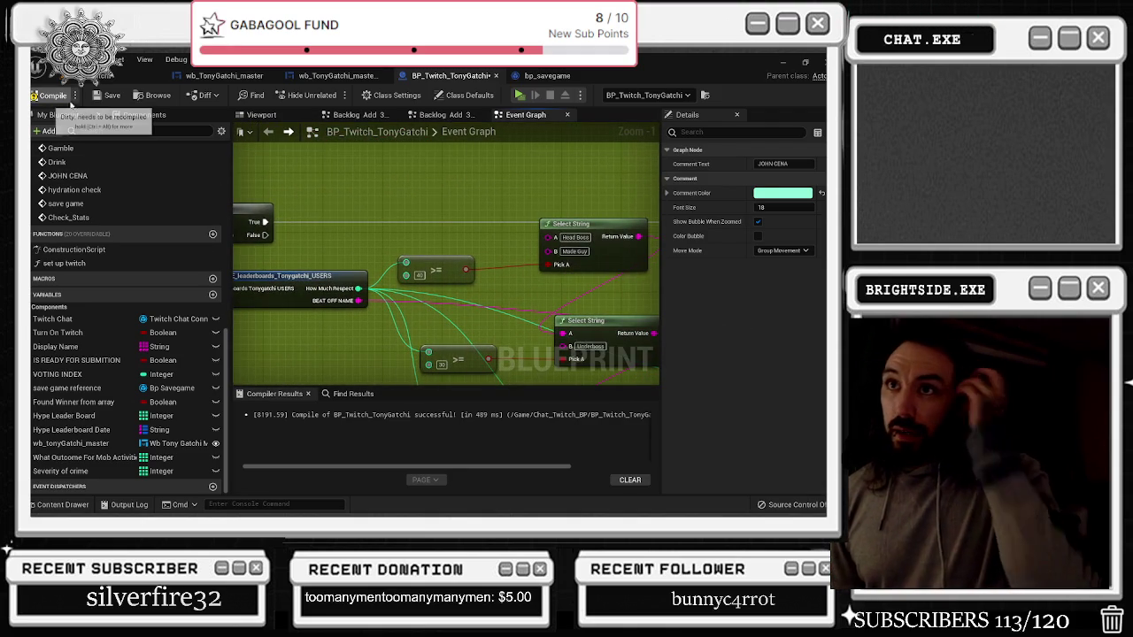
left_click(48, 95)
left_click(108, 78)
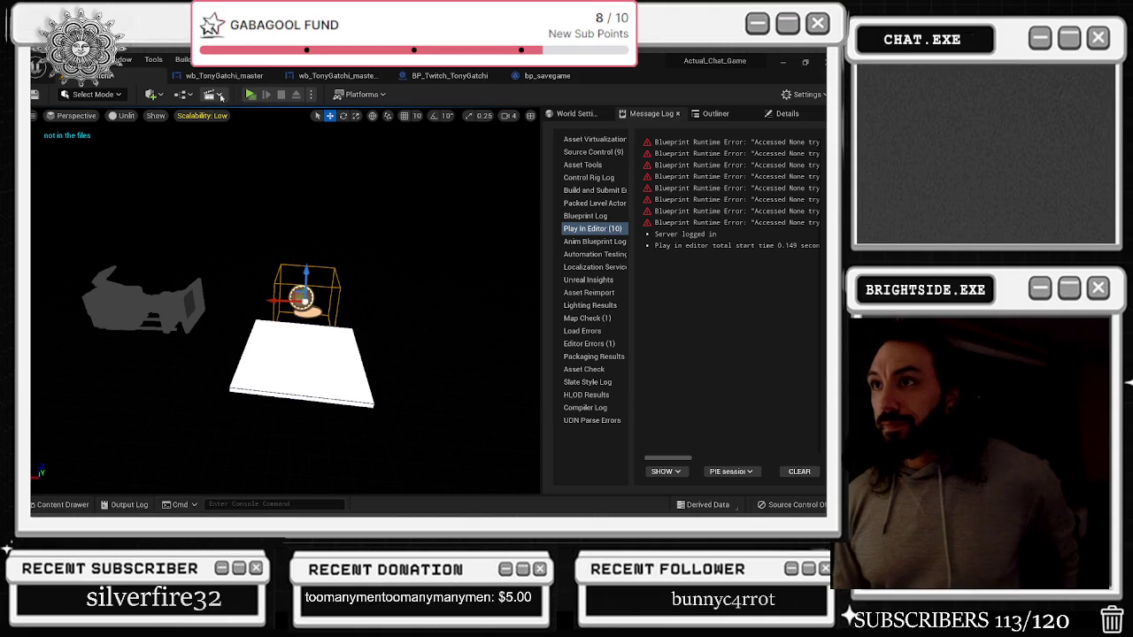
left_click(250, 98)
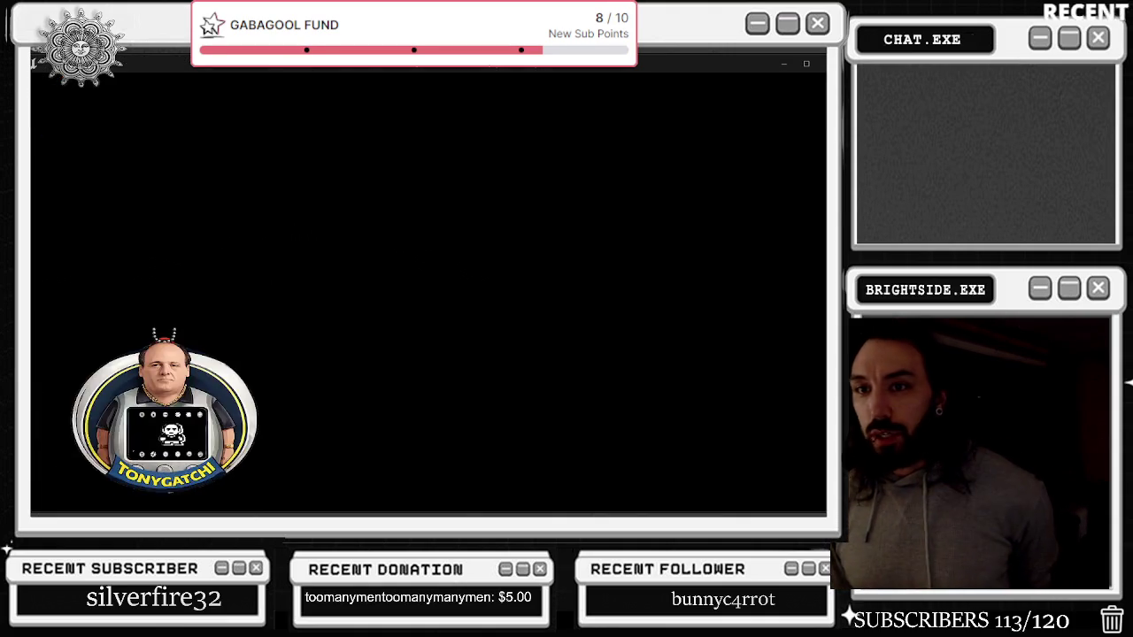
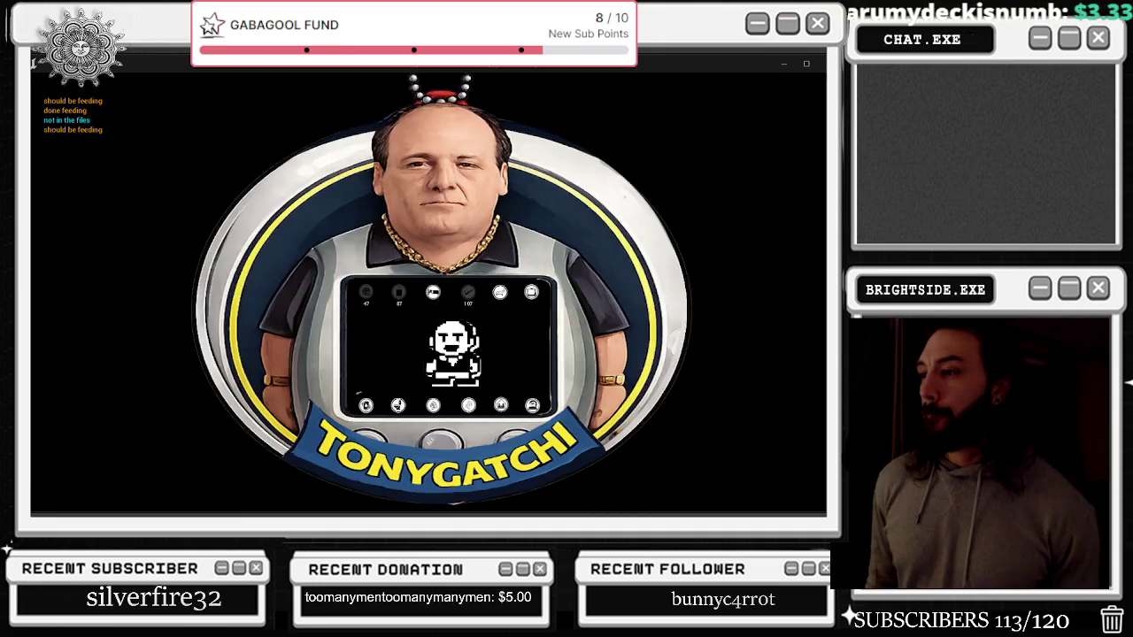
Stop the running Tonygatchi game and look over wb_TonyGatchi_master's change to health bars group
key("Escape")
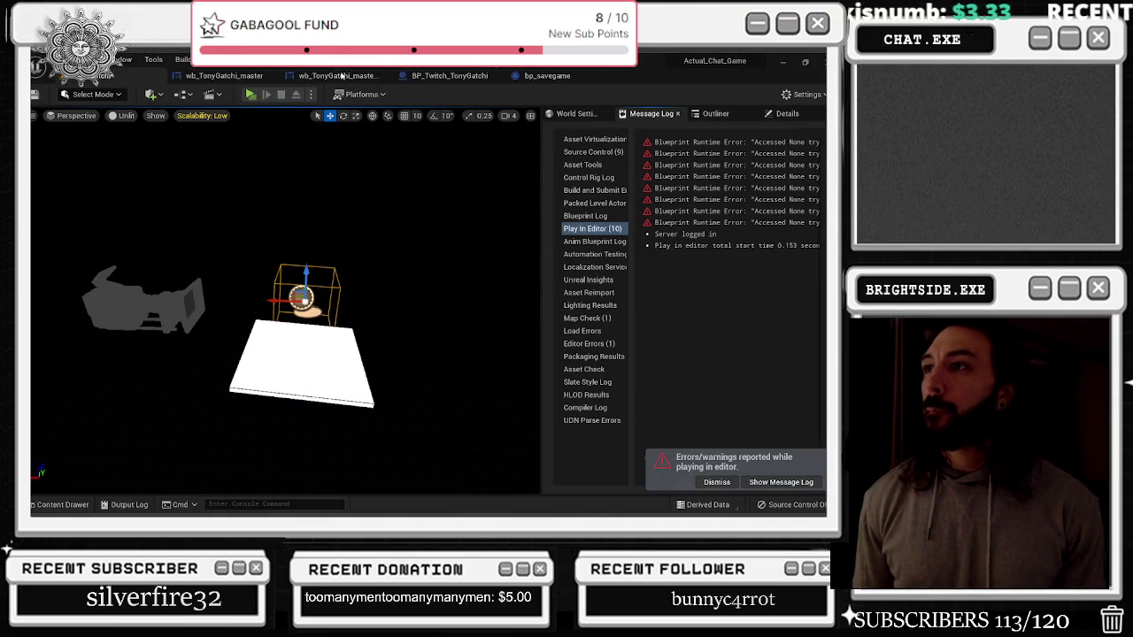
left_click(336, 75)
left_click(449, 75)
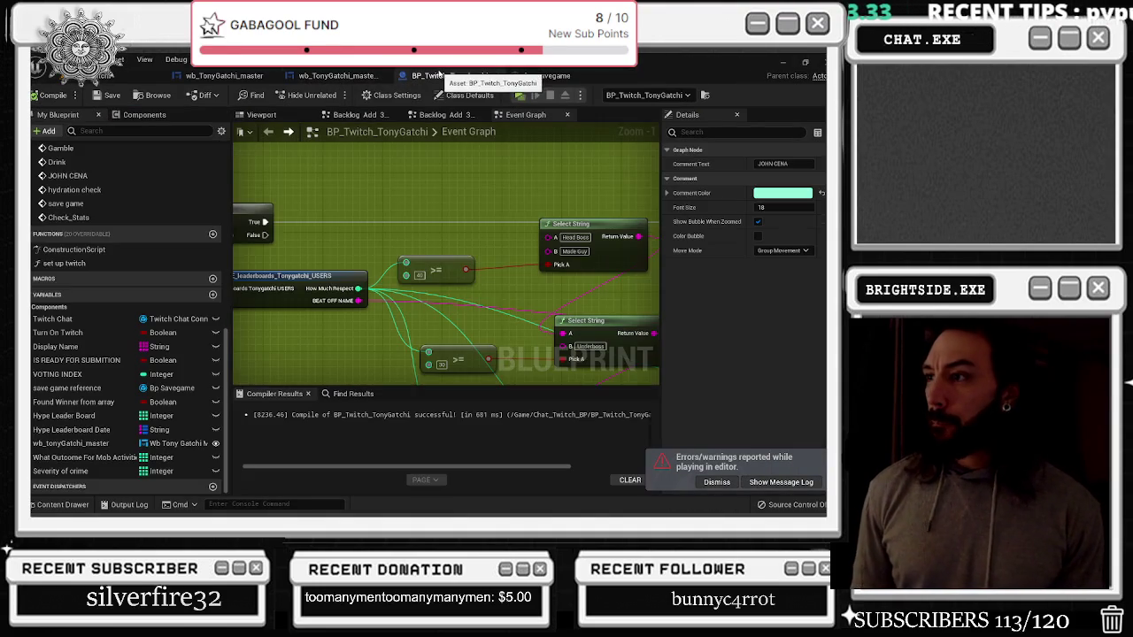
scroll(461, 161, "down", 5)
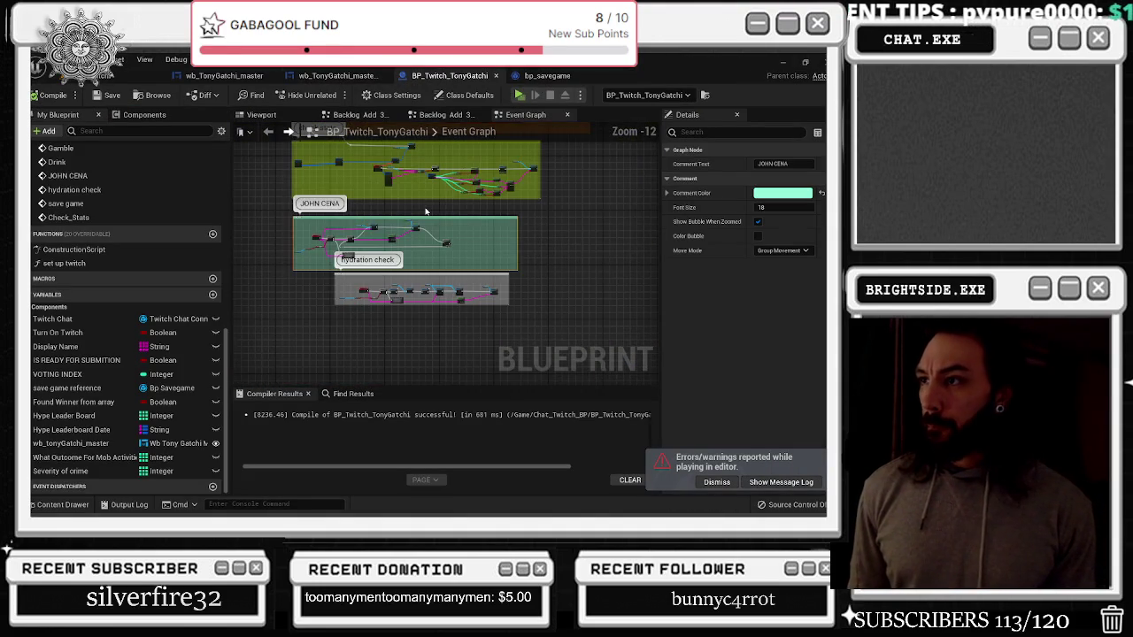
scroll(431, 289, "up", 5)
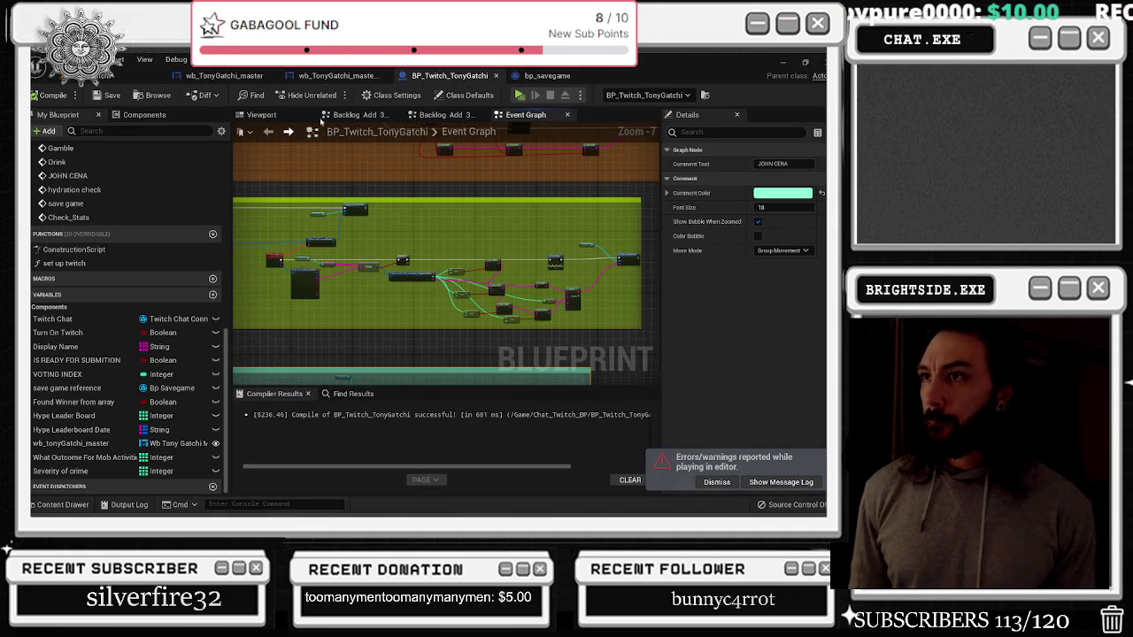
left_click(224, 76)
left_click_drag(380, 297, 306, 411)
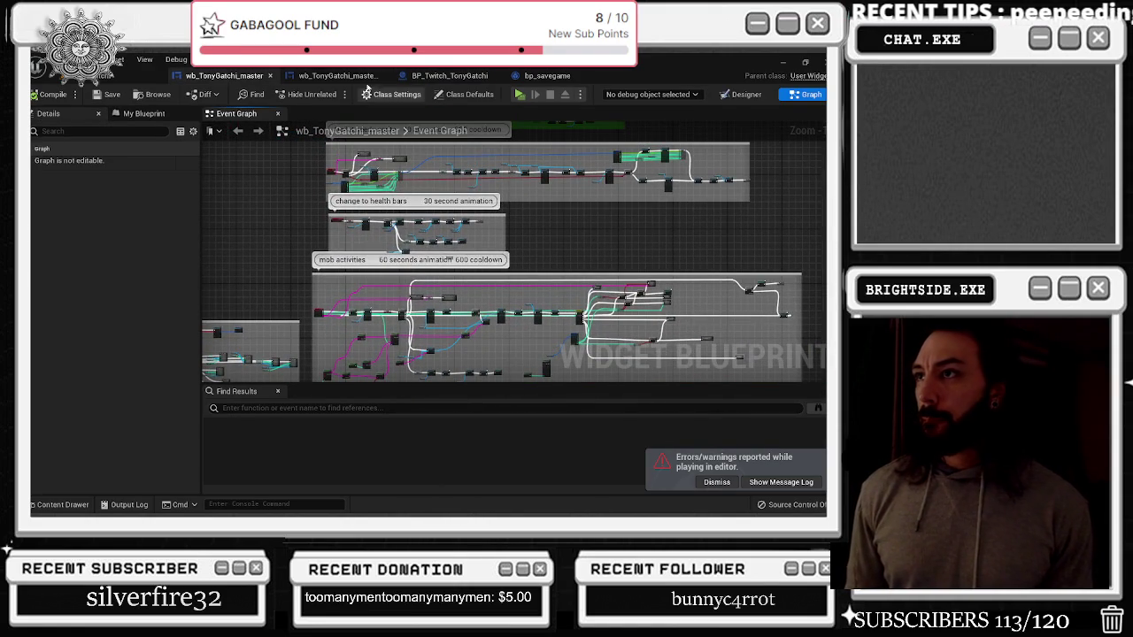
Review BP_Twitch_TonyGatchi's Check_Stats, FIND node, save game and CHANNEL POINTS groups
left_click(337, 75)
left_click(450, 75)
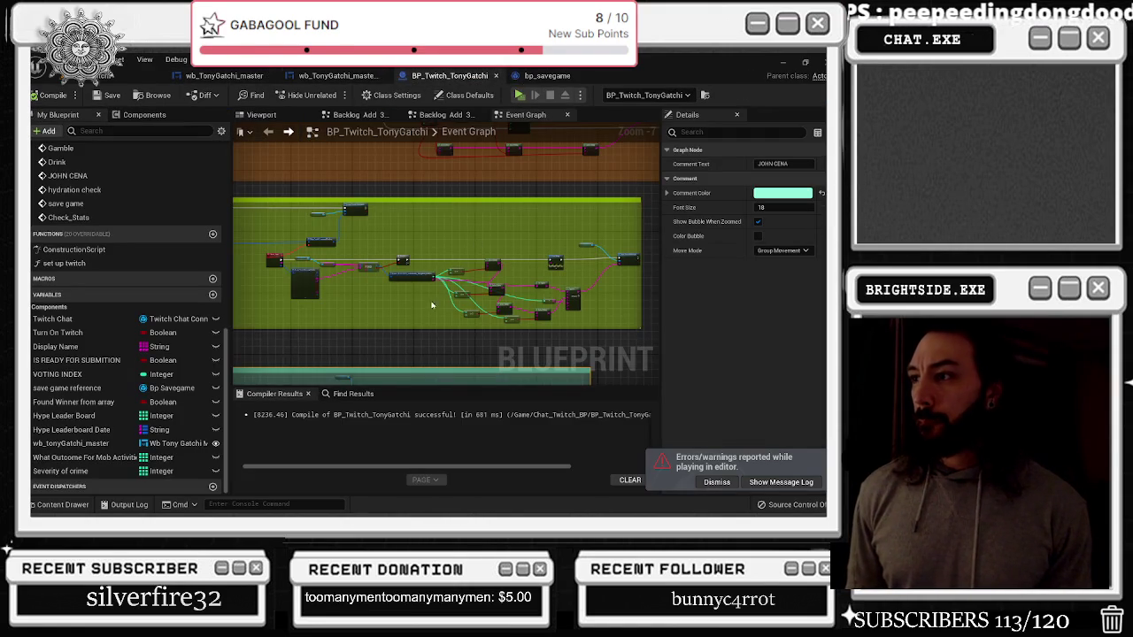
scroll(339, 263, "up", 5)
mouse_move(399, 309)
left_mouse_down()
mouse_move(621, 333)
mouse_move(381, 265)
mouse_move(170, 255)
left_mouse_up()
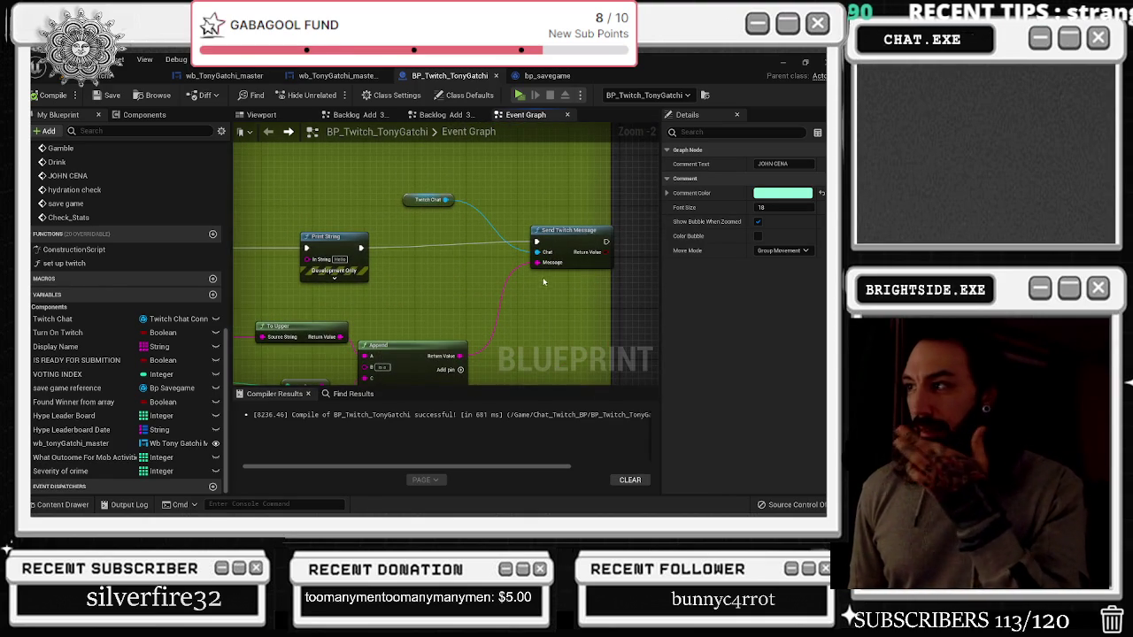
scroll(567, 241, "down", 3)
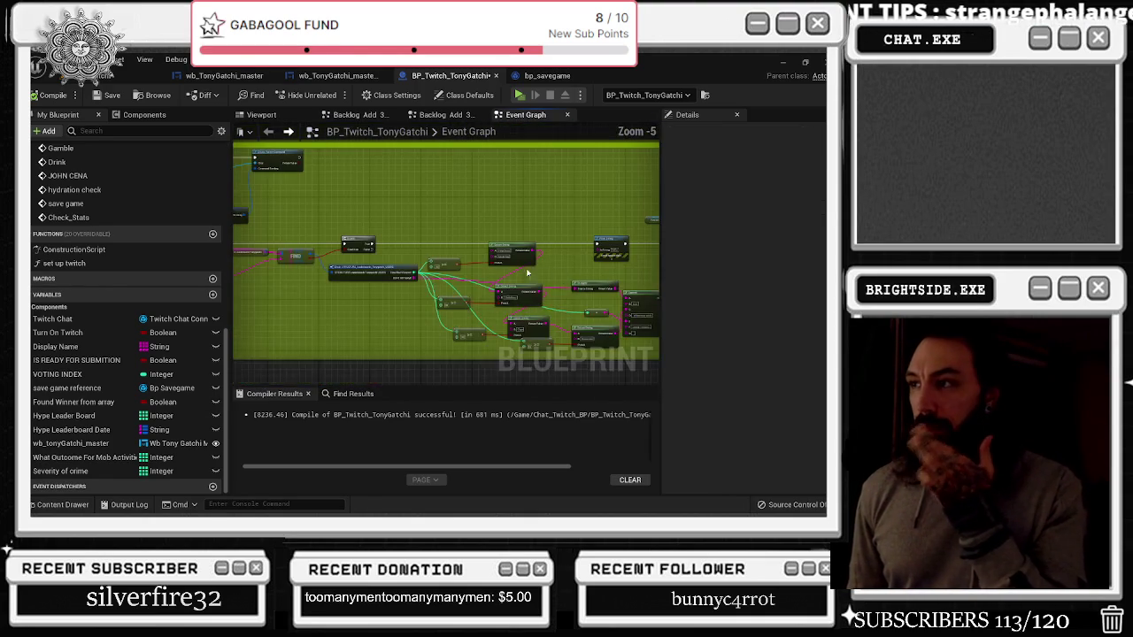
scroll(279, 275, "up", 3)
left_click_drag(279, 275, 424, 270)
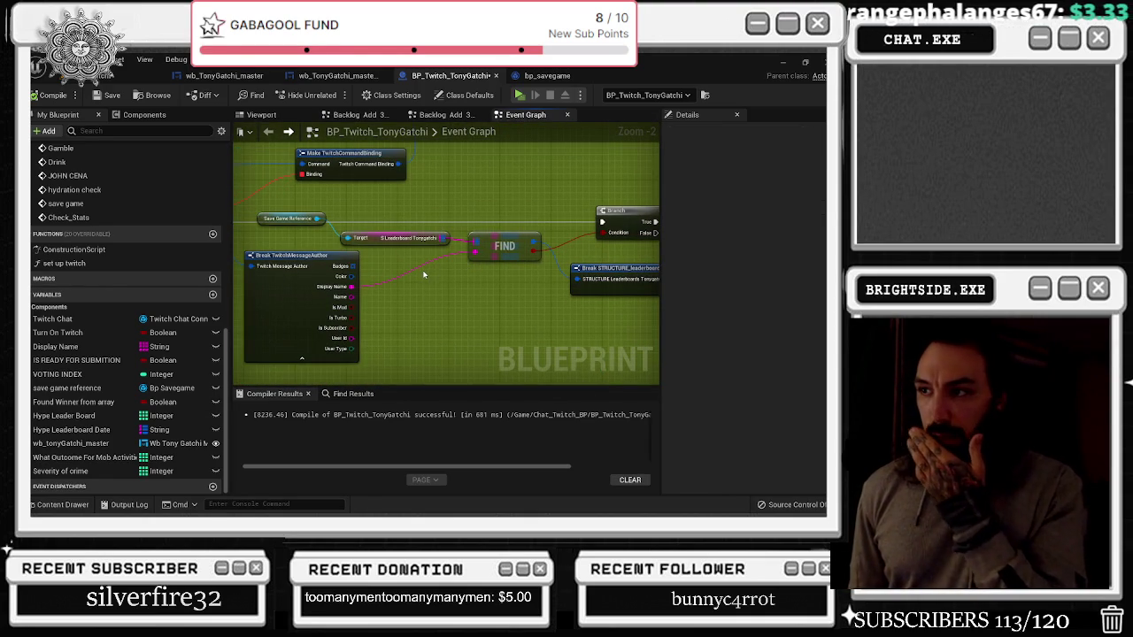
scroll(418, 270, "down", 10)
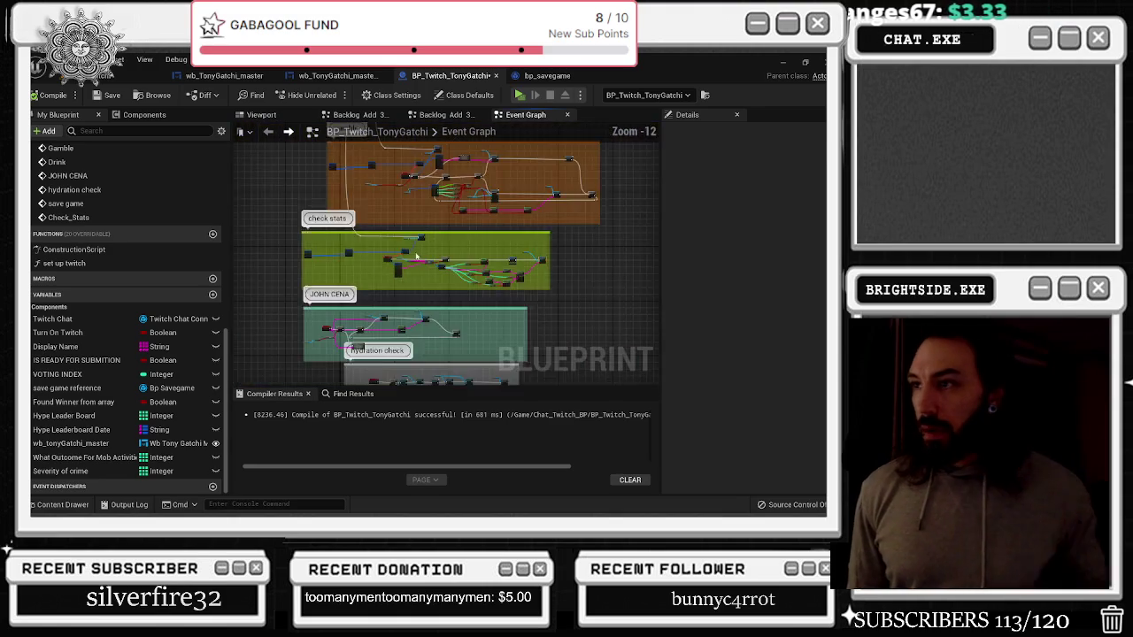
left_click_drag(417, 270, 221, 257)
Trace the save game chain through the leaderboard SET, Delay and Save Game to Slot nodes
scroll(562, 281, "up", 9)
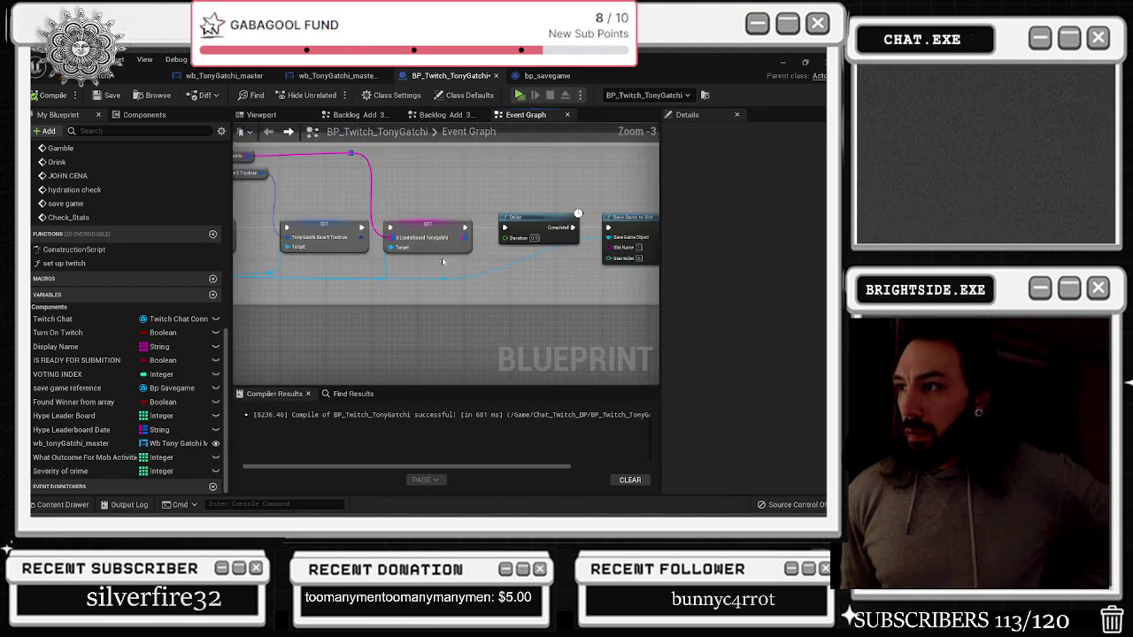
mouse_move(562, 281)
left_mouse_down()
mouse_move(629, 301)
mouse_move(518, 281)
mouse_move(645, 325)
left_mouse_up()
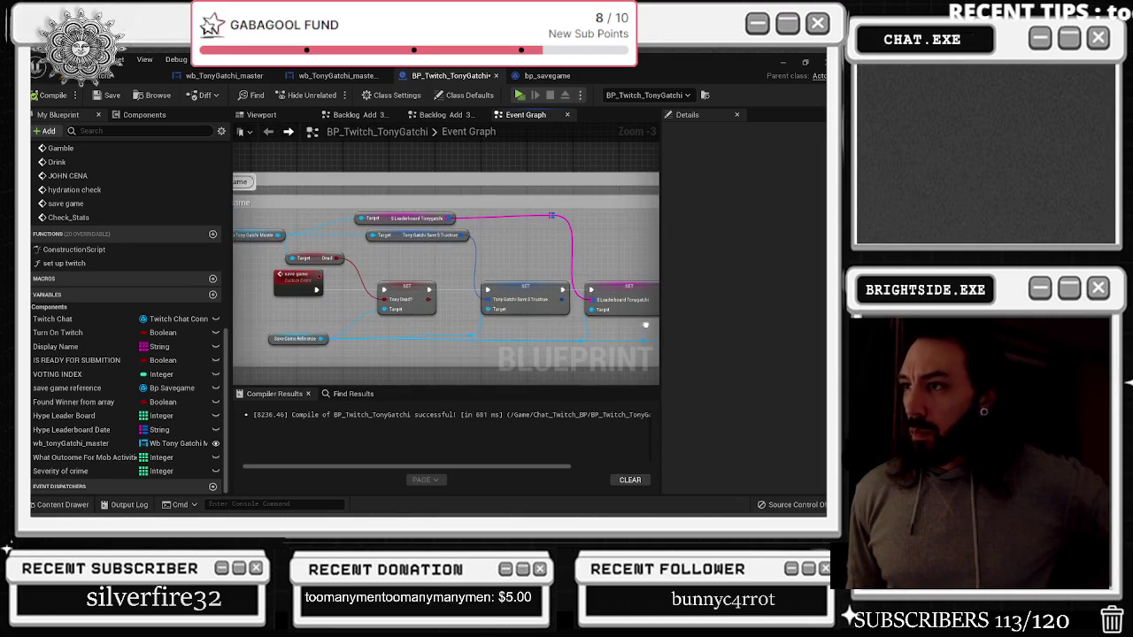
left_click_drag(535, 266, 632, 240)
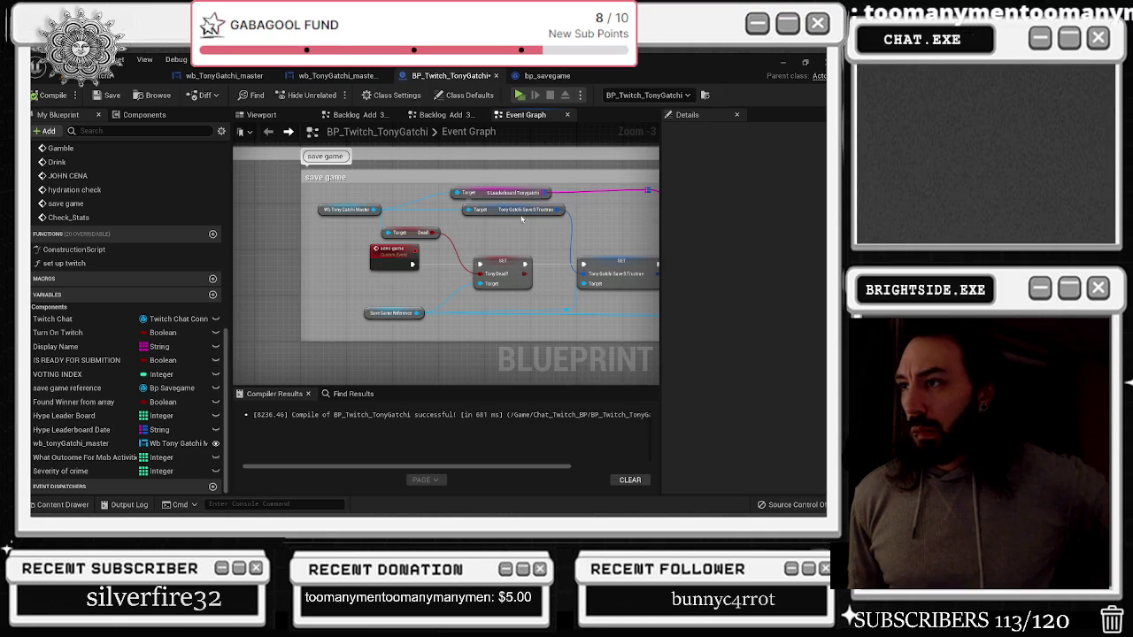
left_click_drag(518, 250, 267, 267)
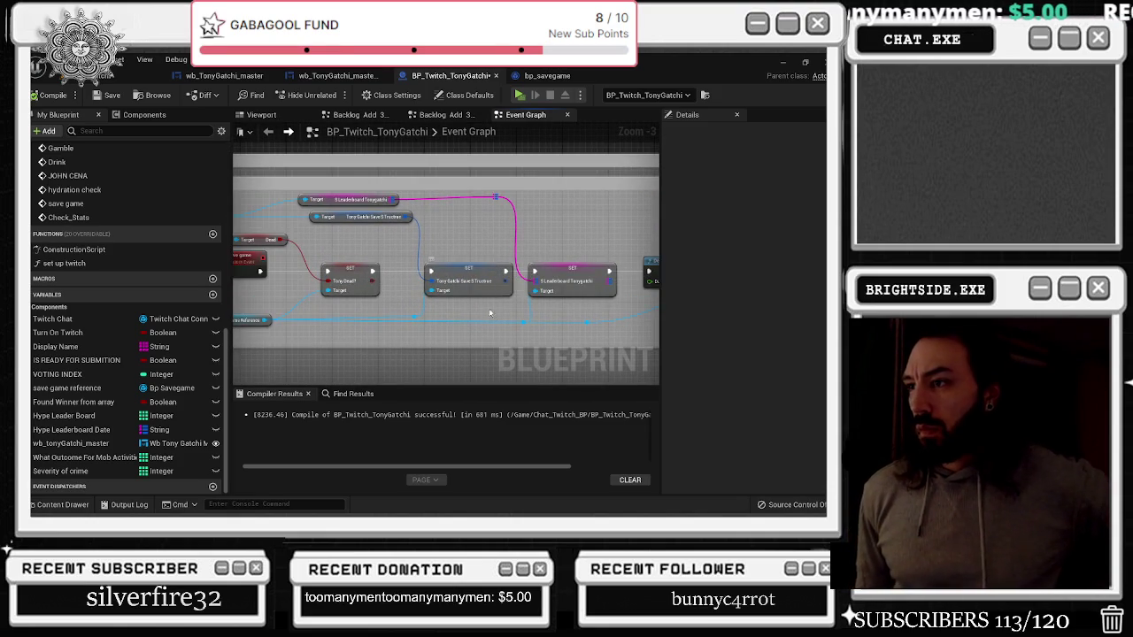
left_click_drag(385, 321, 293, 332)
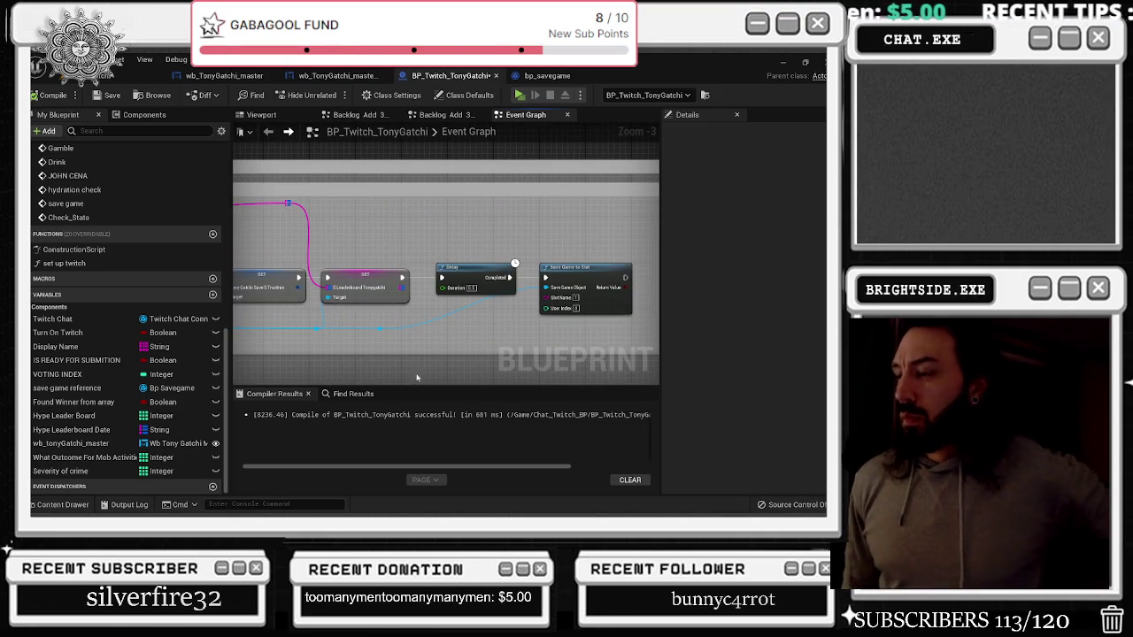
Jump to the Eating event's definition and view its Play Animation and Focus Event nodes
scroll(526, 236, "down", 5)
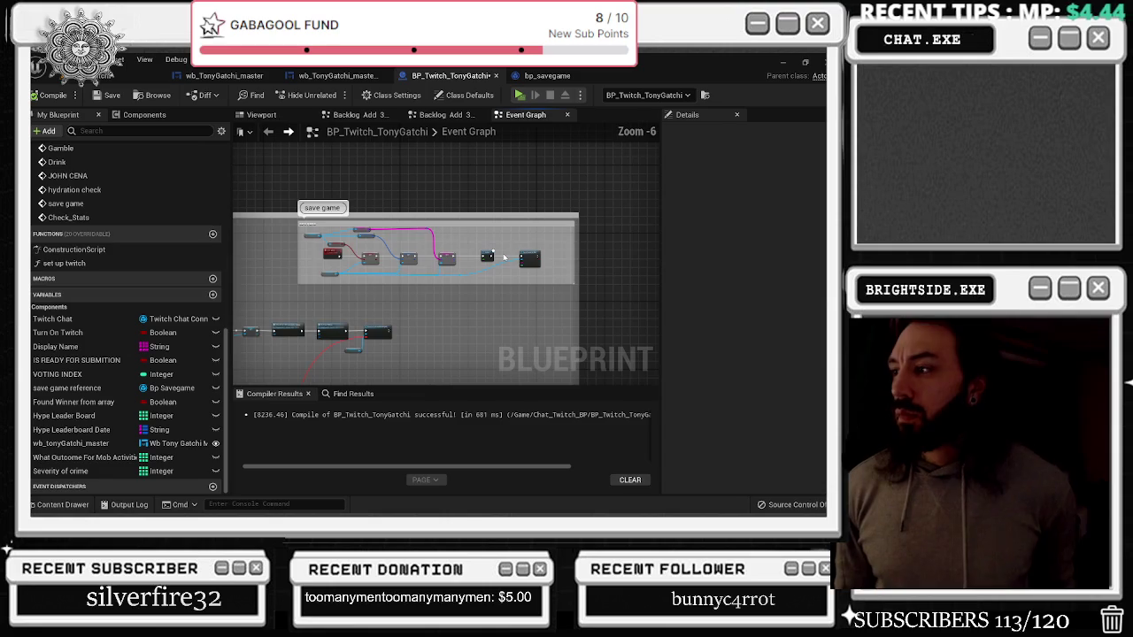
scroll(461, 279, "down", 1)
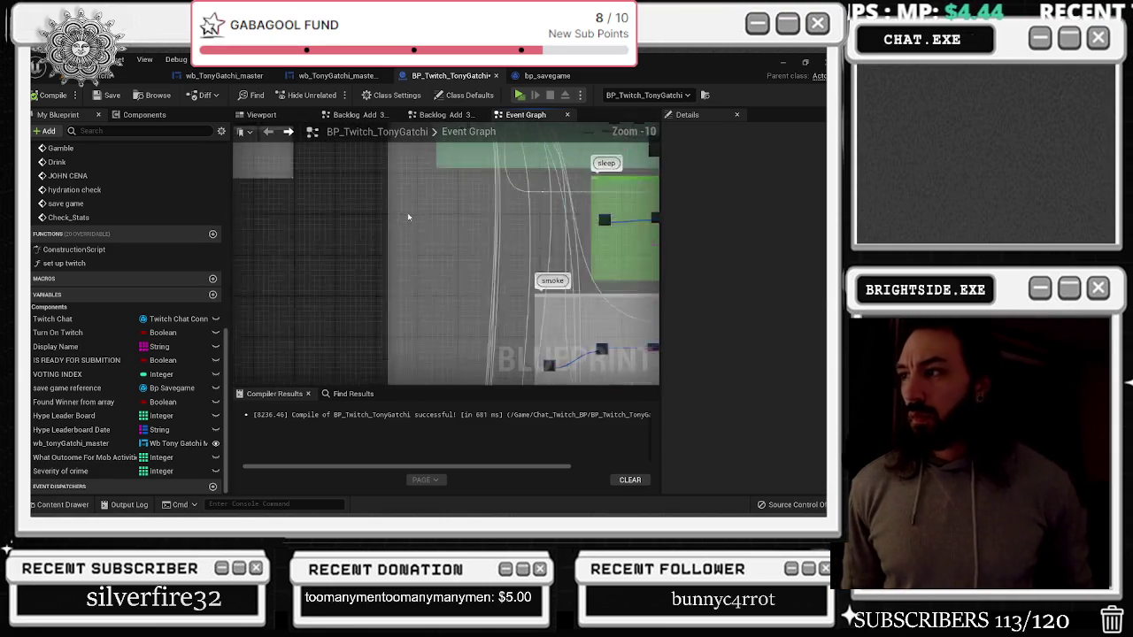
scroll(466, 282, "up", 6)
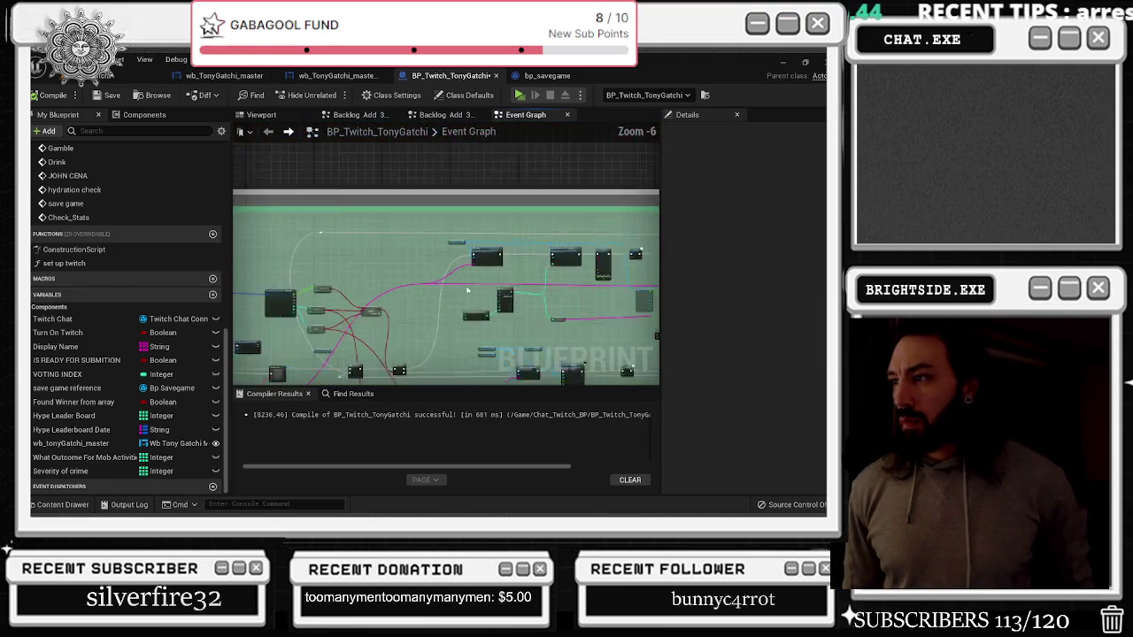
double_click(513, 223)
mouse_move(513, 223)
left_mouse_down()
mouse_move(416, 265)
mouse_move(362, 311)
left_mouse_up()
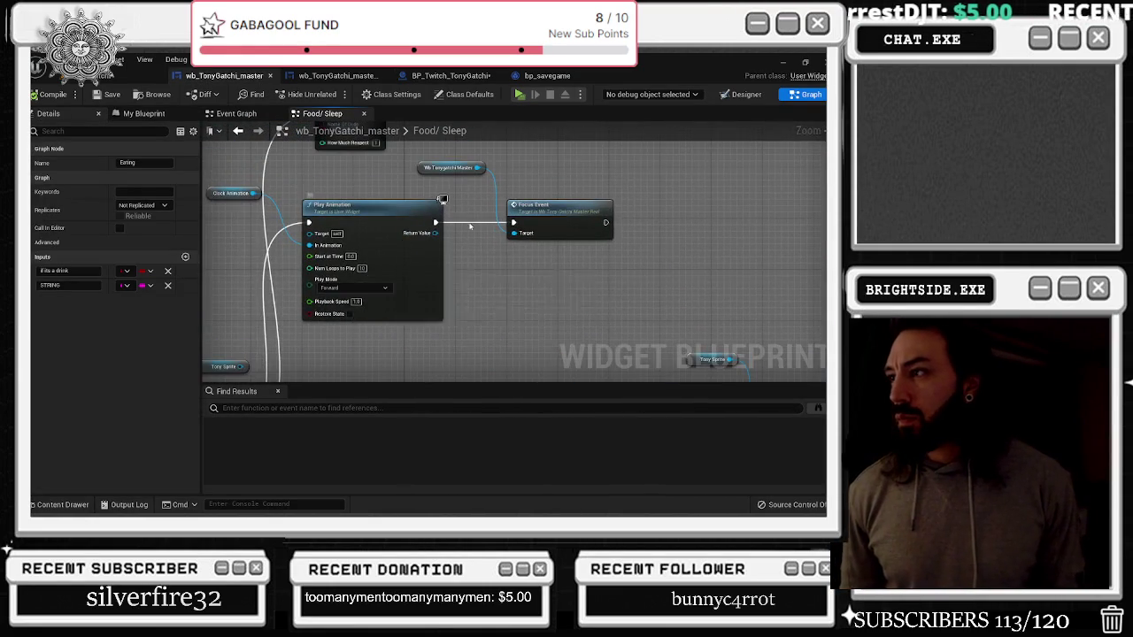
Open the collapsed Add Respect To Chat 2 graph at its Delay and ADD nodes
left_click_drag(466, 220, 411, 262)
double_click(411, 262)
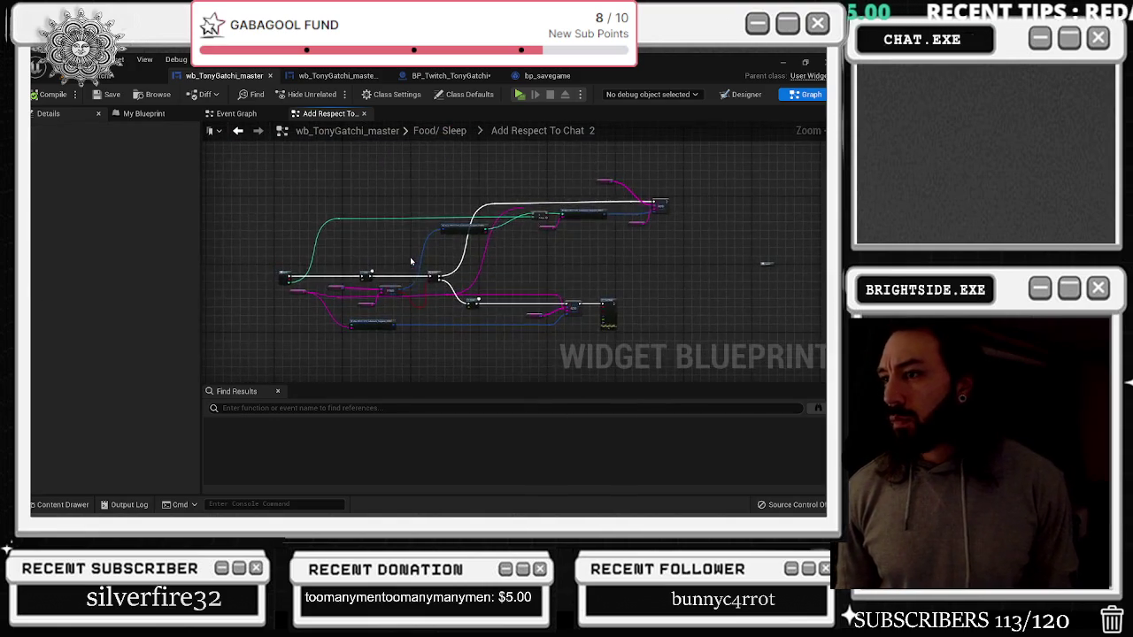
scroll(411, 262, "up", 5)
left_click_drag(458, 308, 311, 173)
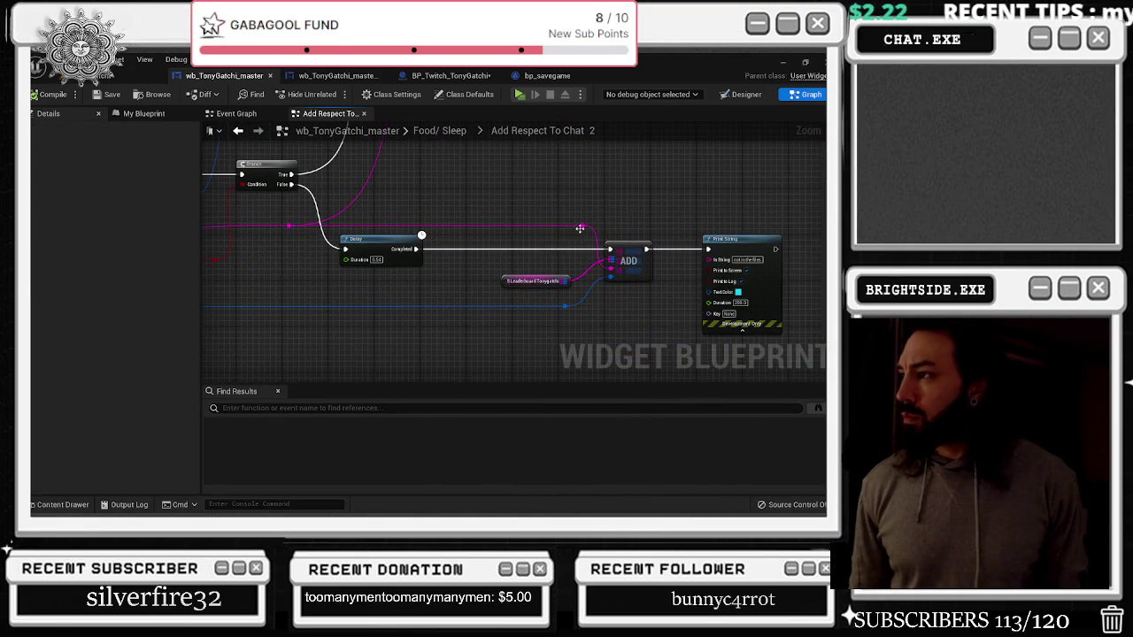
scroll(520, 280, "down", 3)
scroll(339, 328, "up", 3)
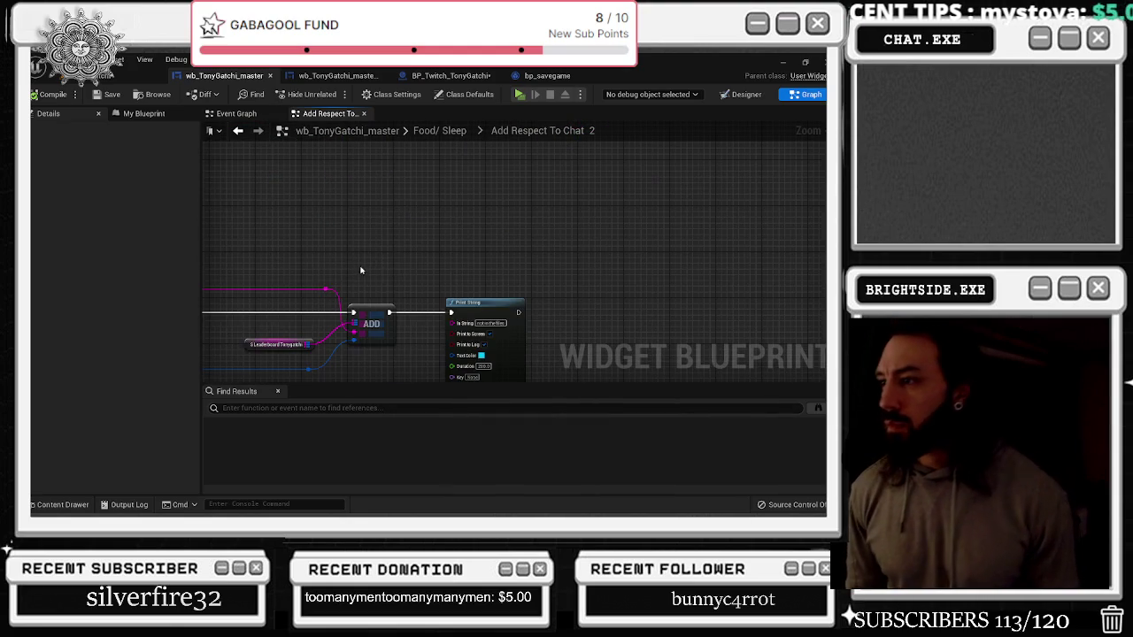
scroll(470, 334, "down", 2)
scroll(428, 245, "up", 2)
scroll(428, 244, "down", 2)
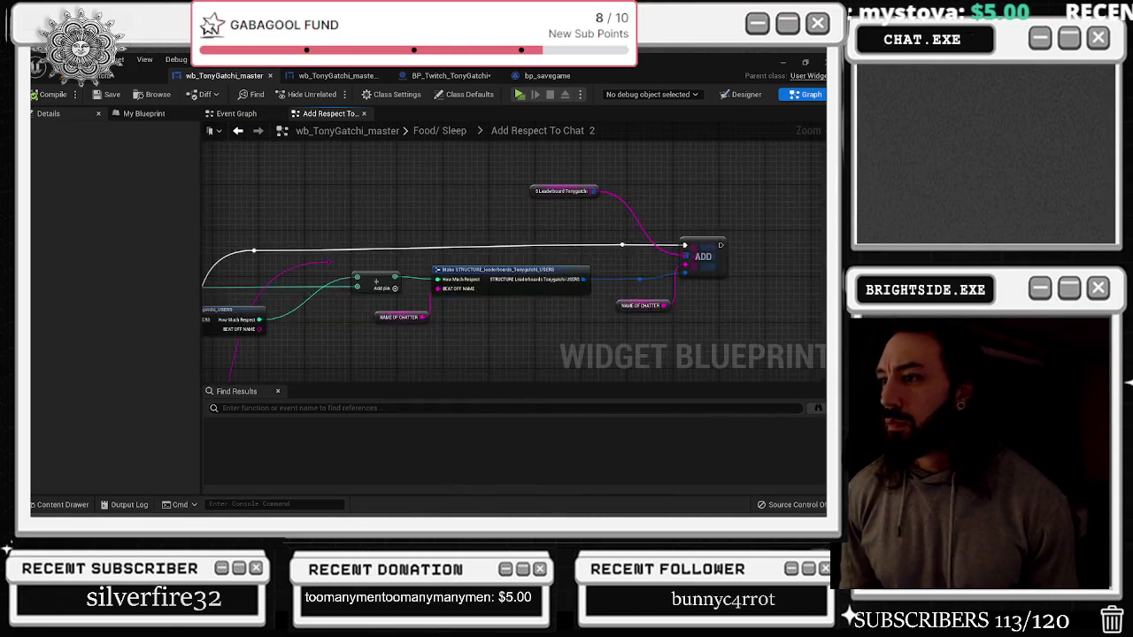
scroll(434, 183, "up", 2)
Paste a Print String after the leaderboard ADD with In String 'test'
key("ctrl+v")
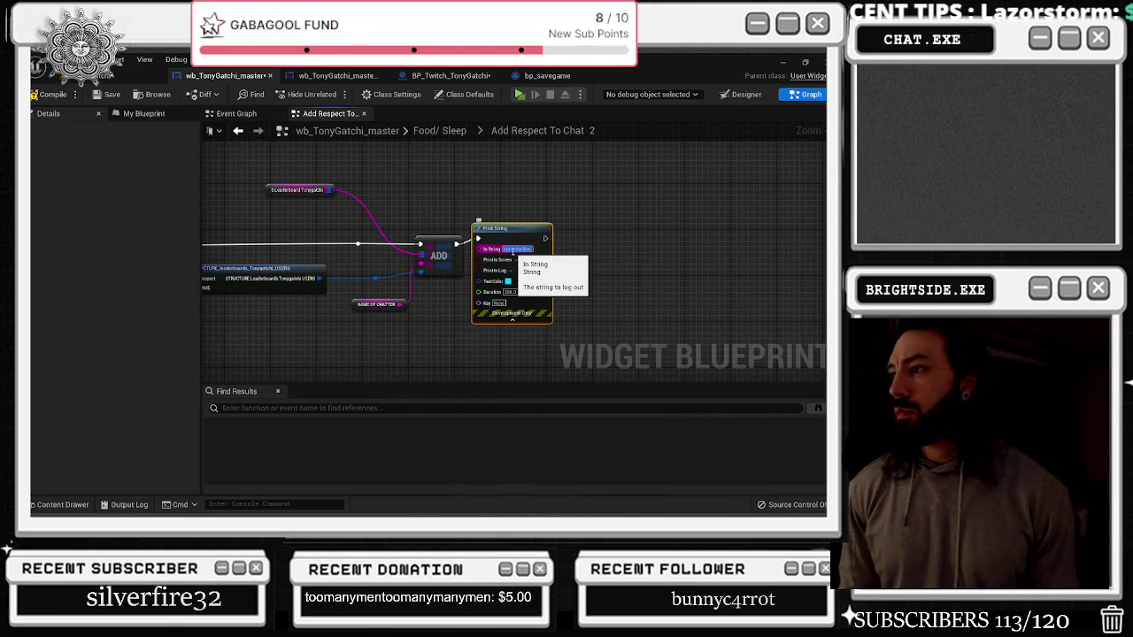
type("test")
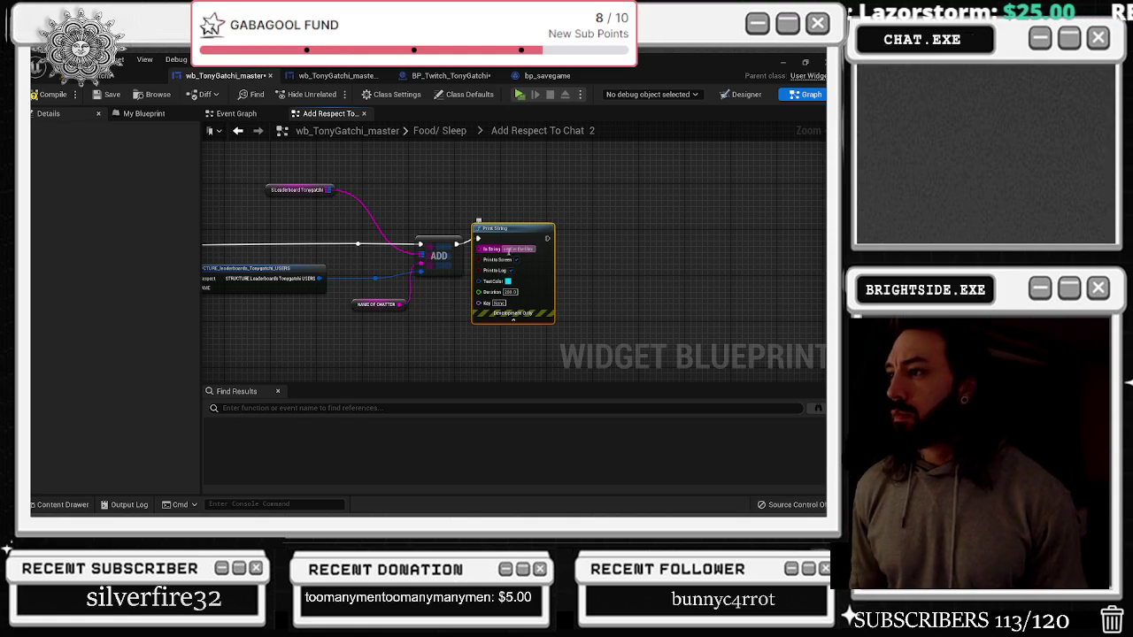
scroll(511, 250, "down", 2)
scroll(749, 167, "up", 2)
scroll(749, 167, "down", 2)
scroll(556, 244, "up", 2)
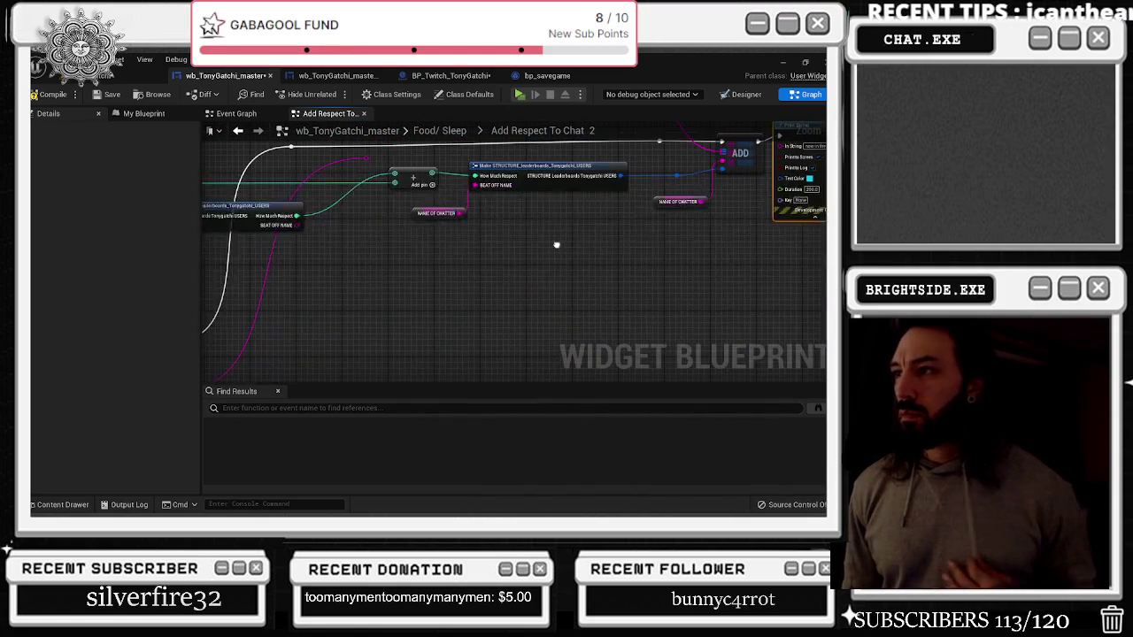
Delete the stray reroute node on the pink wire, then compile and save the widget blueprint and level
left_click_drag(556, 244, 523, 274)
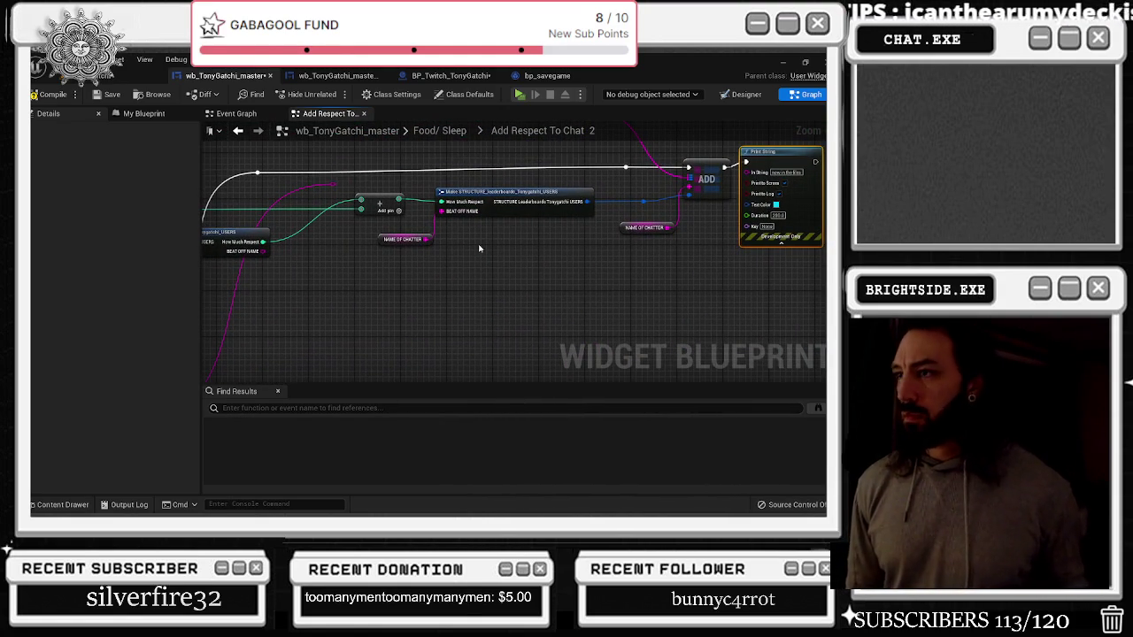
left_click_drag(329, 161, 338, 192)
key("Delete")
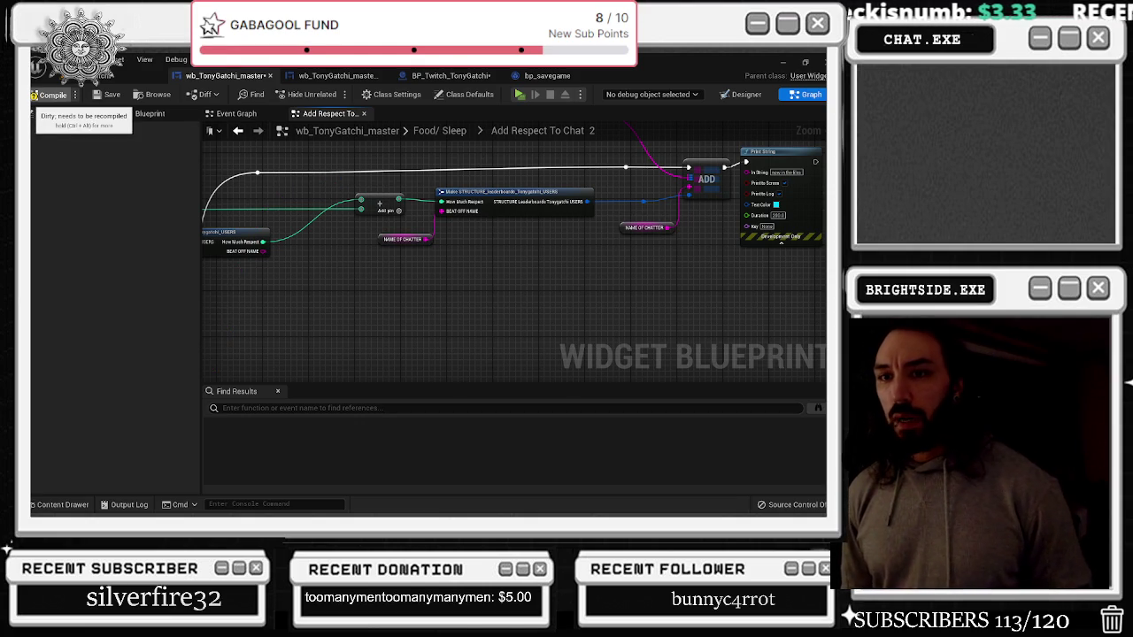
left_click(49, 94)
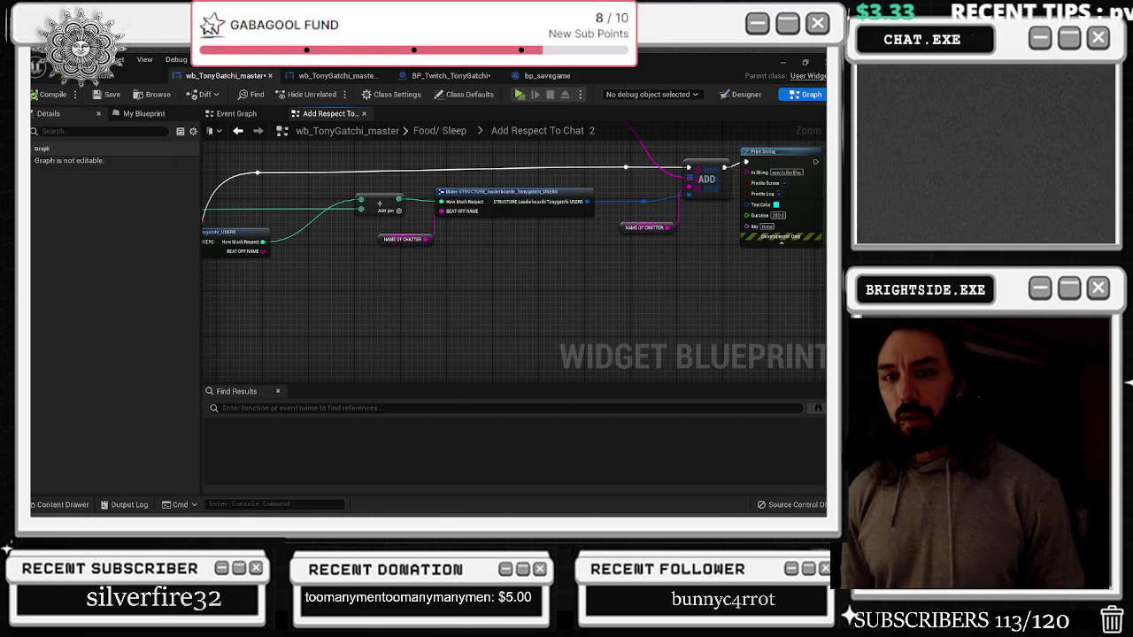
left_click(112, 94)
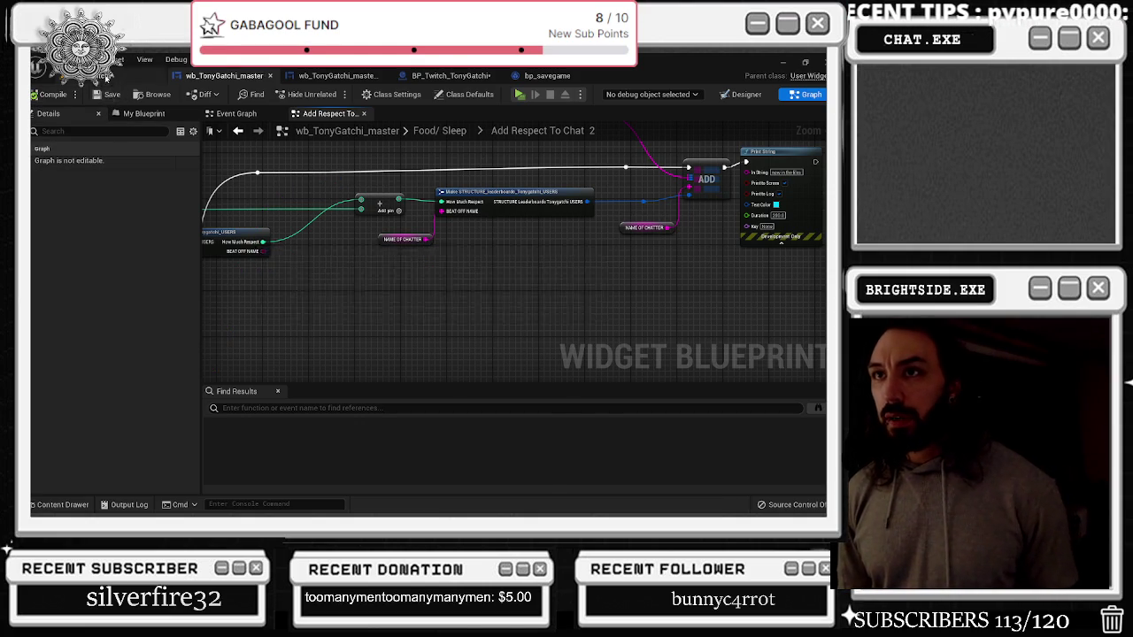
left_click(71, 75)
key("ctrl+s")
key("alt+Tab")
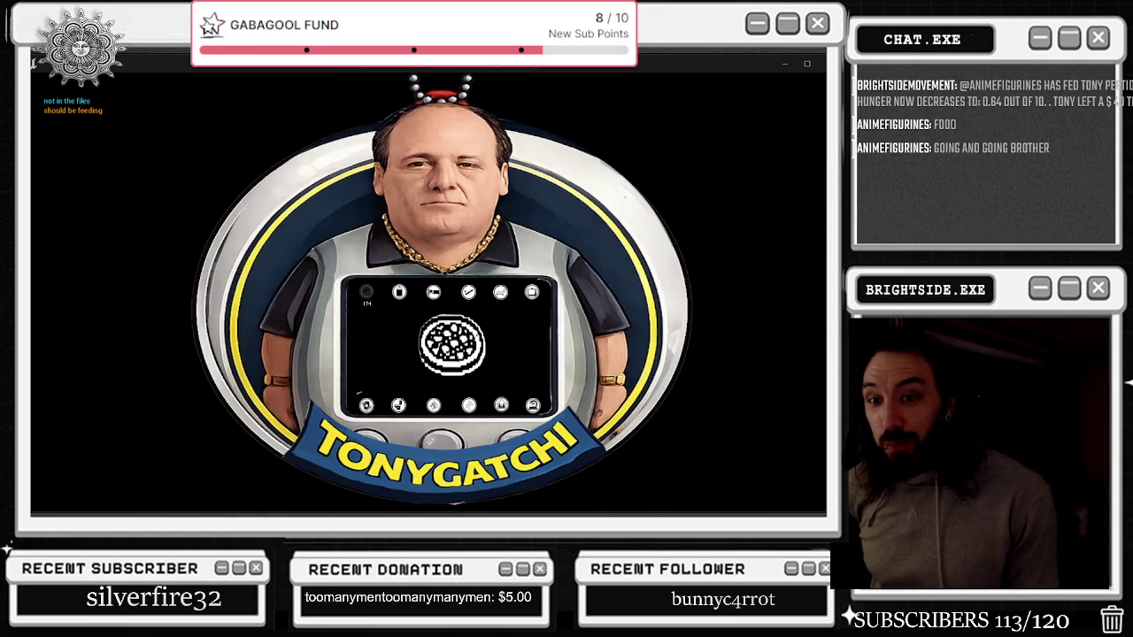
Run the game while chat feed commands drive Tony until it logs 'done feeding'
key("alt+Tab")
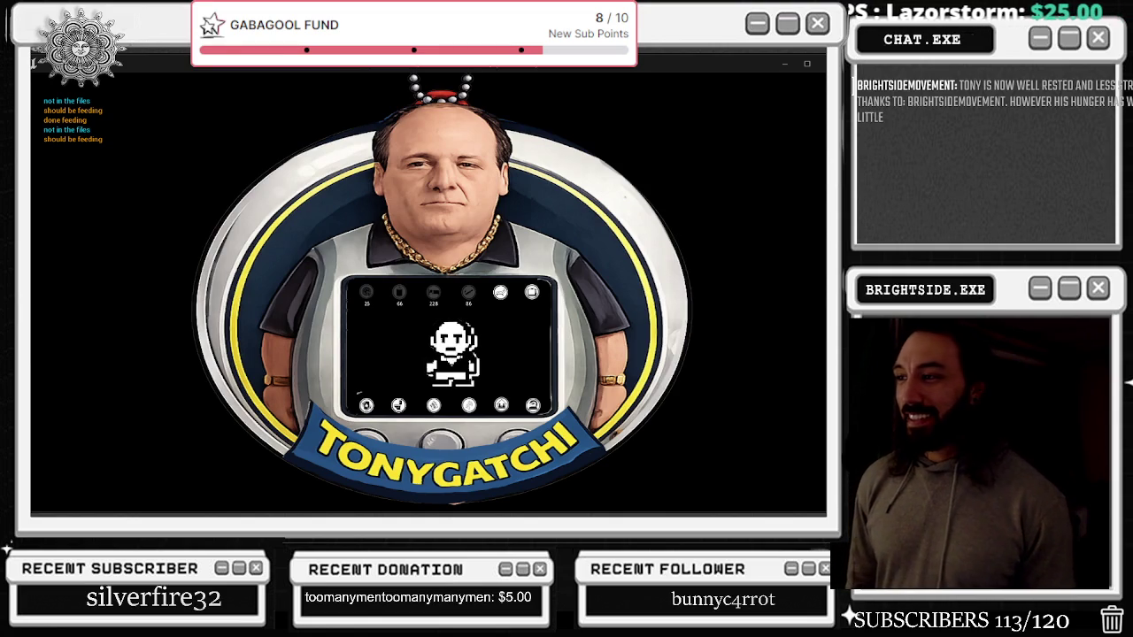
key("alt+Tab")
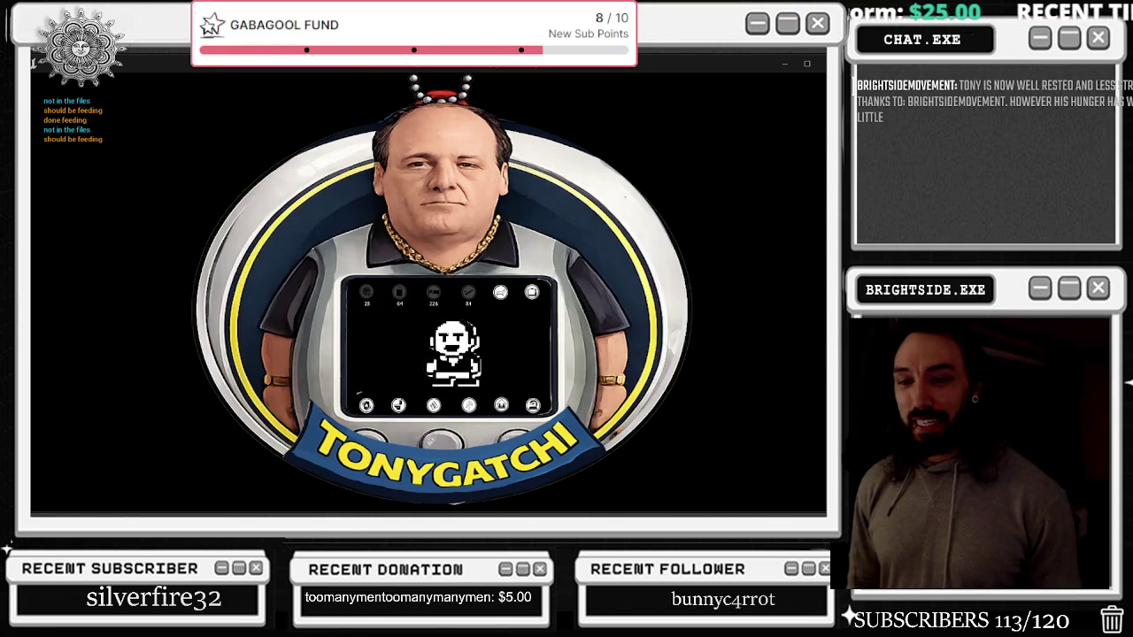